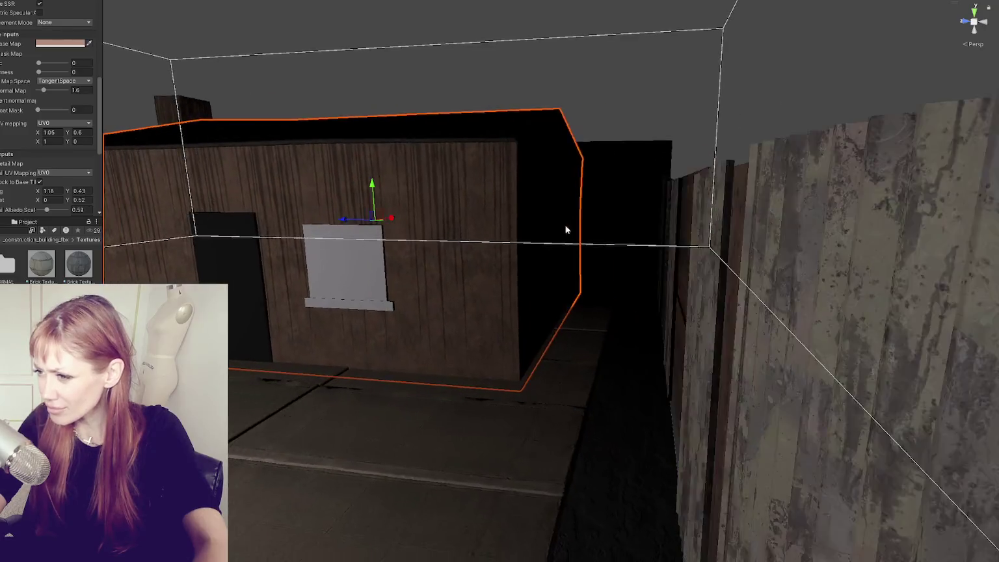
- Reset the wooden house's Base Map tiling to 1 × 1
double_click(52, 132)
text(1)
key(Tab)
text(1)
key(Return)
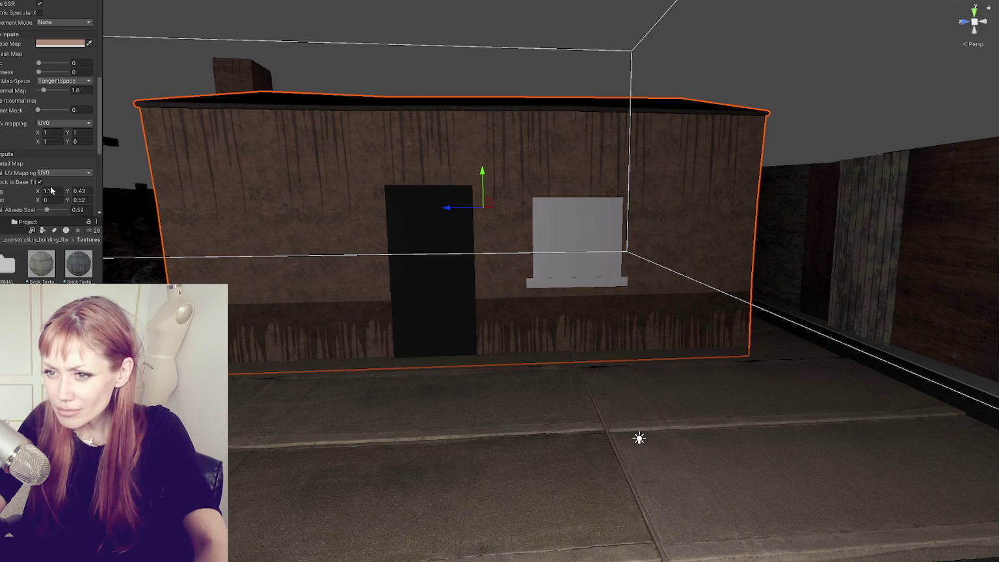
- Lower the drip Detail Map's vertical offset to 0.41 and reselect the wooden house
drag(68, 202, 64, 196)
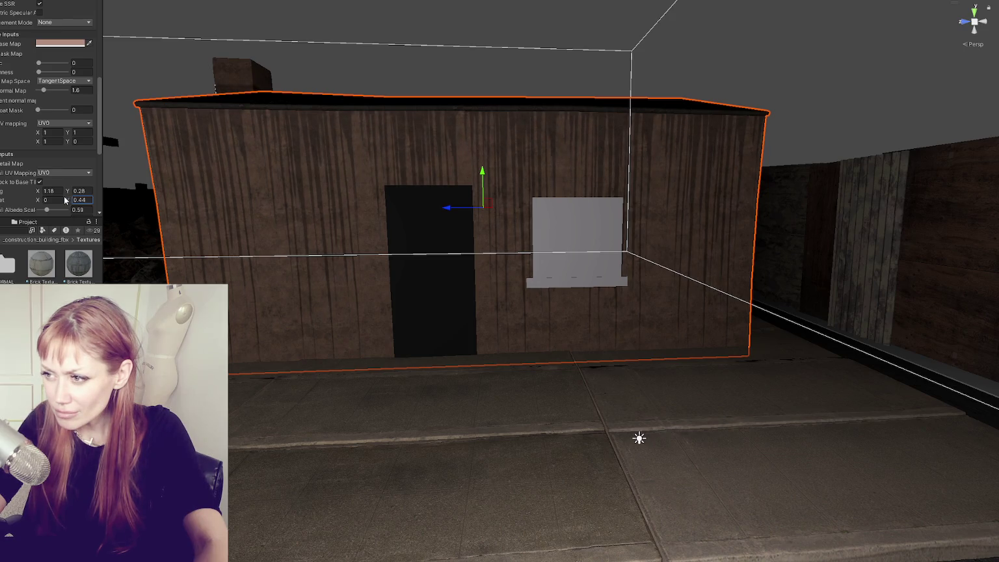
scroll(311, 195, down, 2)
drag(312, 195, 352, 196)
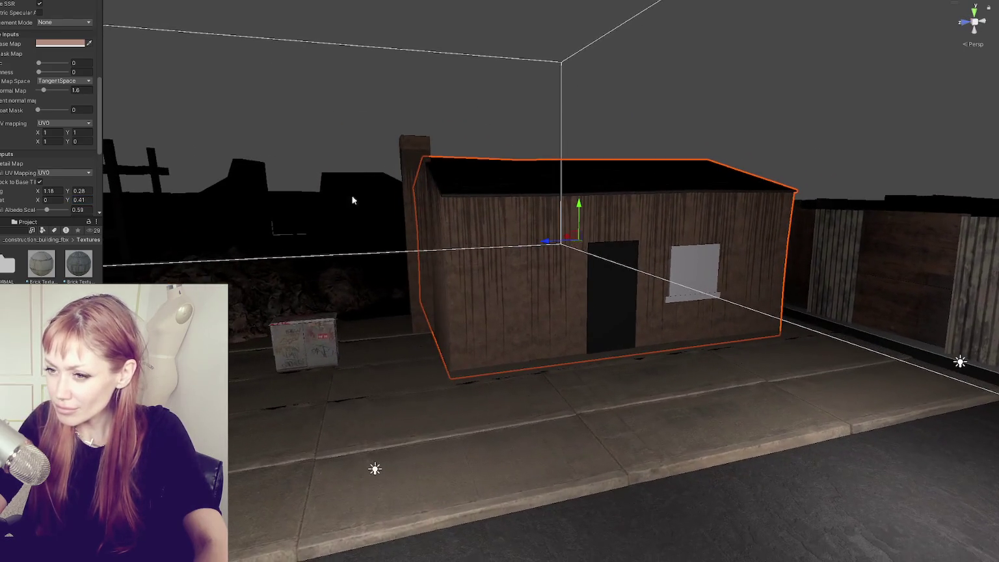
drag(67, 199, 65, 203)
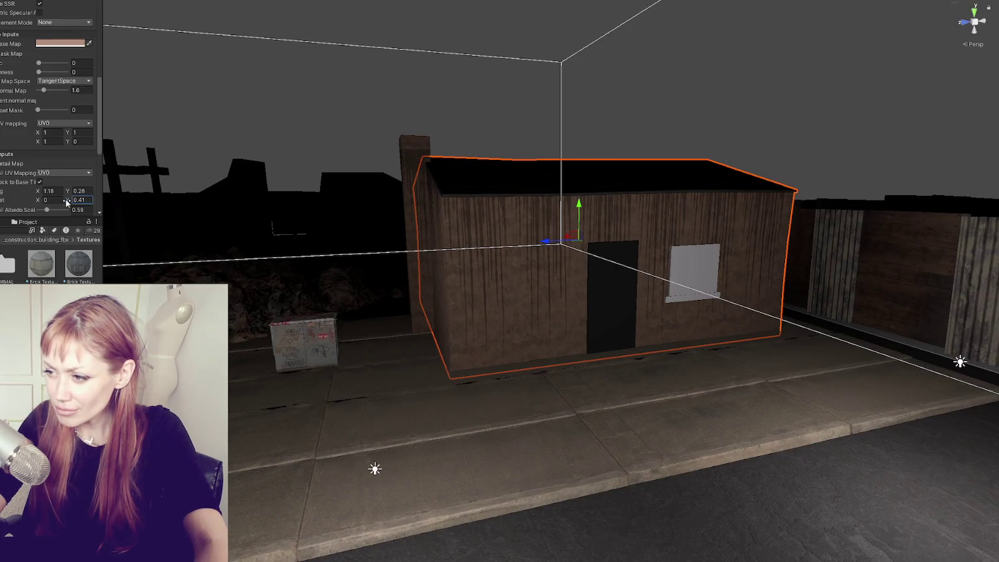
mouse_move(313, 130)
mouse_down()
mouse_move(360, 151)
mouse_move(149, 213)
mouse_up()
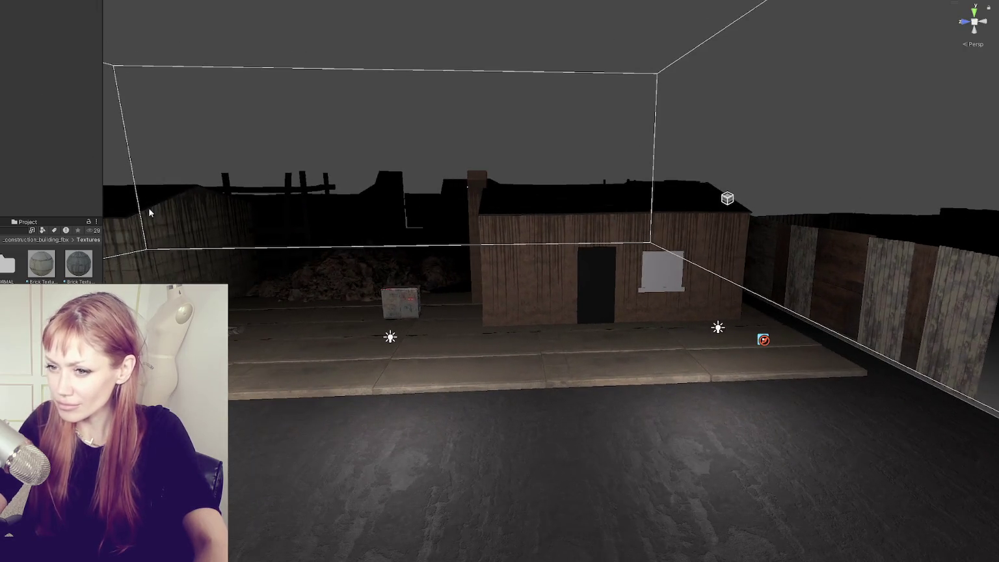
click(489, 228)
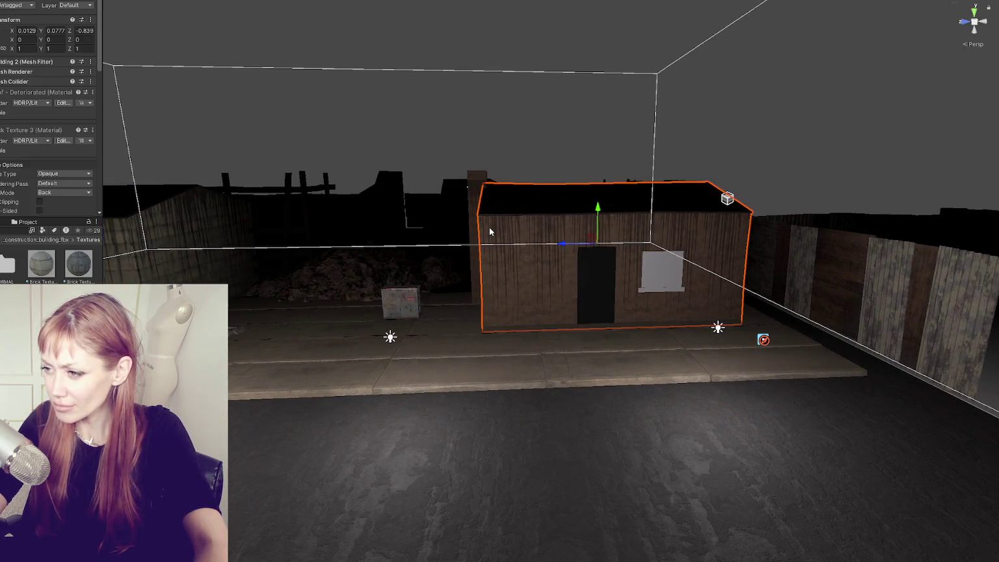
- Lower Detail Map tiling X and Detail Albedo Scale, deselect, and fly out over the street
scroll(41, 148, down, 3)
mouse_move(38, 171)
mouse_down()
mouse_move(23, 170)
mouse_move(44, 185)
mouse_up()
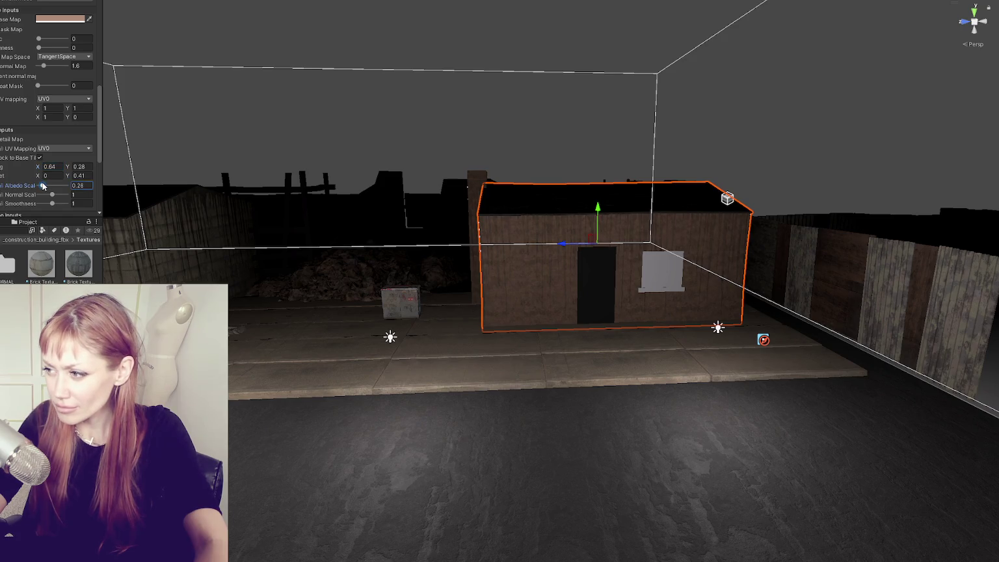
click(423, 111)
mouse_move(423, 112)
mouse_down()
mouse_move(453, 82)
mouse_move(633, 47)
mouse_move(531, 44)
mouse_move(638, 45)
mouse_move(615, 76)
mouse_up()
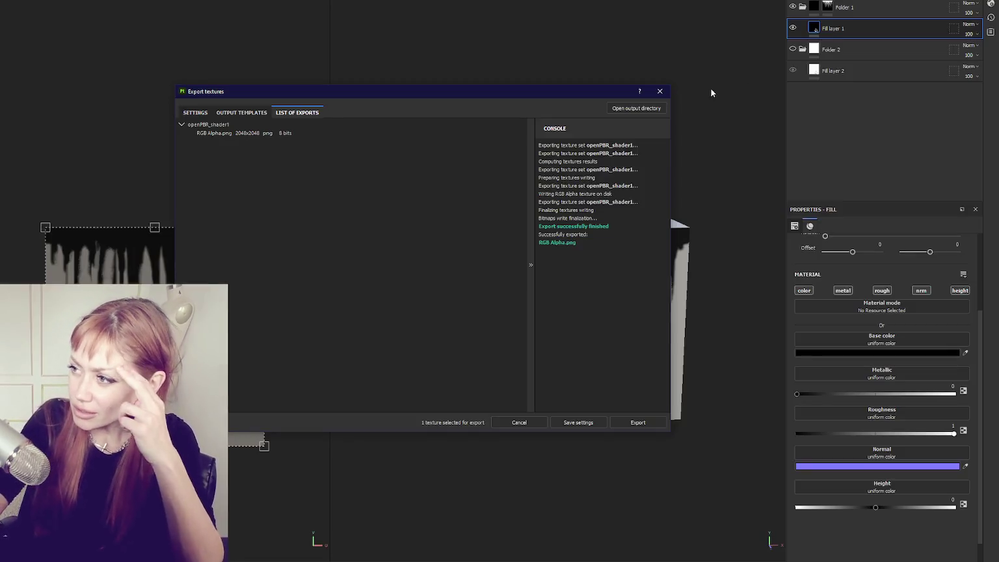
click(668, 88)
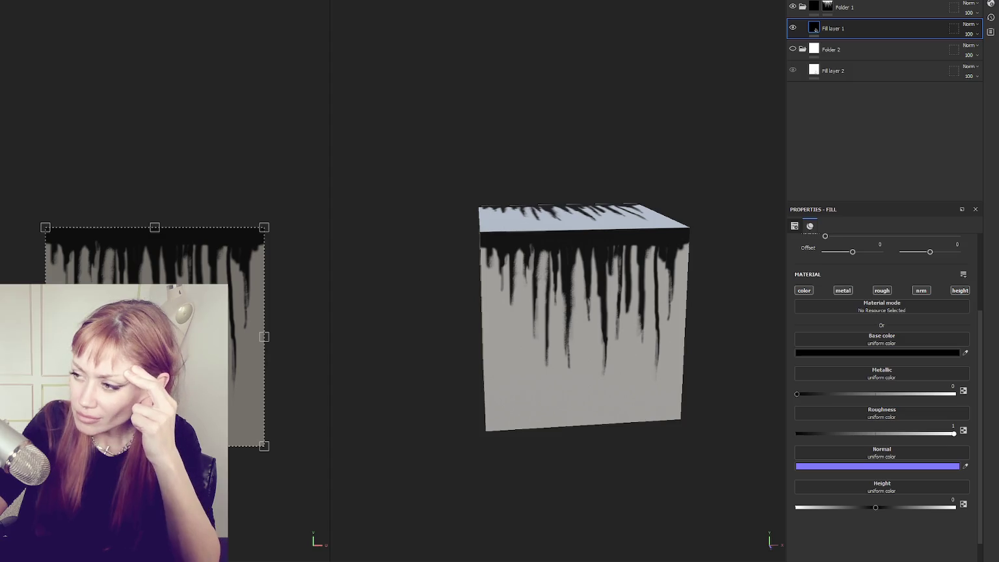
- Try Dirt Rubble Bank on the cube, remove it, and add a Concrete Coarse fill instead
drag(364, 546, 844, 125)
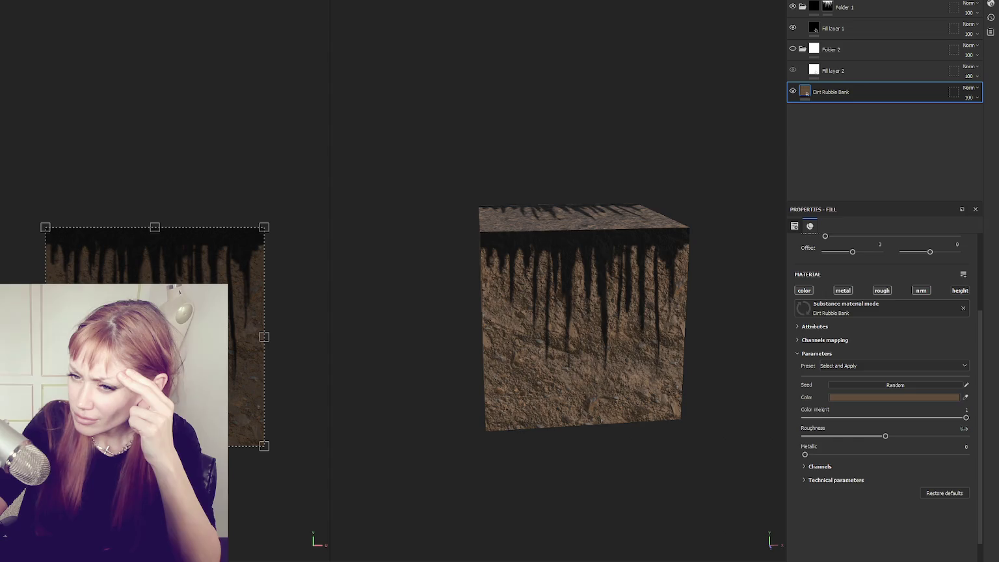
key(Delete)
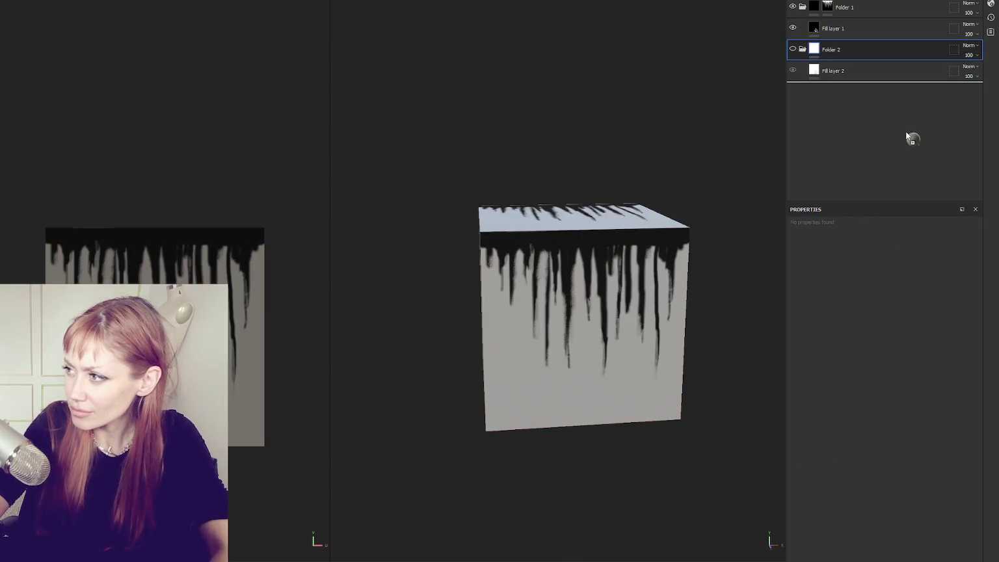
drag(907, 133, 905, 135)
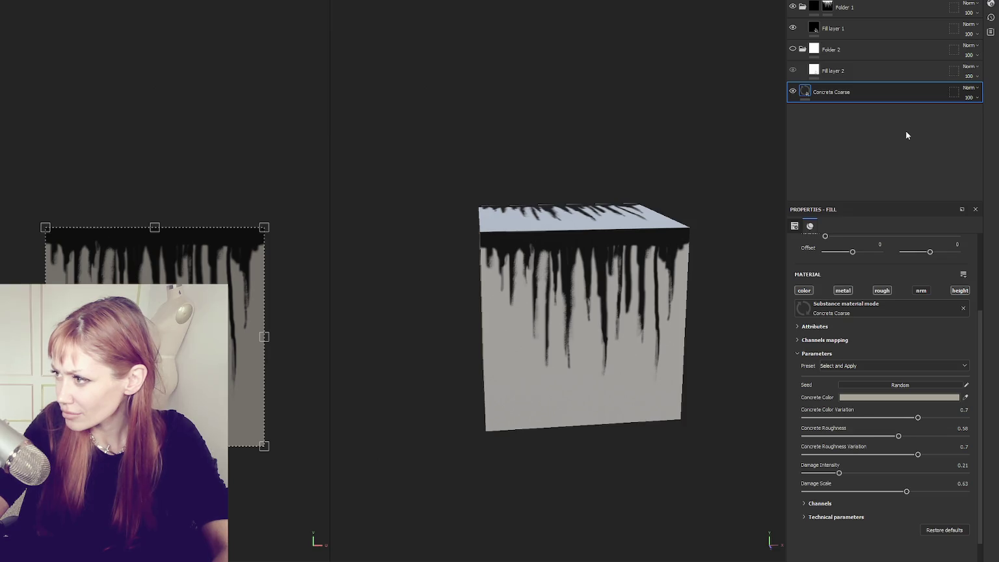
click(872, 91)
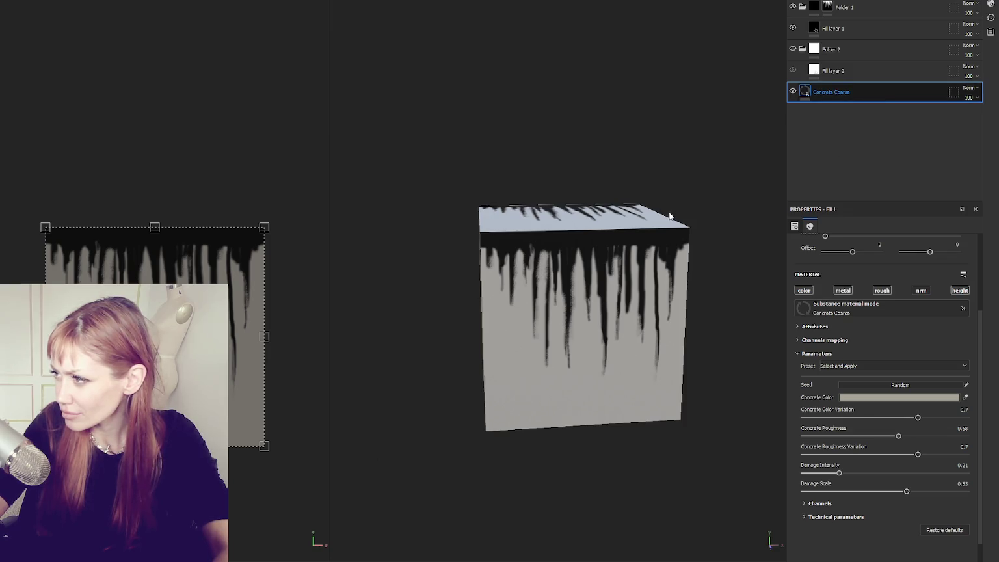
scroll(669, 216, up, 2)
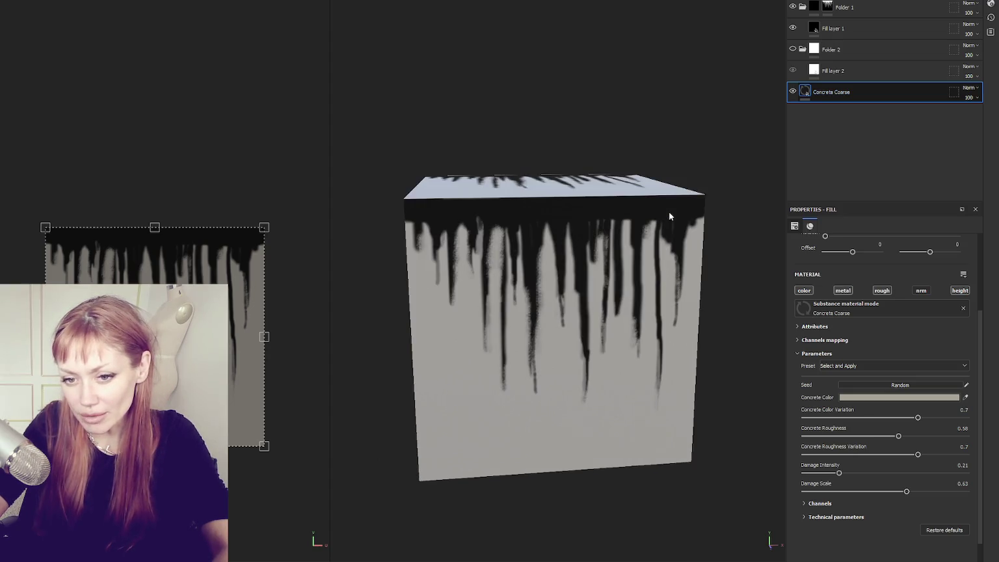
scroll(674, 231, up, 2)
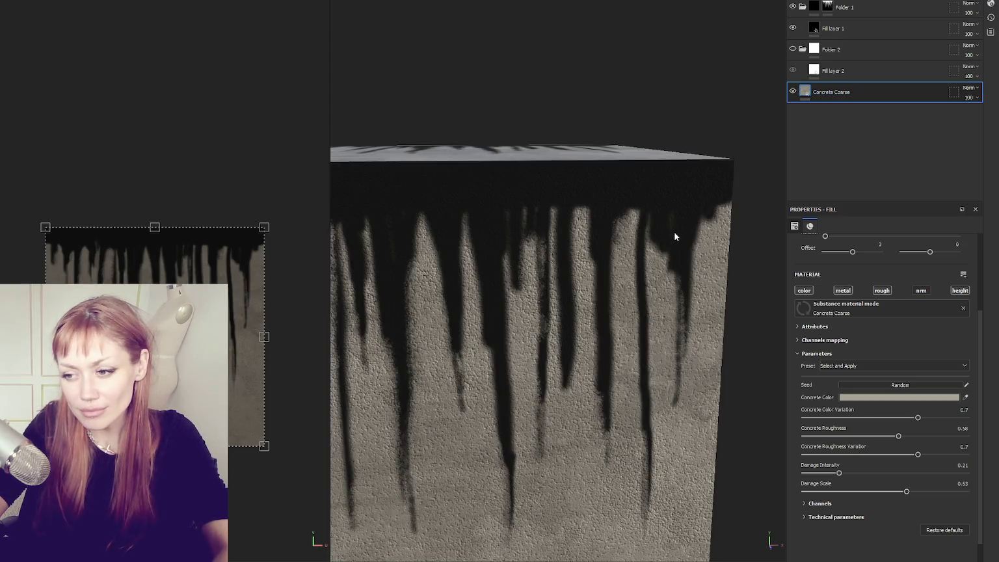
scroll(674, 233, down, 2)
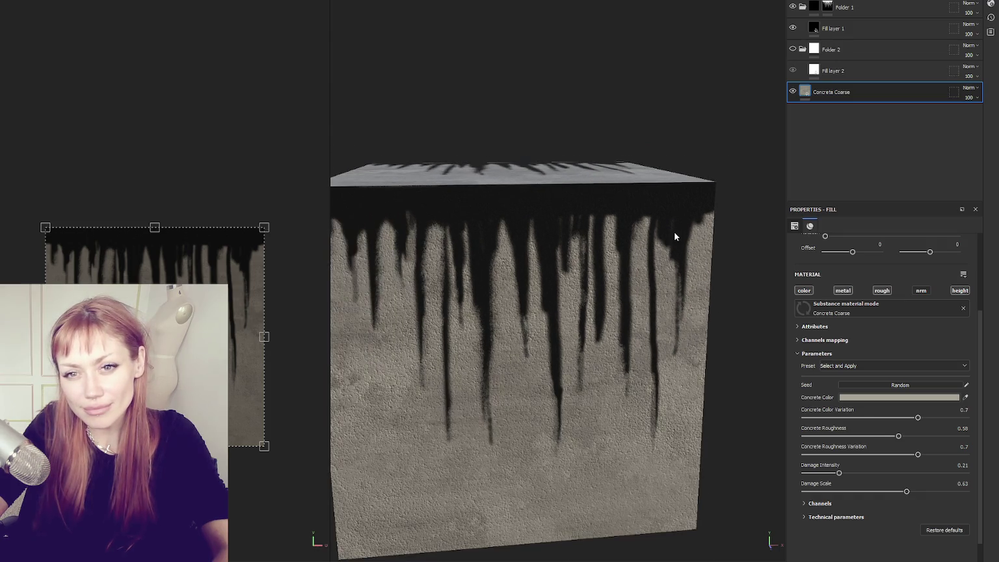
scroll(673, 231, down, 2)
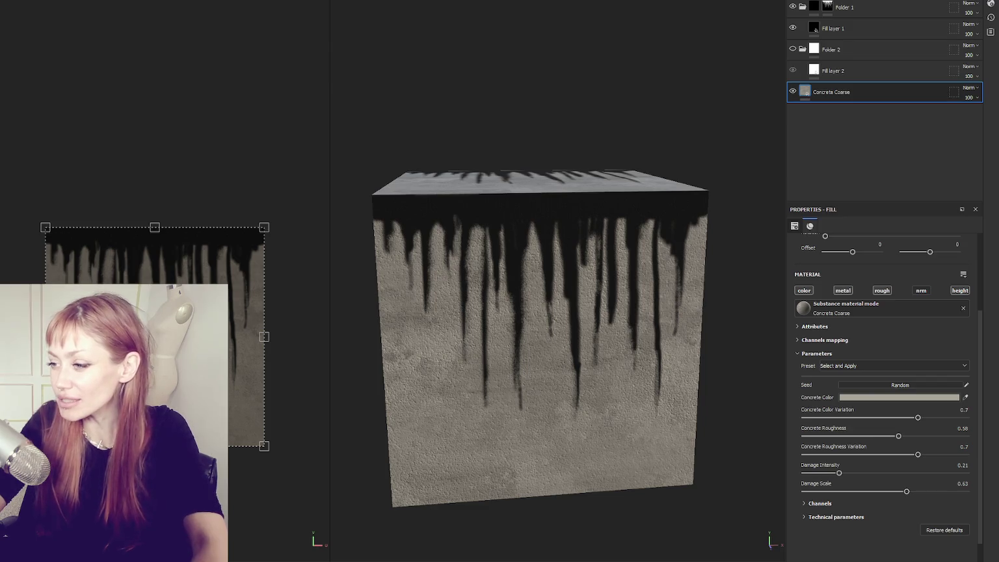
- On Folder 1's mask, erase parts of four black drips at grayscale 0, then restore white
click(827, 6)
mouse_move(850, 410)
mouse_down()
mouse_move(766, 402)
mouse_move(653, 338)
mouse_up()
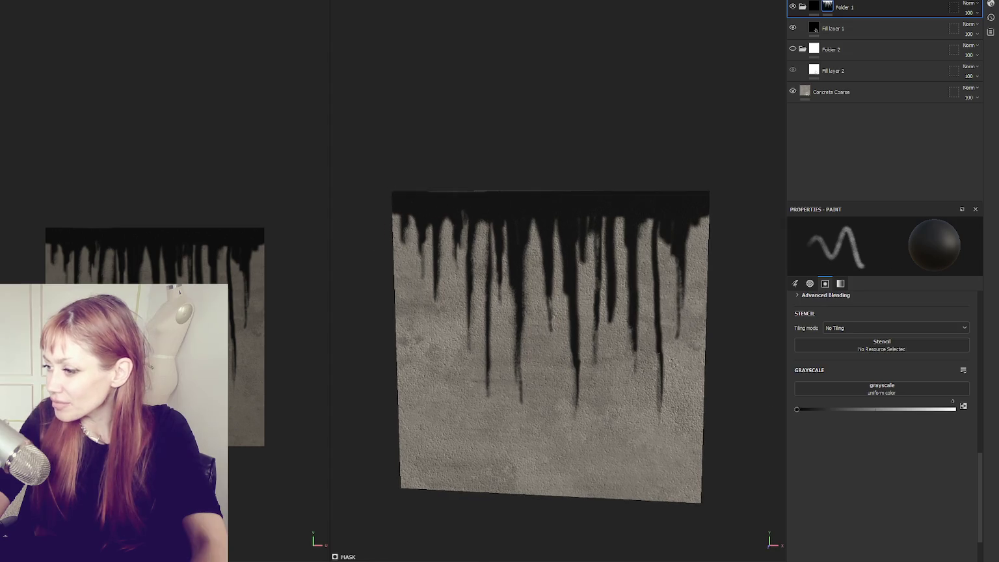
drag(659, 416, 660, 347)
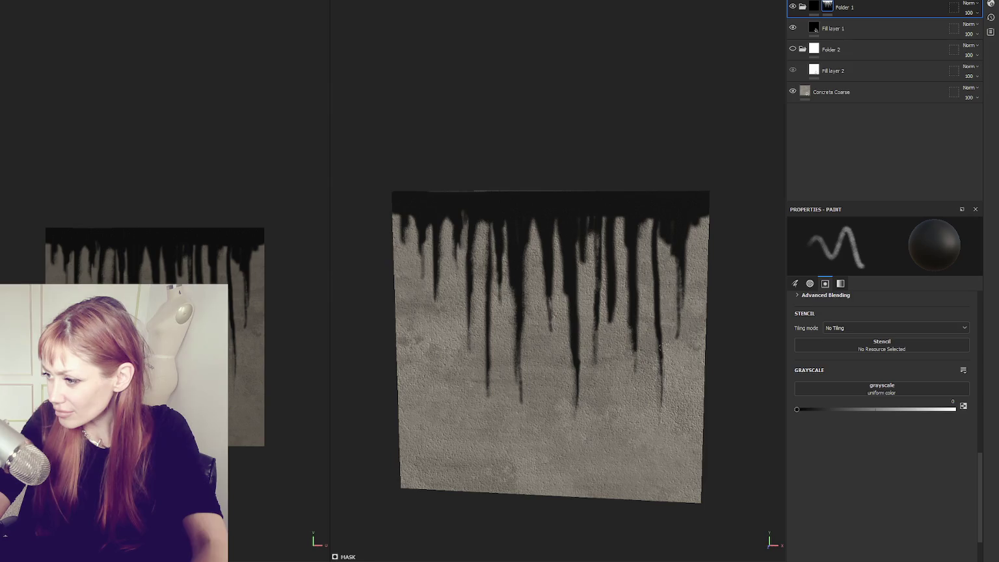
drag(677, 296, 681, 349)
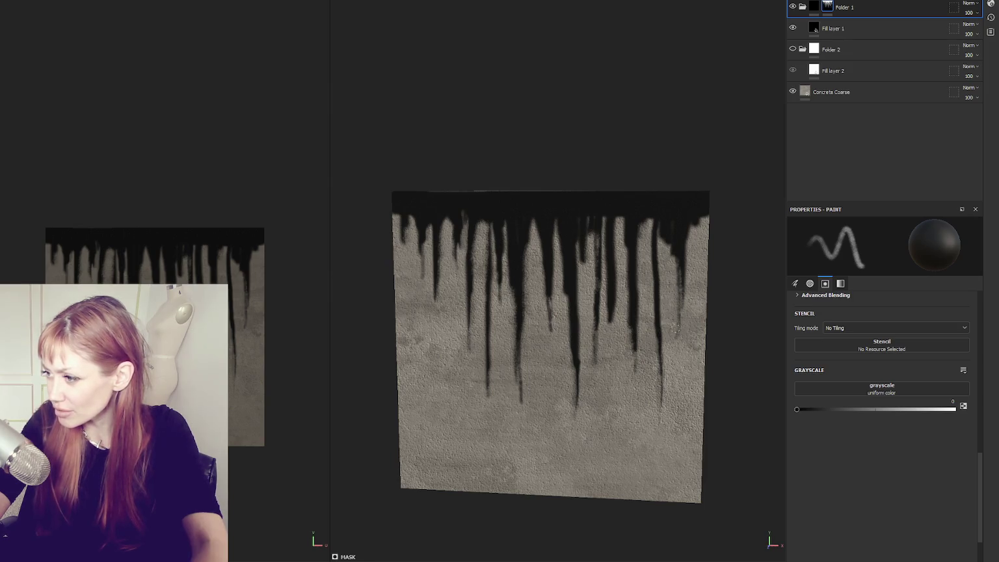
drag(660, 242, 661, 225)
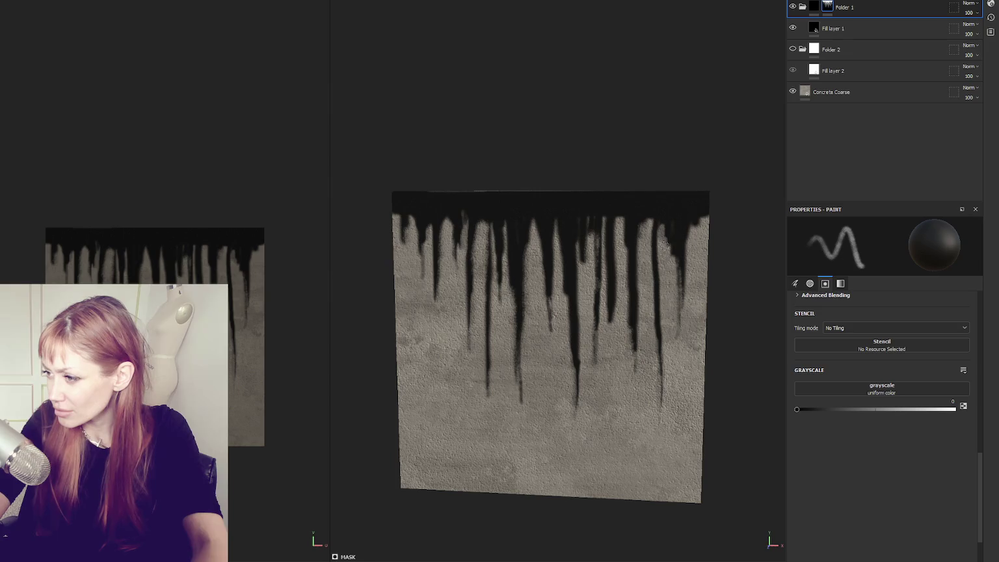
drag(611, 320, 613, 290)
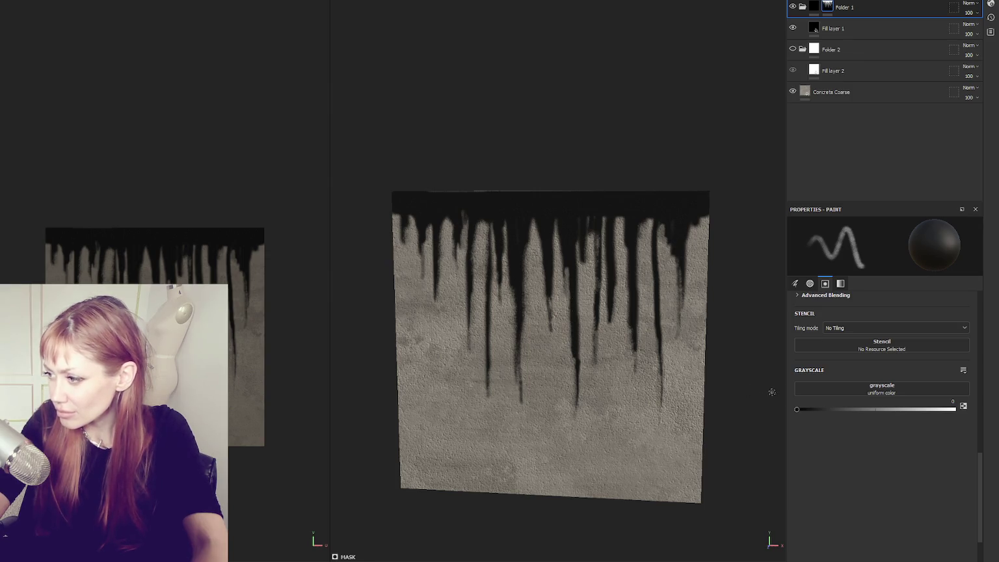
drag(796, 409, 954, 409)
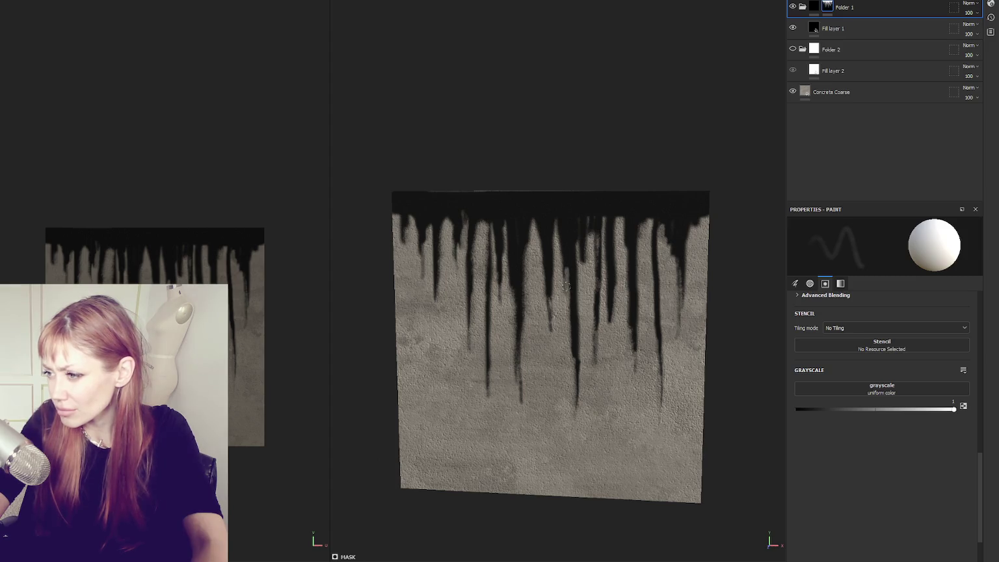
- Enlarge and soften the brush, then duplicate the drip folder as Folder 1 copy 1
key(bracketright)
key(bracketright)
key(bracketright)
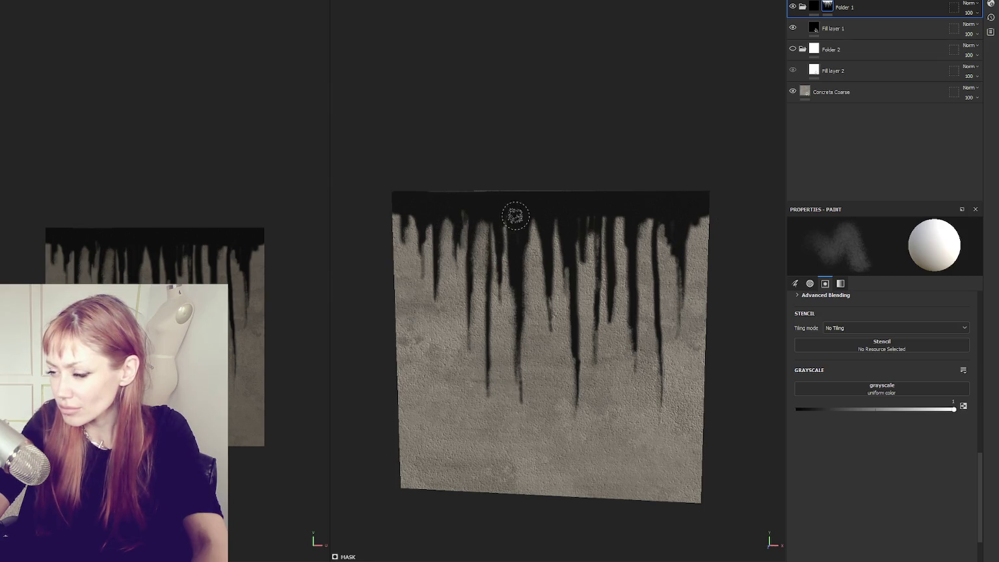
key(ctrl+d)
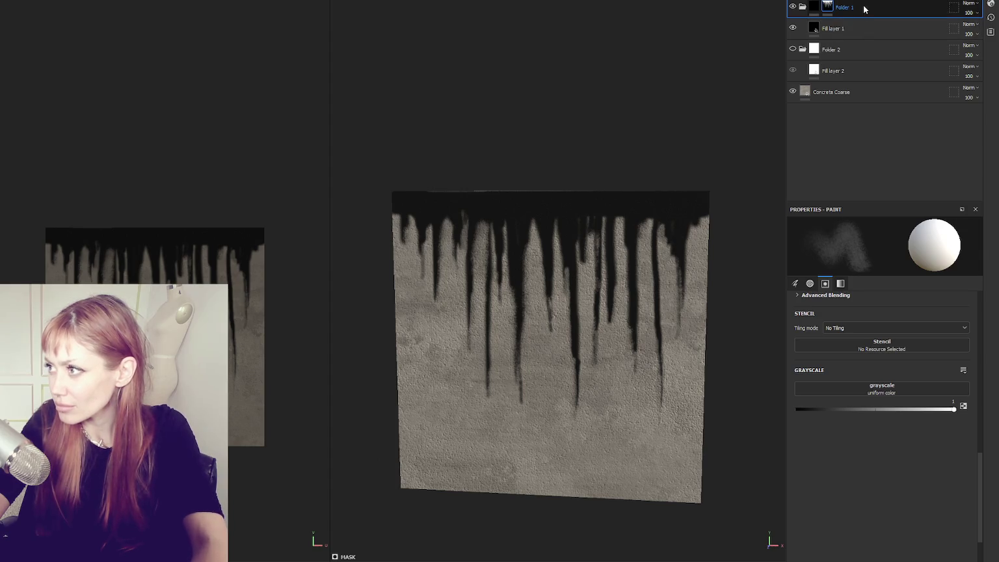
right_click(863, 15)
- Paint a dark band of extra drips across the top of the cube, then check the corner
click(872, 137)
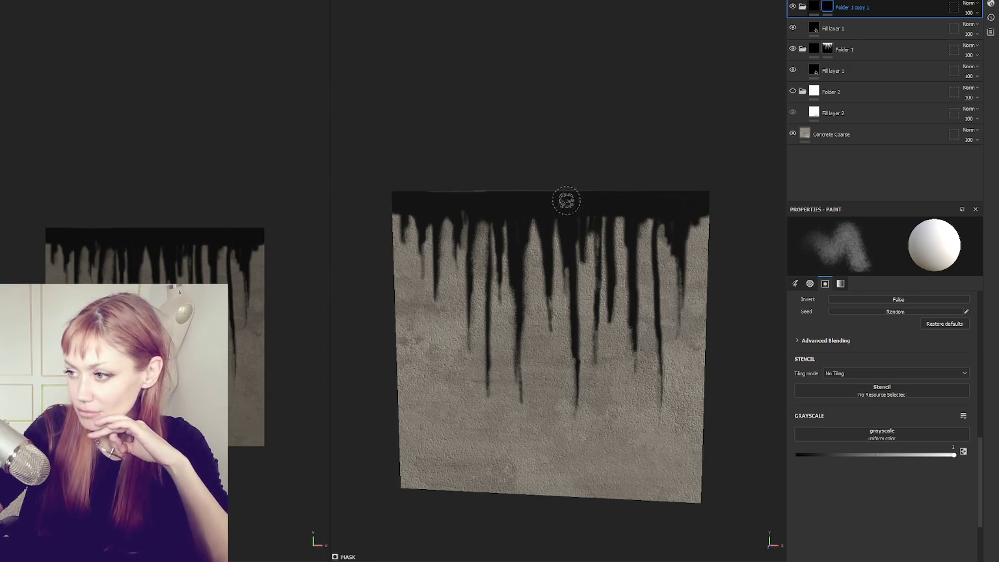
scroll(598, 290, up, 2)
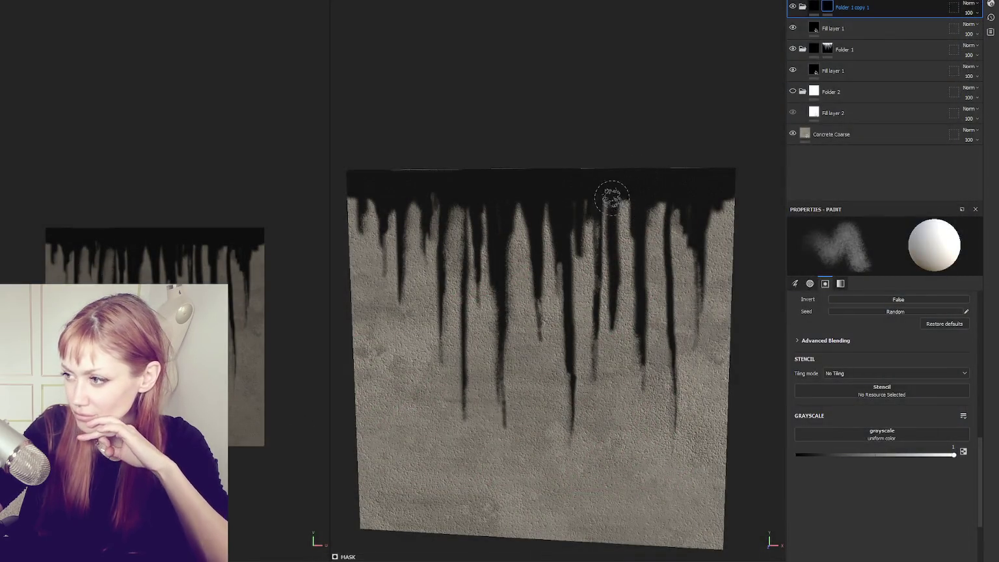
mouse_move(638, 200)
mouse_down()
mouse_move(584, 189)
mouse_move(598, 200)
mouse_move(651, 194)
mouse_move(685, 206)
mouse_move(640, 206)
mouse_move(661, 218)
mouse_move(669, 187)
mouse_move(653, 208)
mouse_move(665, 202)
mouse_move(683, 218)
mouse_move(598, 205)
mouse_move(542, 235)
mouse_move(511, 214)
mouse_move(489, 253)
mouse_move(465, 208)
mouse_move(459, 237)
mouse_move(480, 191)
mouse_move(409, 214)
mouse_up()
drag(415, 199, 351, 204)
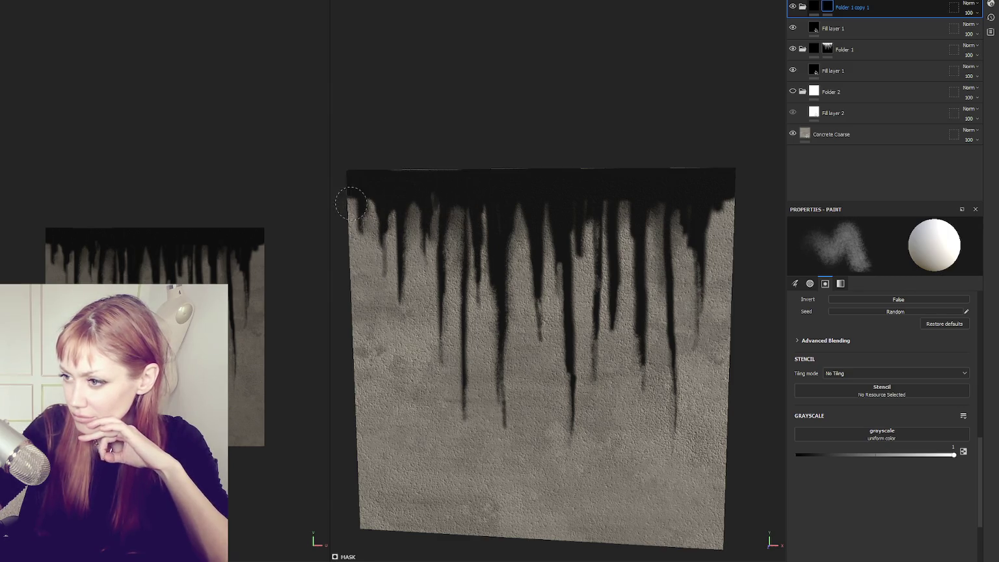
mouse_move(715, 200)
mouse_down()
mouse_move(709, 212)
mouse_move(741, 195)
mouse_up()
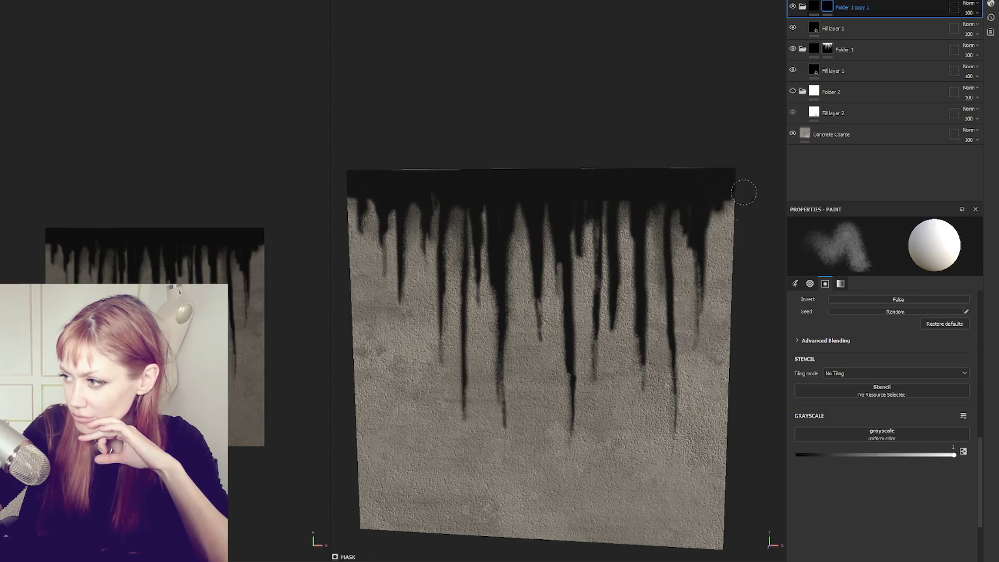
mouse_move(415, 201)
alt+mouse_down()
mouse_move(571, 206)
mouse_move(356, 209)
mouse_move(366, 234)
mouse_move(347, 211)
mouse_move(385, 212)
mouse_move(548, 172)
alt+mouse_up()
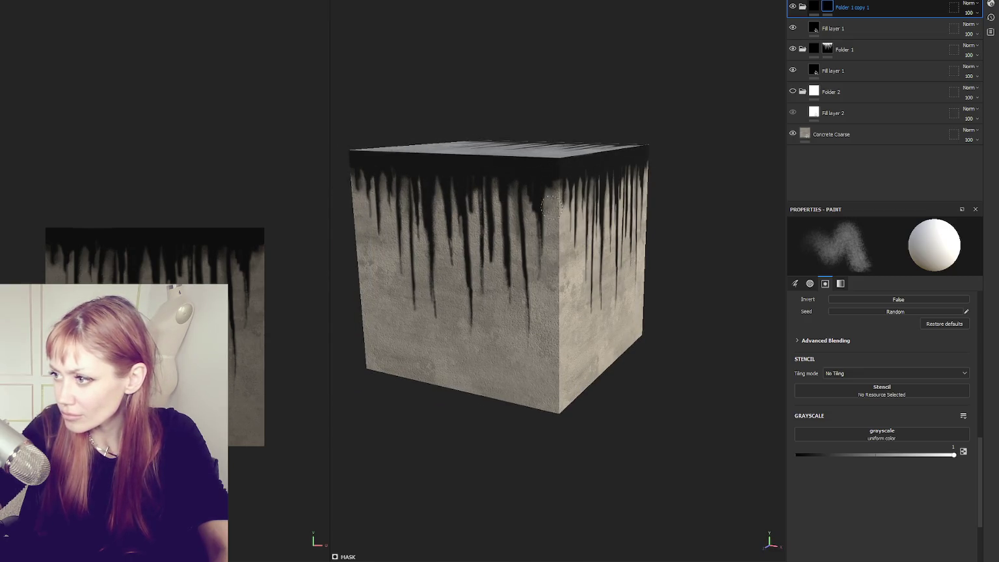
- Frame the cube, paint dark streaks on Folder 1 copy 1's mask, and set grayscale to 0
key(f)
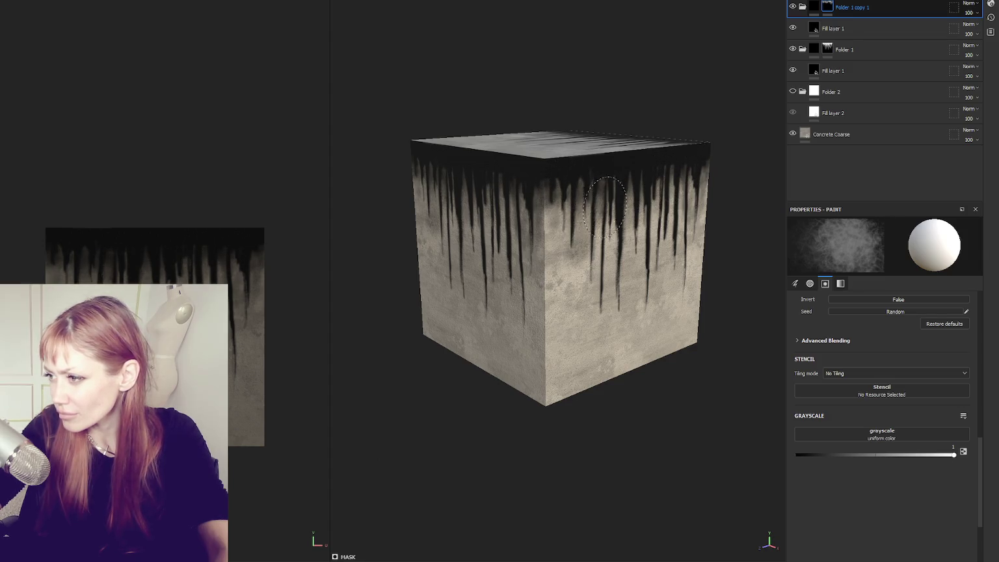
mouse_move(584, 215)
mouse_down()
mouse_move(595, 319)
mouse_move(618, 260)
mouse_move(579, 285)
mouse_move(575, 312)
mouse_move(650, 280)
mouse_move(647, 309)
mouse_move(517, 296)
mouse_move(524, 273)
mouse_move(517, 303)
mouse_move(518, 229)
mouse_up()
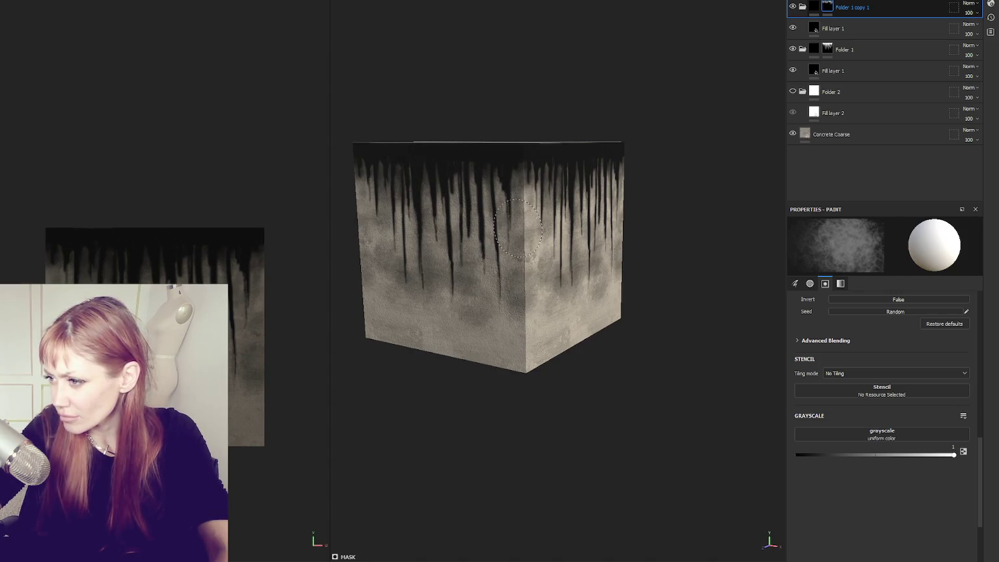
click(809, 451)
drag(809, 452, 797, 454)
drag(541, 332, 530, 292)
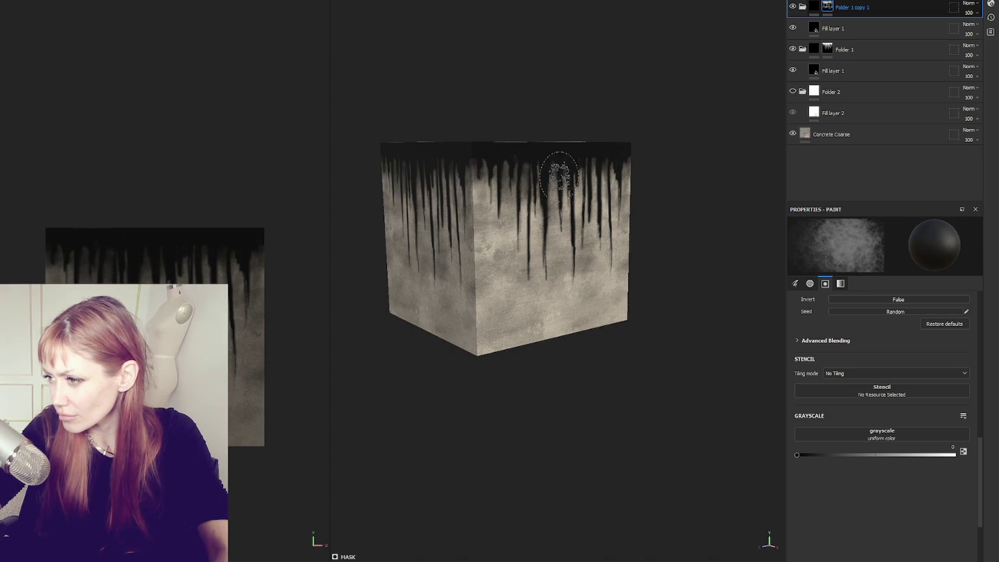
- Select Folder 1 and preview a lower opacity, leaving it at 100
click(867, 50)
click(970, 56)
drag(976, 70, 995, 71)
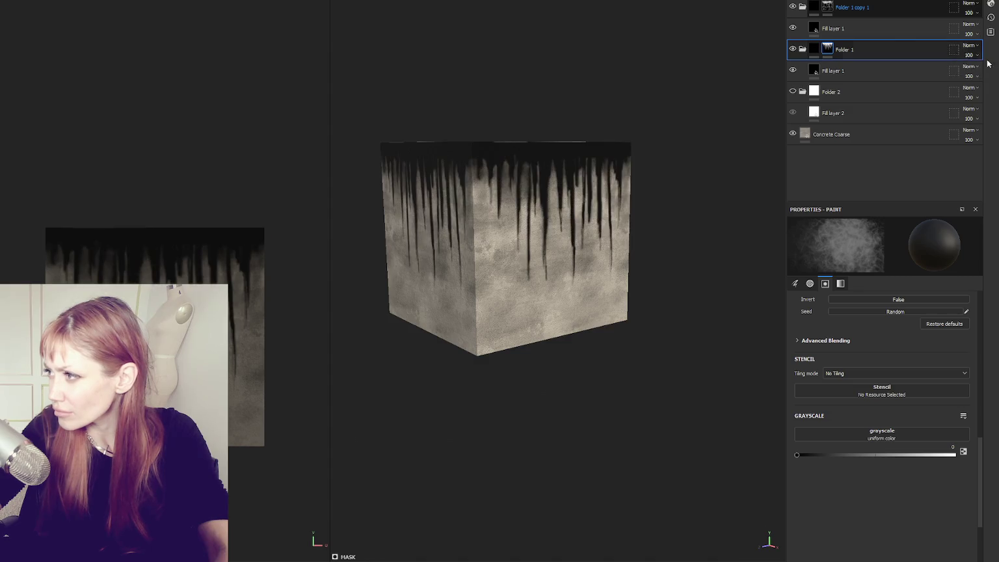
- Duplicate Folder 1 into Folder 1 copy 2 and set the paint grayscale to 0.5534
key(ctrl+d)
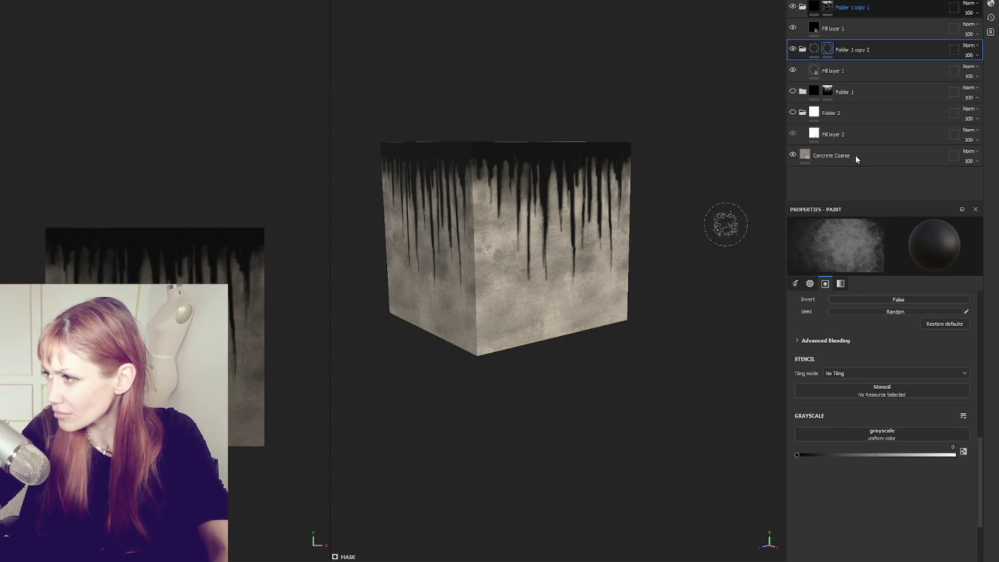
drag(676, 202, 646, 212)
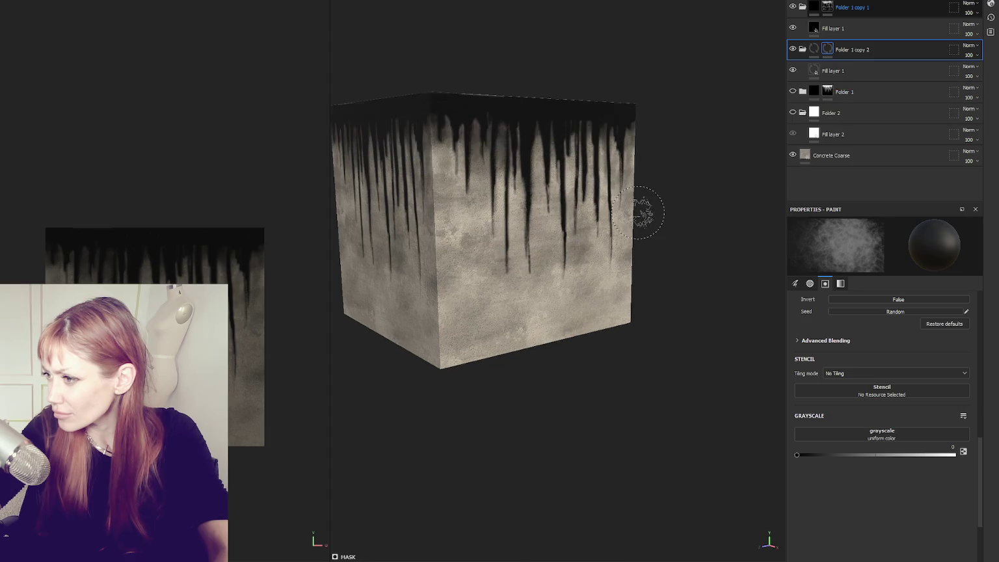
drag(647, 174, 689, 162)
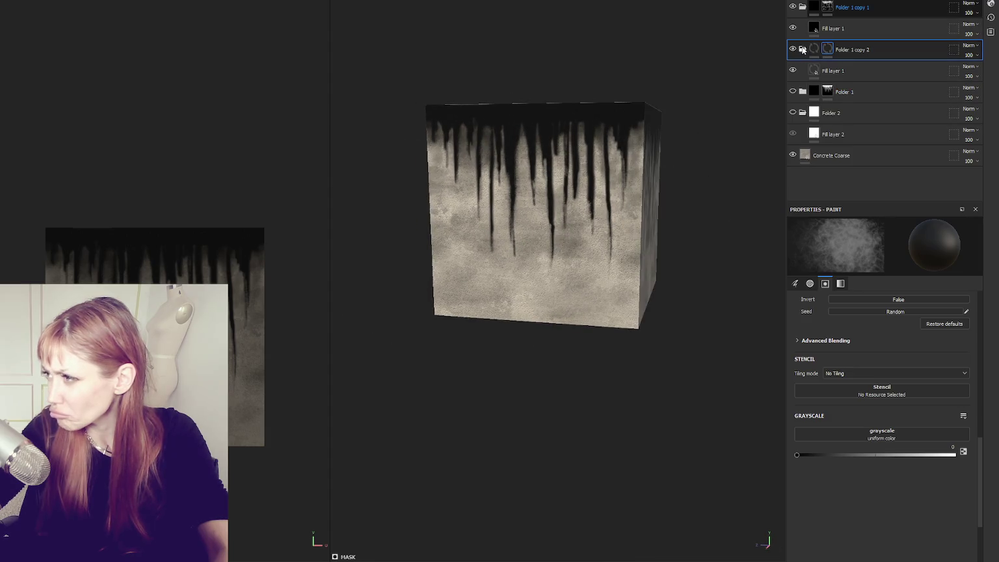
click(883, 455)
drag(552, 195, 503, 144)
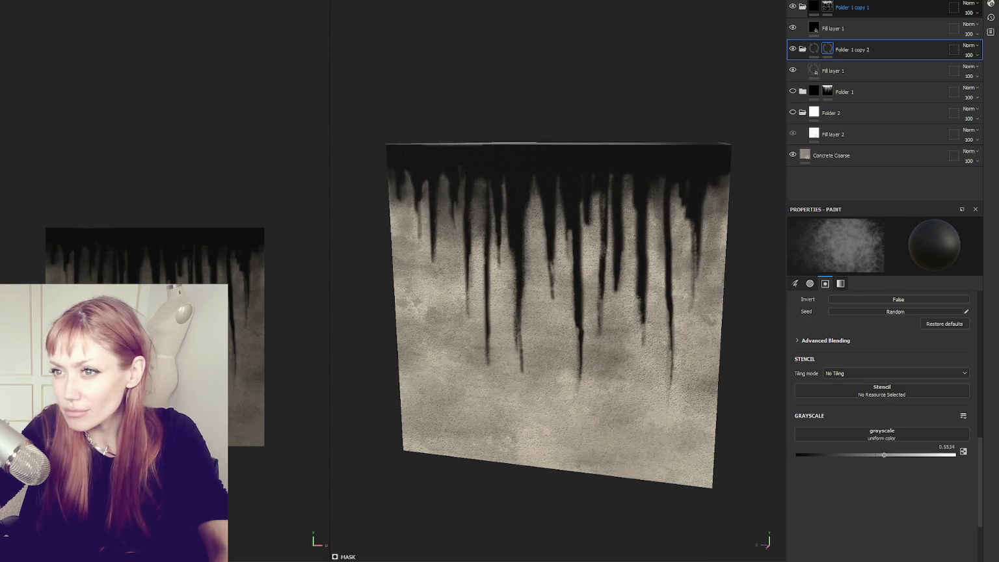
- Select Folder 1 copy 2's mask and collapse Folder 2 and the copy in the layer stack
click(804, 49)
click(803, 50)
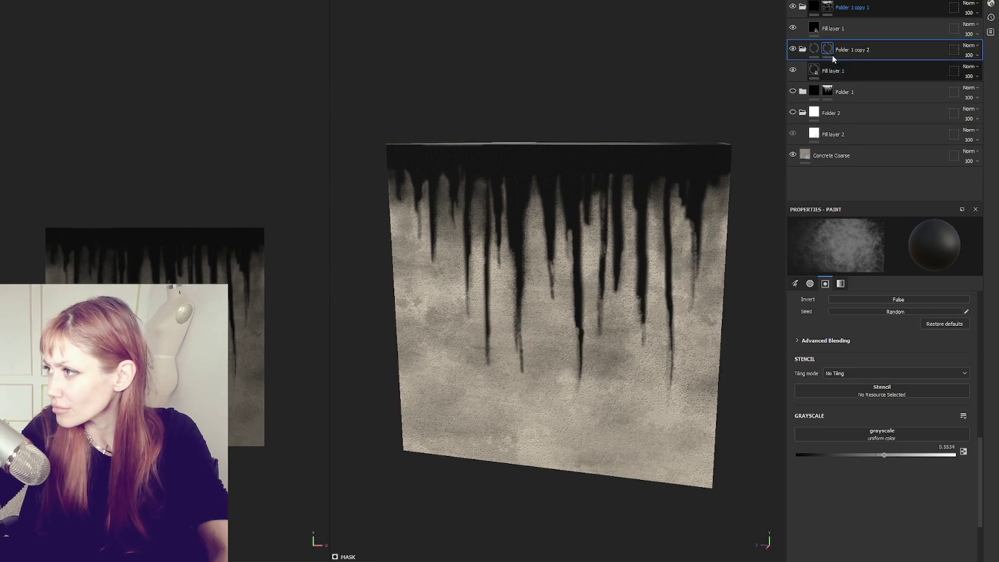
click(827, 49)
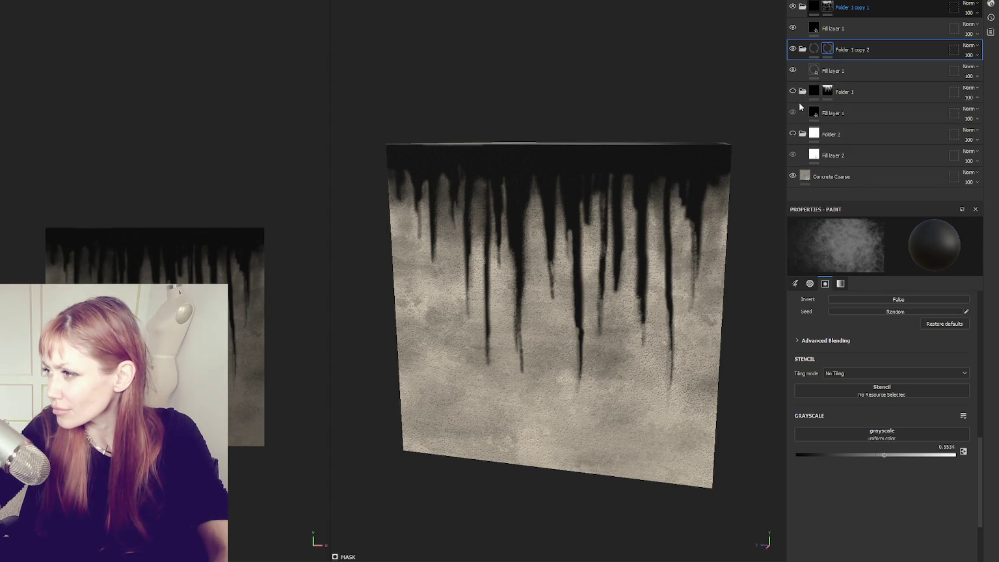
click(803, 113)
click(802, 49)
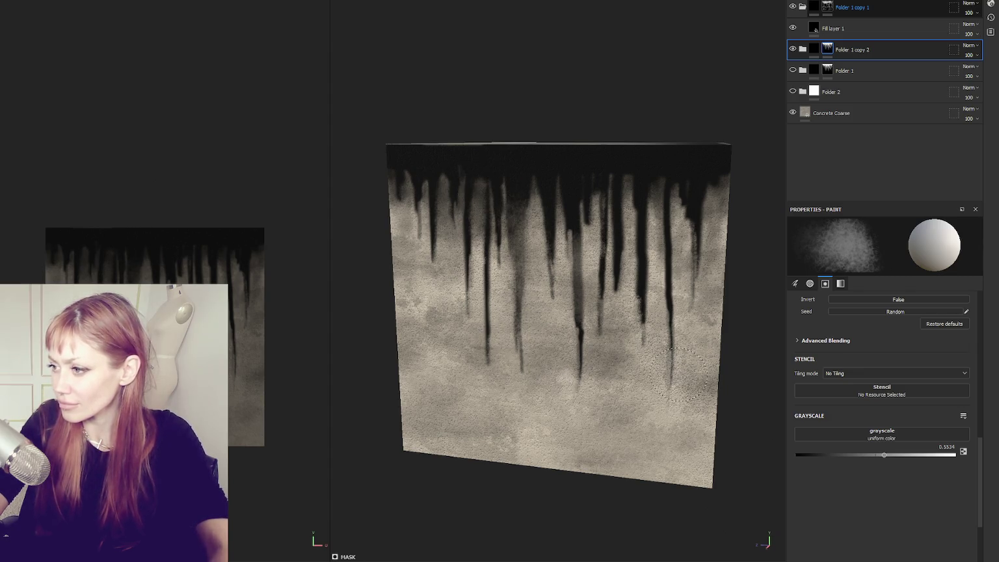
key(ctrl+v)
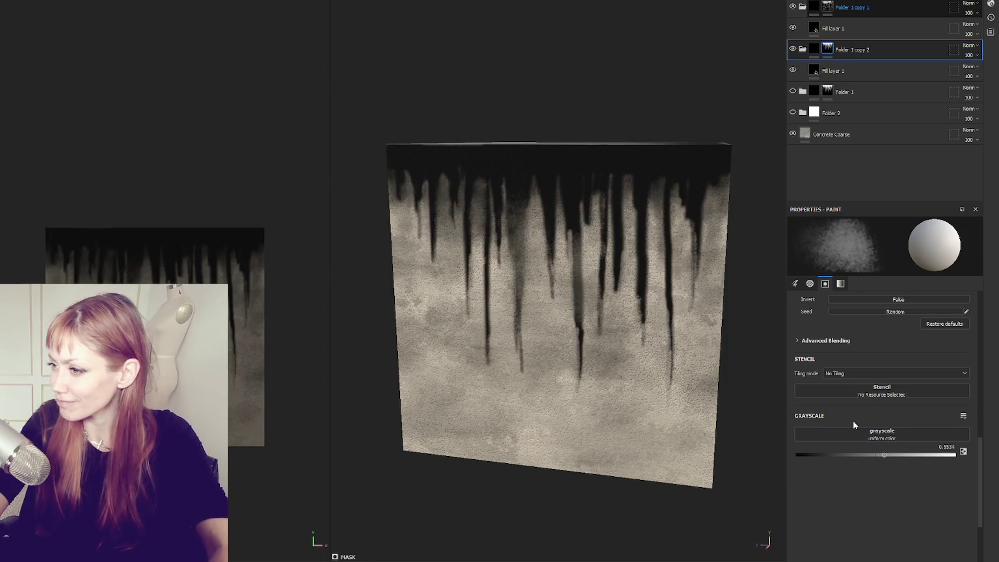
- At grayscale 0, paint the wall face's drips lighter on Folder 1 copy 2's mask
drag(883, 454, 777, 457)
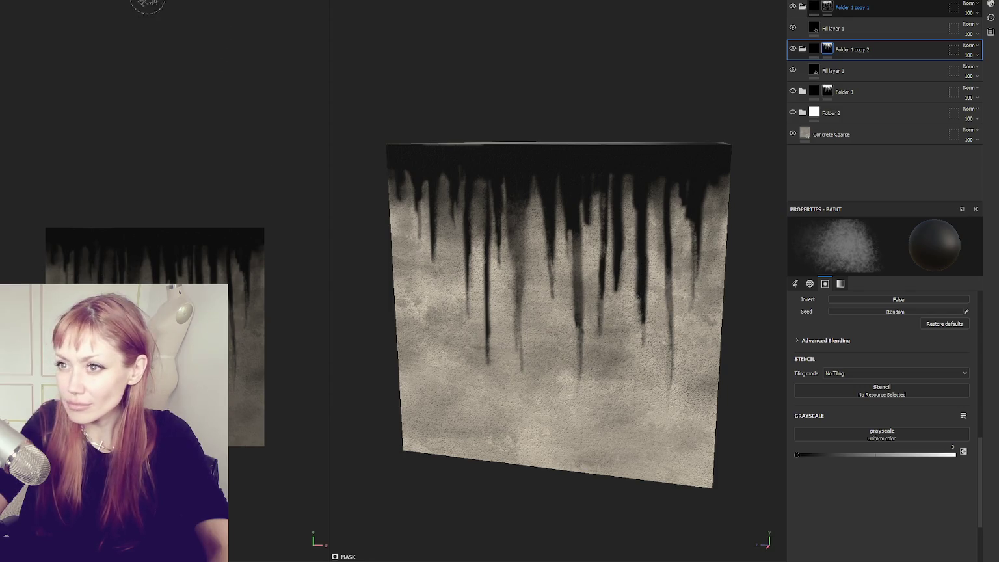
mouse_move(434, 202)
mouse_down()
mouse_move(434, 244)
mouse_move(461, 282)
mouse_move(482, 346)
mouse_up()
drag(498, 284, 497, 346)
mouse_move(566, 379)
mouse_down()
mouse_move(579, 351)
mouse_move(584, 380)
mouse_move(573, 340)
mouse_move(616, 280)
mouse_move(641, 325)
mouse_up()
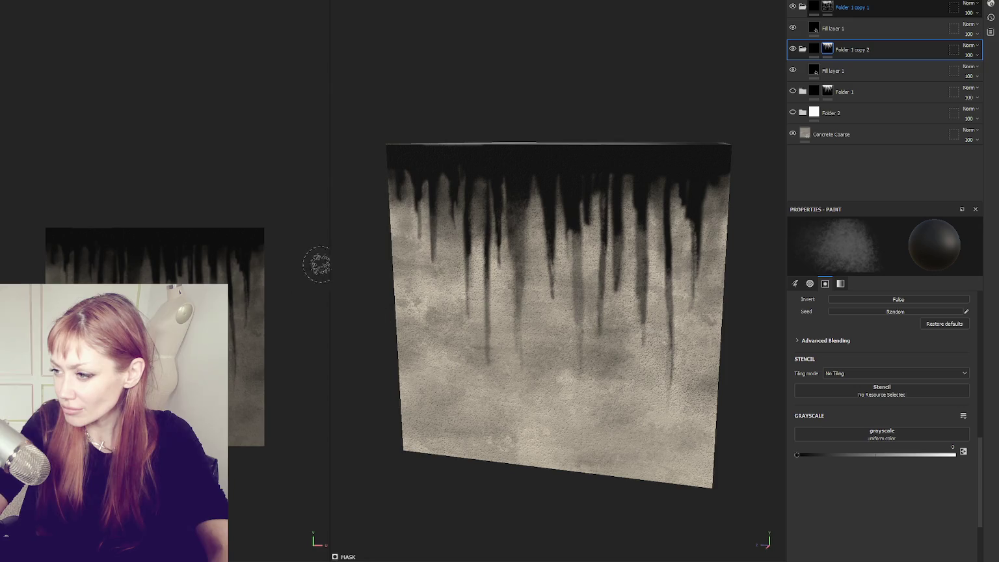
mouse_move(622, 453)
mouse_down()
mouse_move(629, 346)
mouse_move(605, 333)
mouse_up()
drag(495, 315, 481, 361)
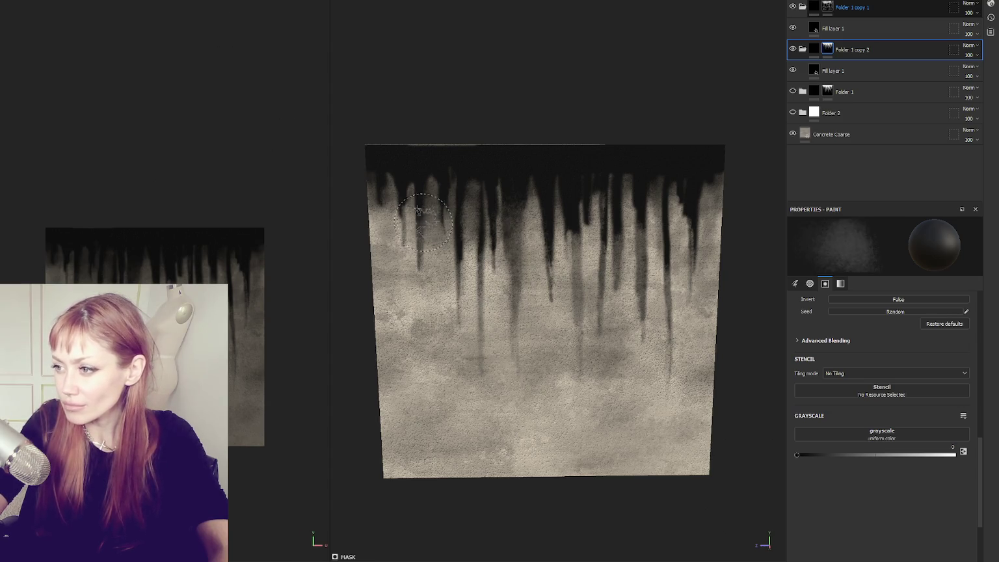
mouse_move(523, 198)
mouse_down()
mouse_move(550, 215)
mouse_move(597, 196)
mouse_move(573, 189)
mouse_move(657, 225)
mouse_move(688, 208)
mouse_move(696, 228)
mouse_move(678, 244)
mouse_up()
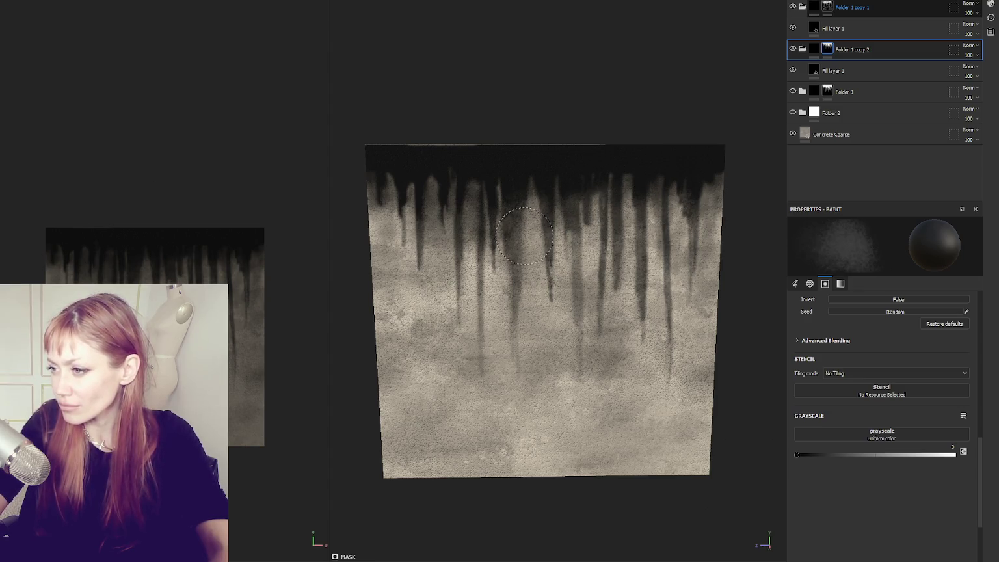
mouse_move(392, 199)
mouse_down()
mouse_move(449, 175)
mouse_move(454, 221)
mouse_up()
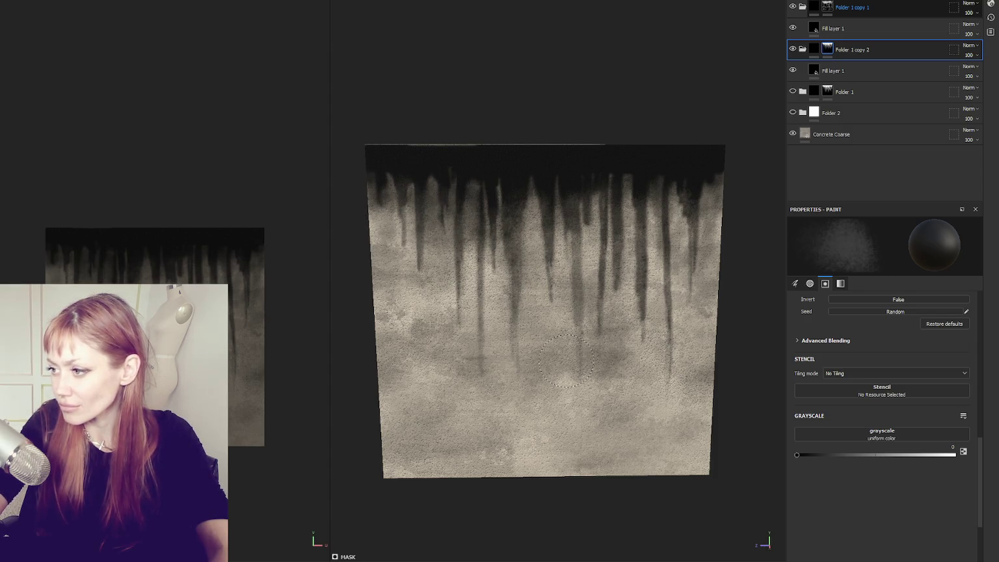
- Lighten the dark top band, return grayscale to 1, and widen the 2D texture view
drag(936, 454, 956, 454)
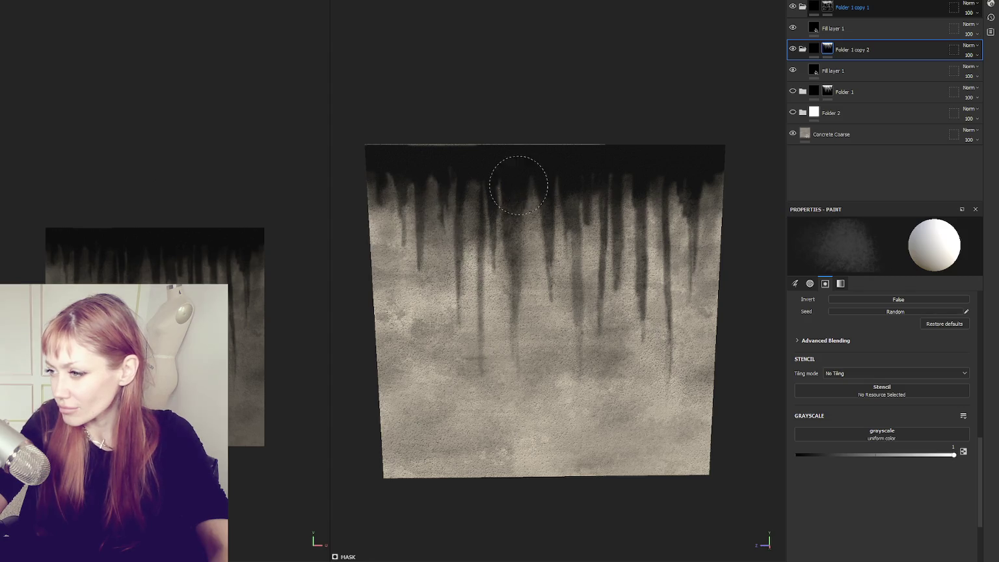
click(797, 454)
drag(381, 172, 712, 171)
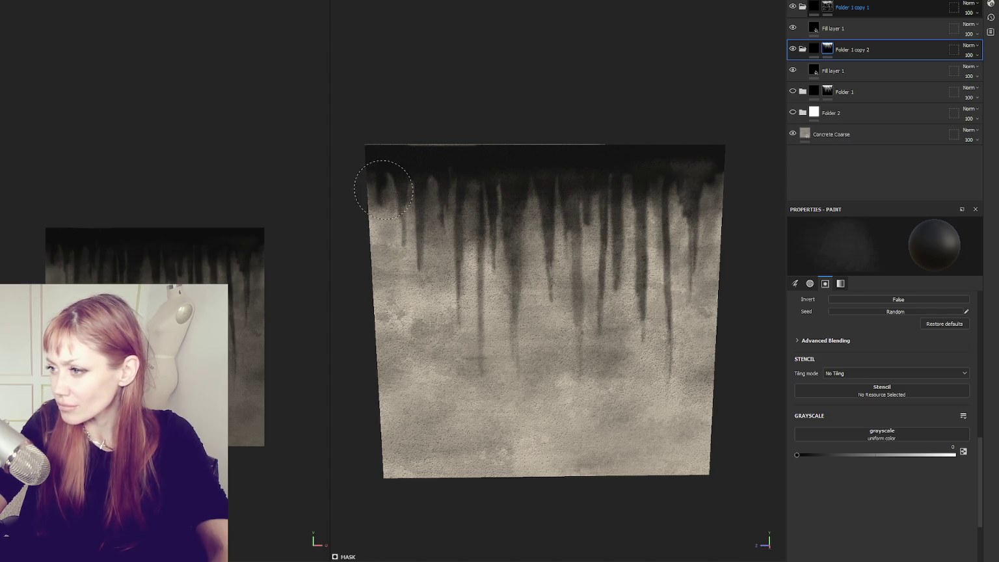
drag(531, 172, 757, 181)
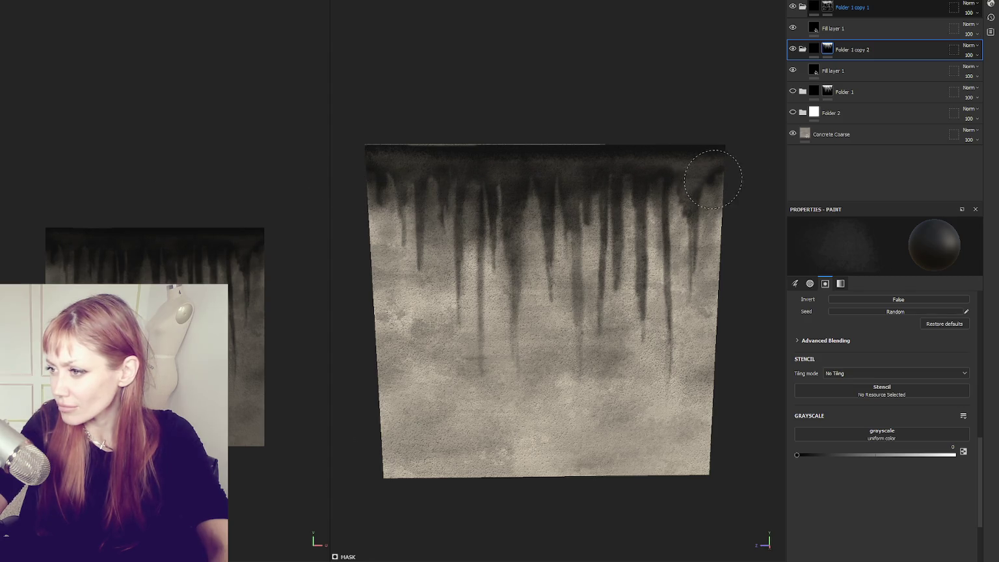
click(954, 455)
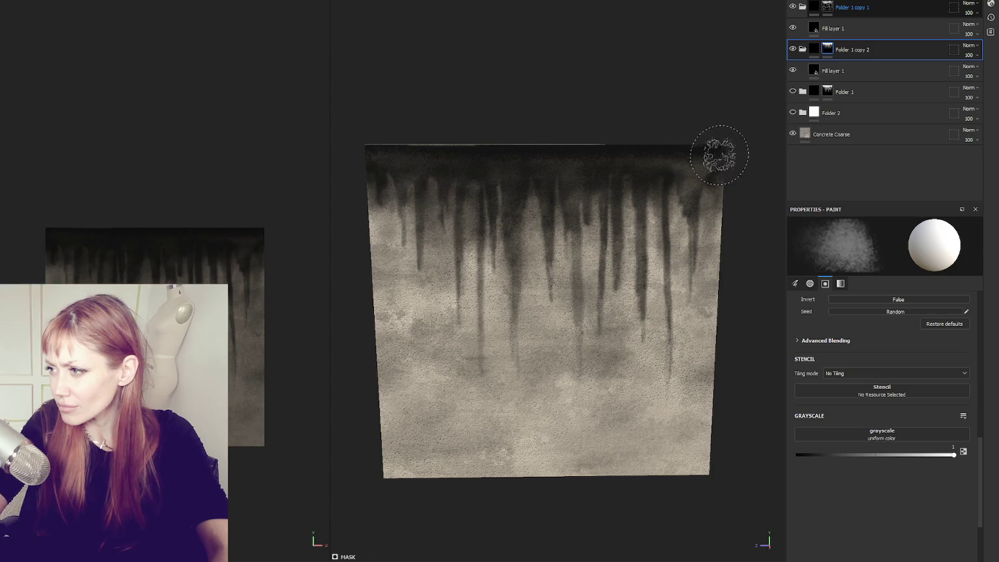
mouse_move(329, 156)
mouse_down()
mouse_move(493, 152)
mouse_move(404, 150)
mouse_up()
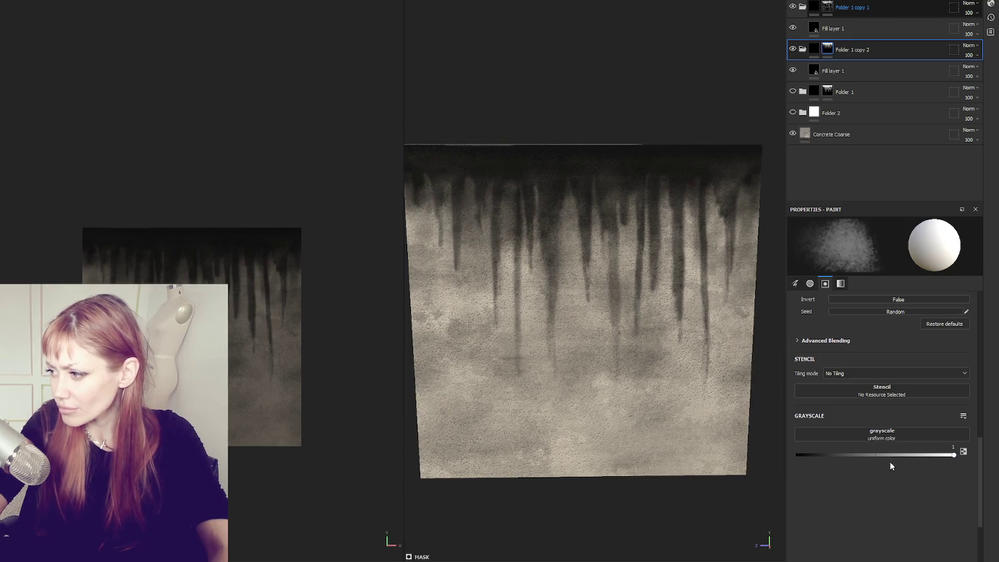
- At grayscale 0, fade the drip streaks across the middle of the face in the 2D view
click(795, 456)
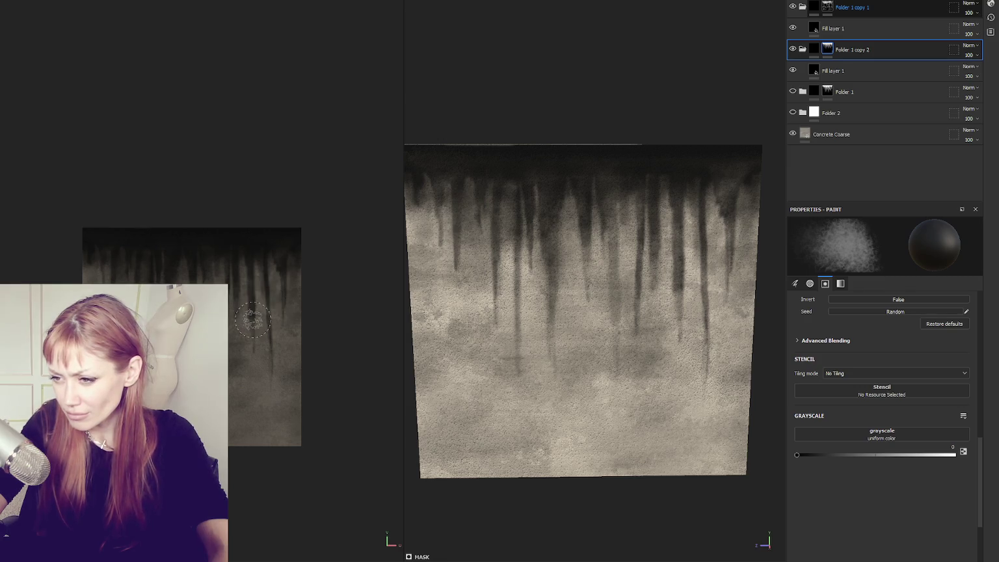
drag(250, 291, 255, 320)
mouse_move(173, 339)
mouse_down()
mouse_move(172, 272)
mouse_move(139, 323)
mouse_up()
drag(152, 273, 173, 285)
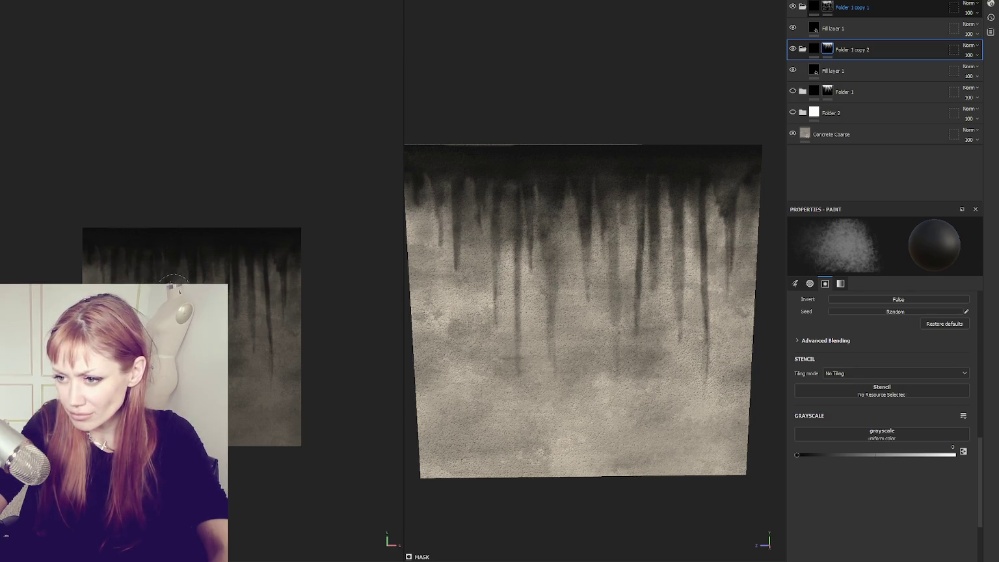
mouse_move(277, 293)
mouse_down()
mouse_move(266, 345)
mouse_move(263, 296)
mouse_move(228, 344)
mouse_up()
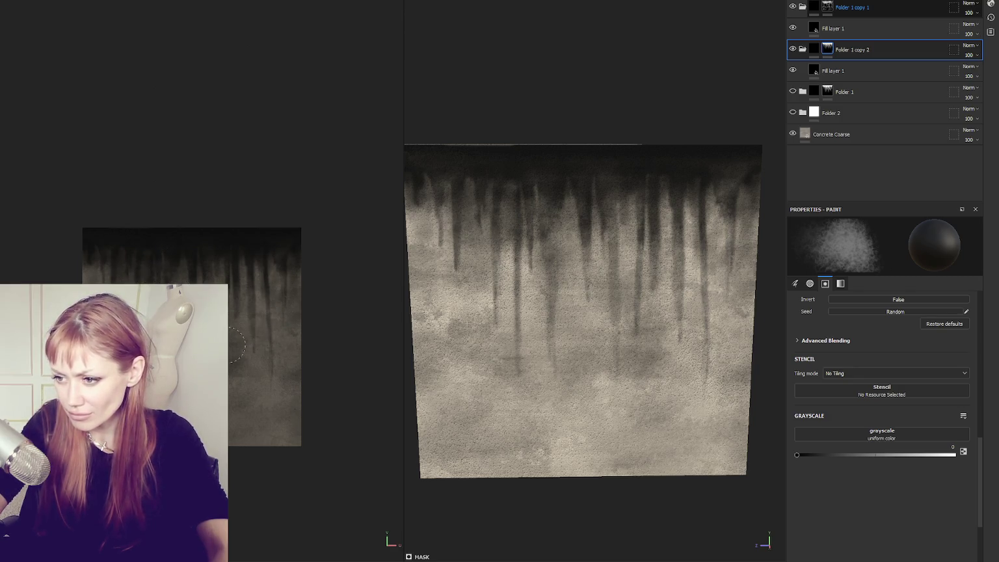
mouse_move(150, 341)
mouse_down()
mouse_move(151, 319)
mouse_move(198, 276)
mouse_move(201, 299)
mouse_up()
mouse_move(116, 288)
mouse_down()
mouse_move(114, 309)
mouse_move(151, 299)
mouse_move(209, 332)
mouse_up()
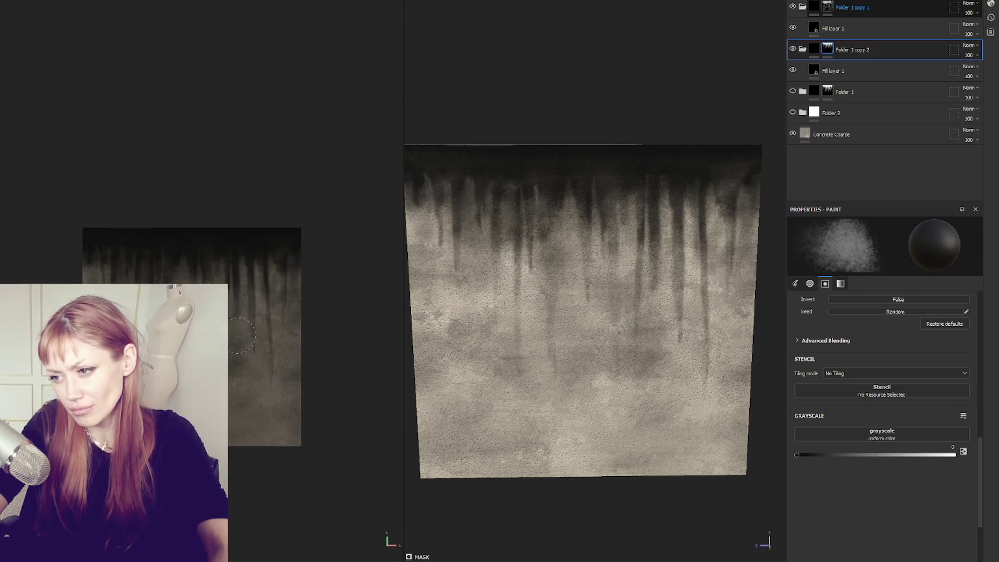
drag(250, 286, 250, 306)
drag(114, 286, 114, 306)
mouse_move(227, 315)
mouse_down()
mouse_move(227, 289)
mouse_move(249, 343)
mouse_up()
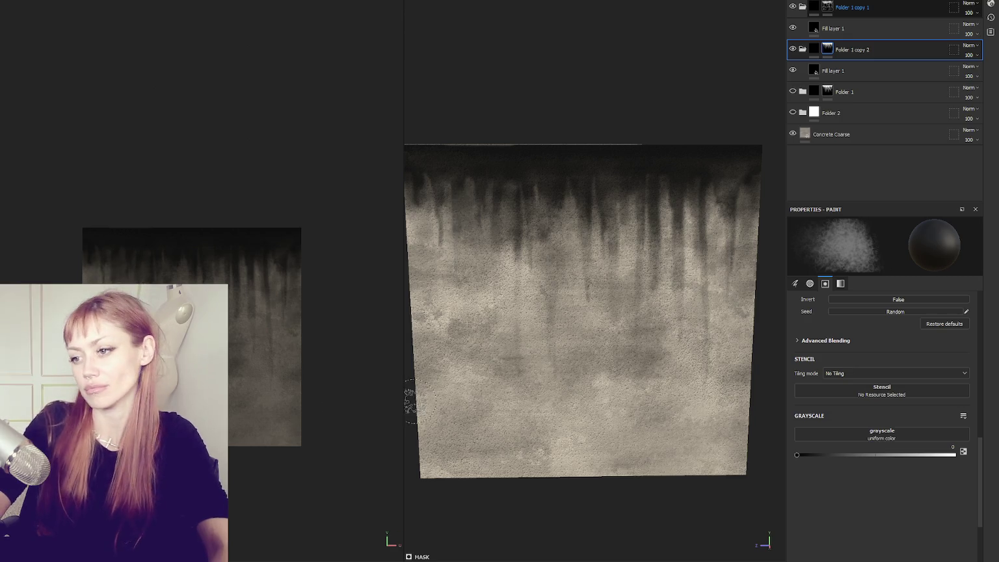
click(822, 8)
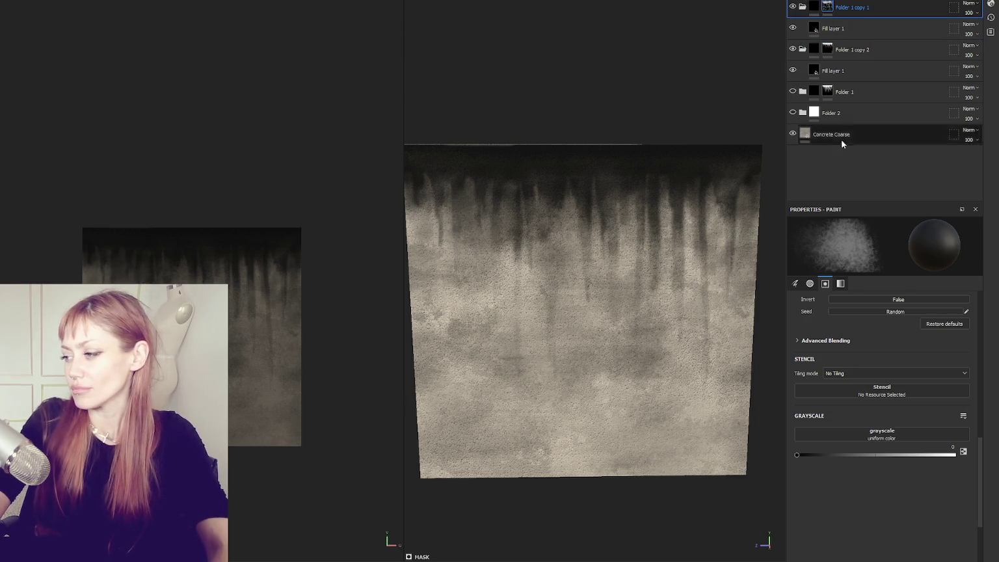
- Lighten a few more dark drips, reselect Folder 1 copy 2, and open Export textures
drag(130, 246, 128, 296)
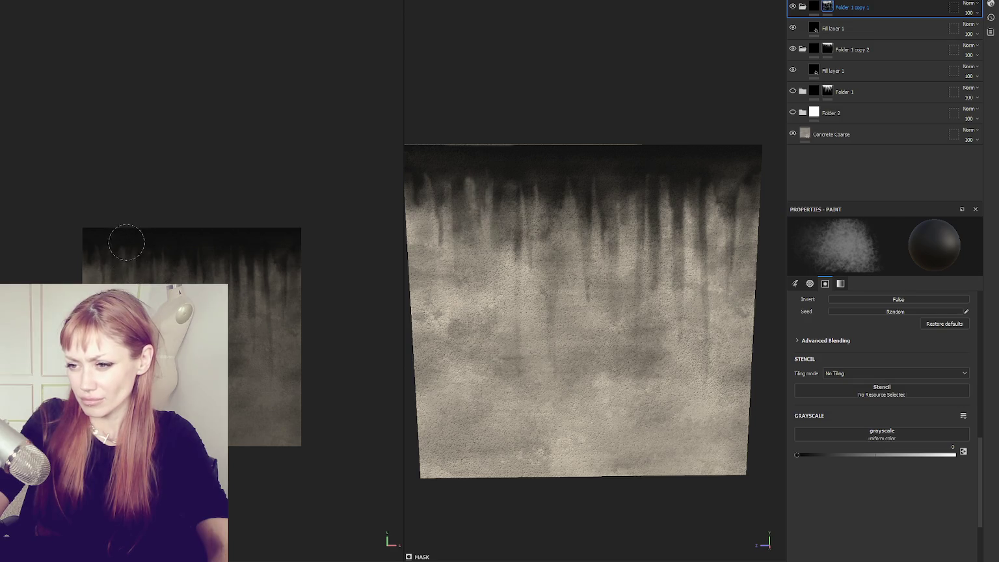
drag(234, 268, 235, 294)
drag(195, 255, 199, 289)
drag(266, 265, 268, 310)
click(845, 50)
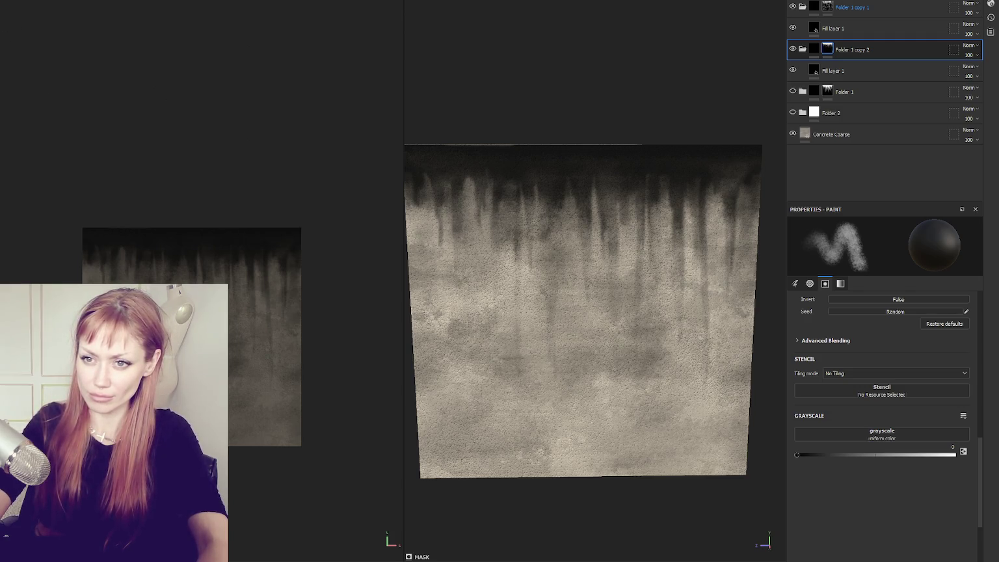
key(ctrl+shift+e)
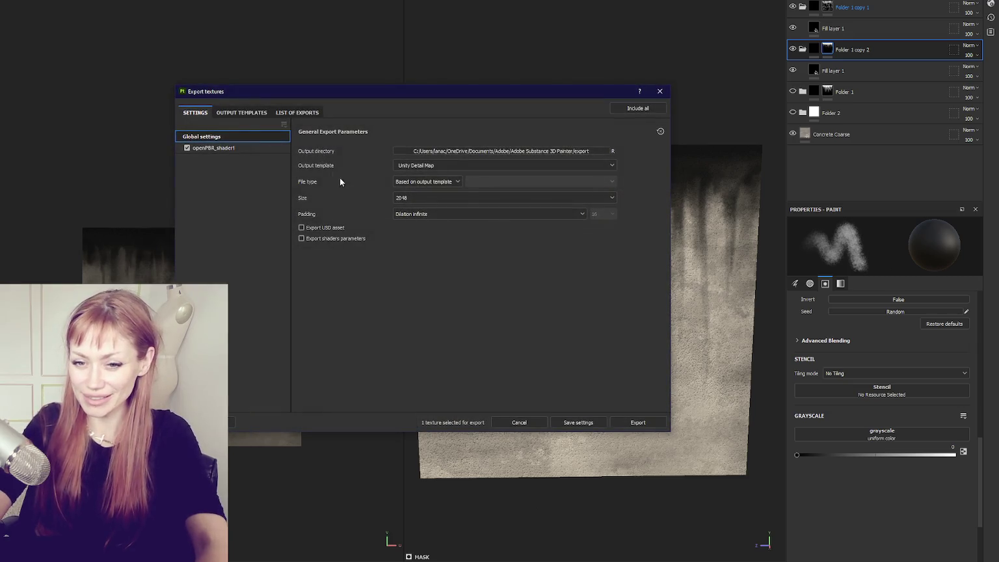
- Export the texture with the Unity Detail Map 2 output template and check the exported files
click(446, 167)
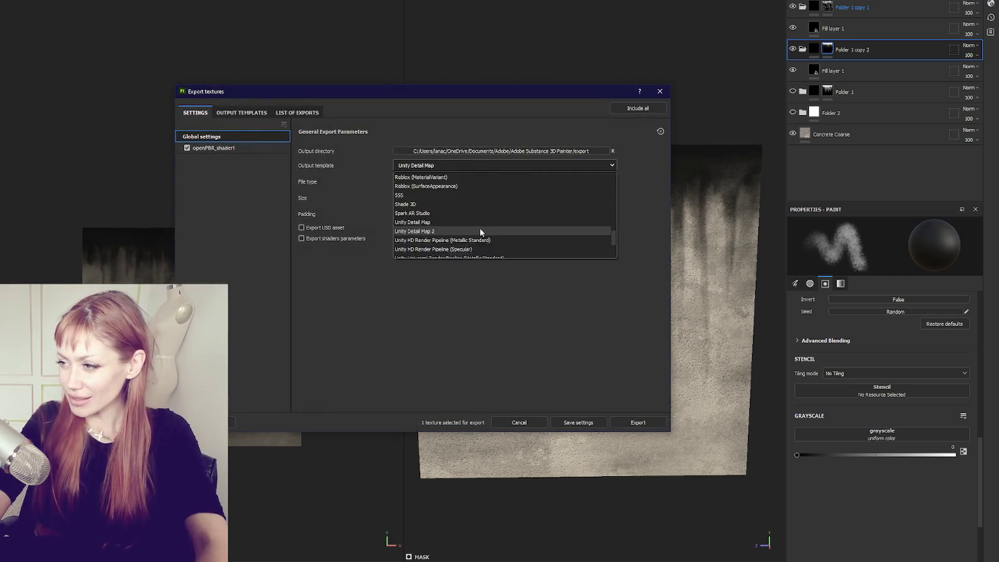
click(462, 166)
click(462, 167)
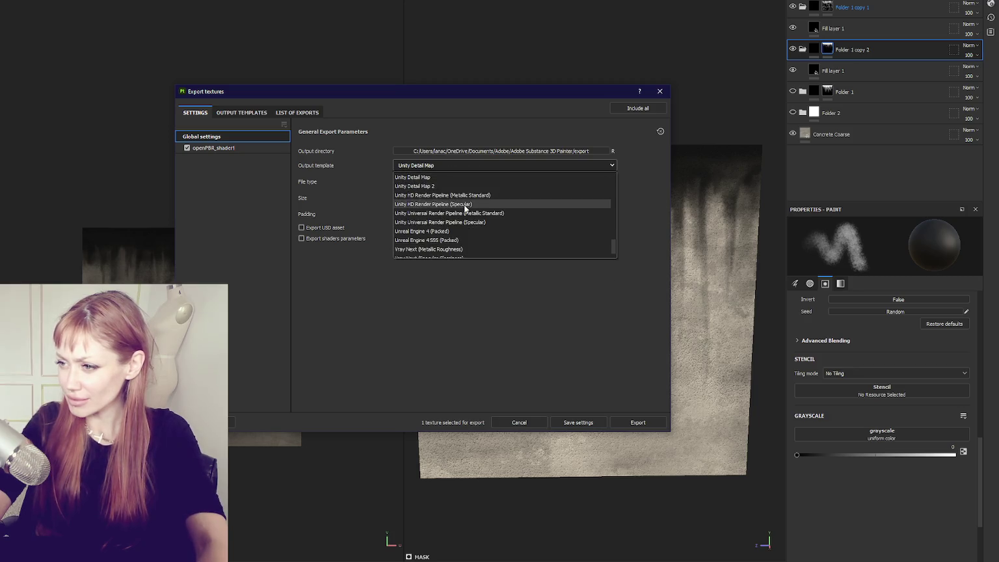
scroll(466, 208, up, 1)
click(465, 208)
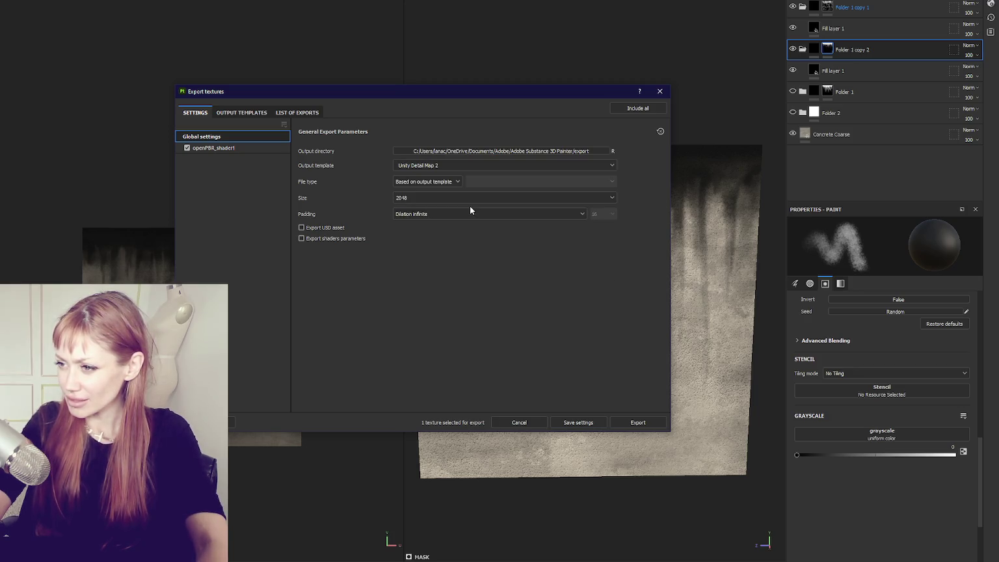
click(637, 421)
click(646, 108)
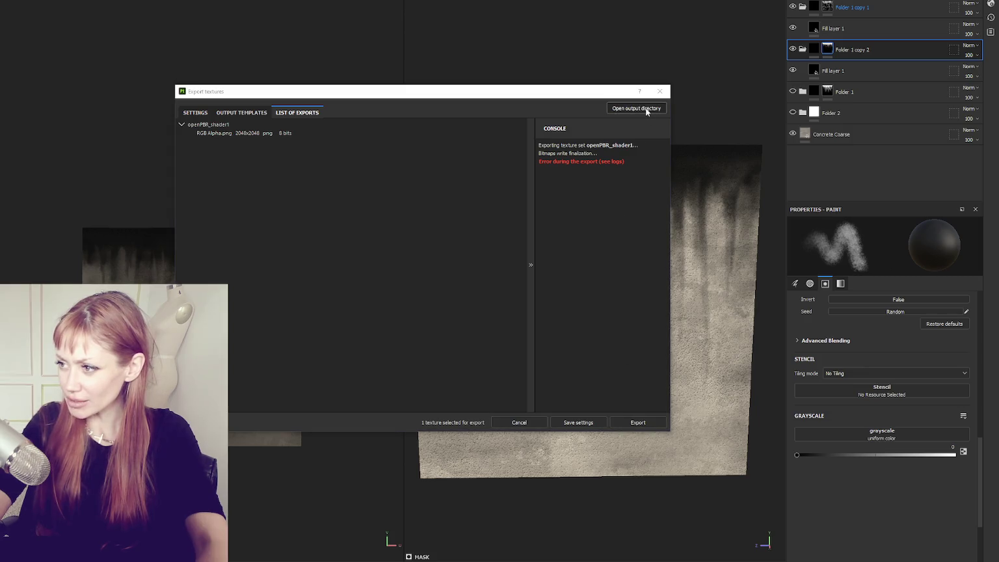
click(659, 91)
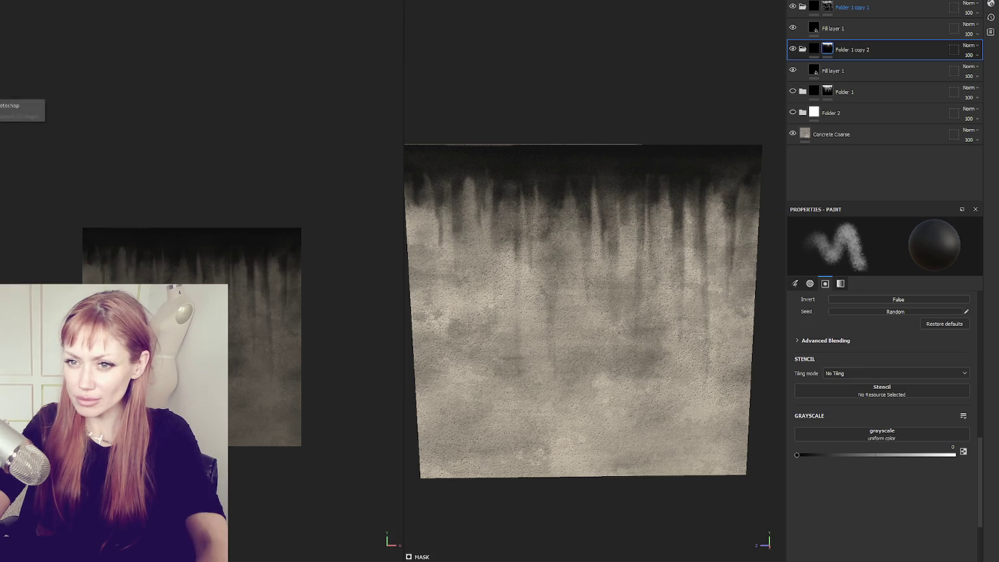
- Review the Unity Detail Map 2 and HD Render Pipeline output template definitions
key(ctrl+shift+e)
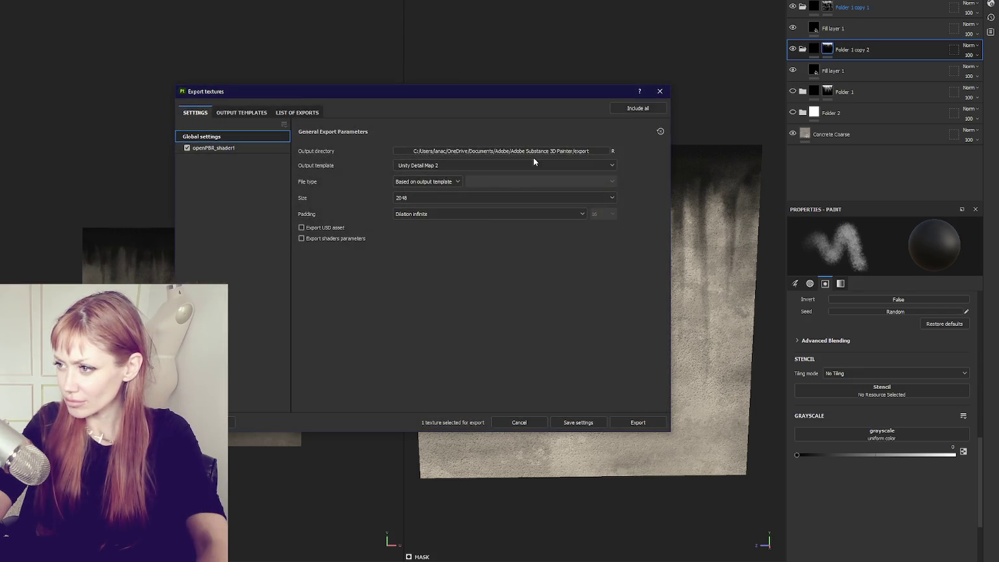
click(531, 165)
click(236, 112)
scroll(231, 310, down, 1)
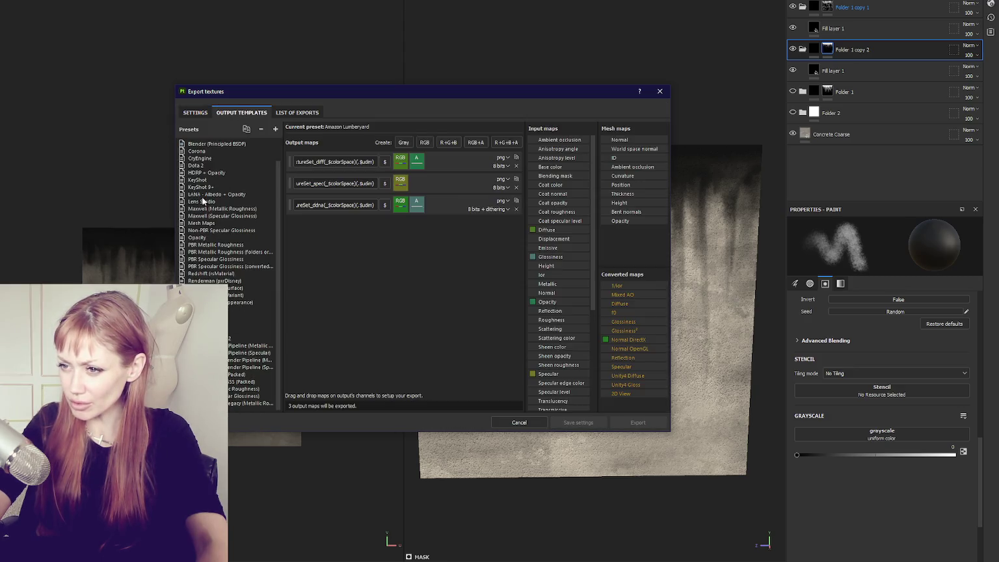
scroll(202, 197, up, 1)
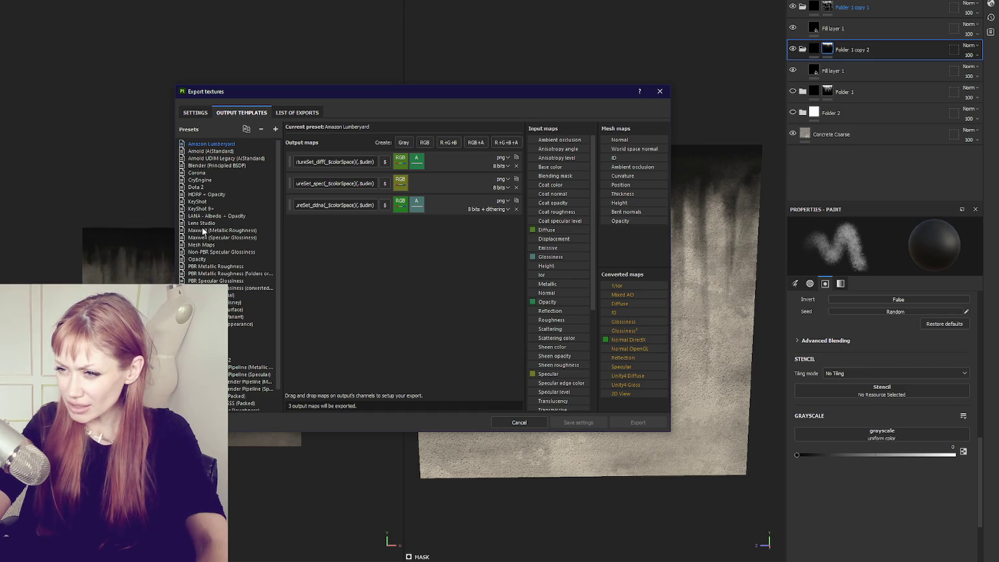
scroll(215, 273, down, 1)
click(233, 346)
right_click(234, 346)
click(238, 361)
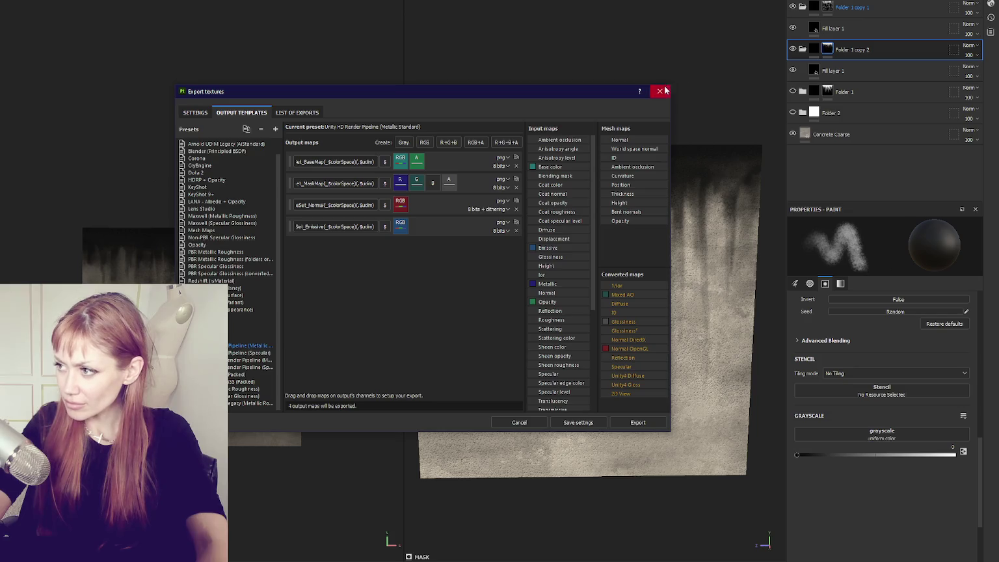
click(659, 91)
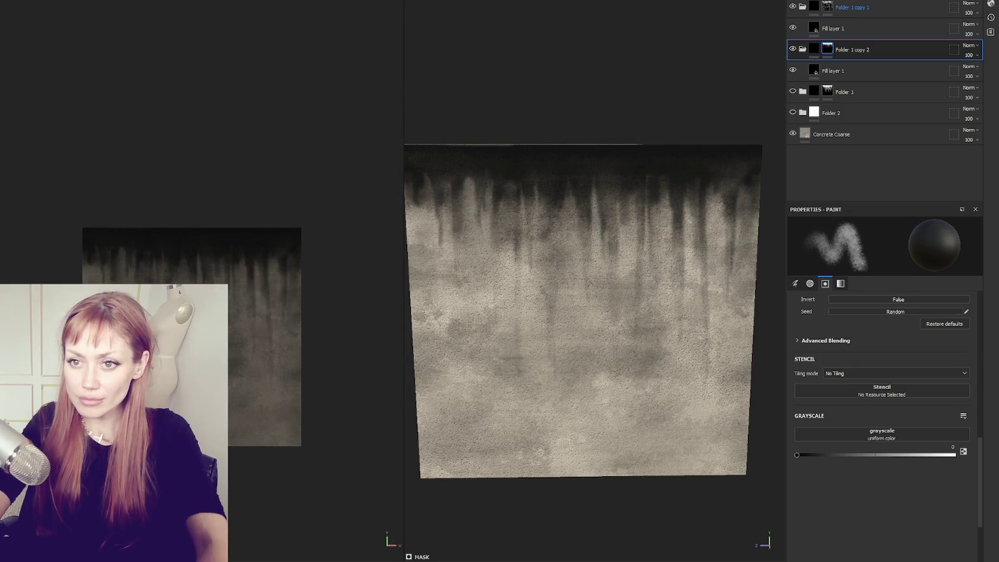
- Re-export the grime texture as a 2048 PNG using the Unity Detail Map template
key(ctrl+shift+e)
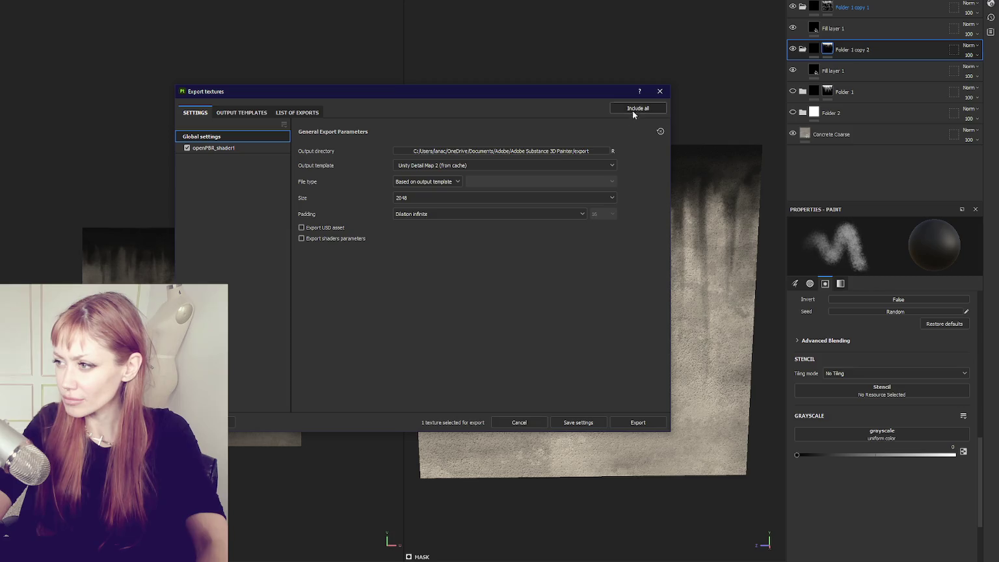
click(457, 165)
scroll(455, 202, down, 5)
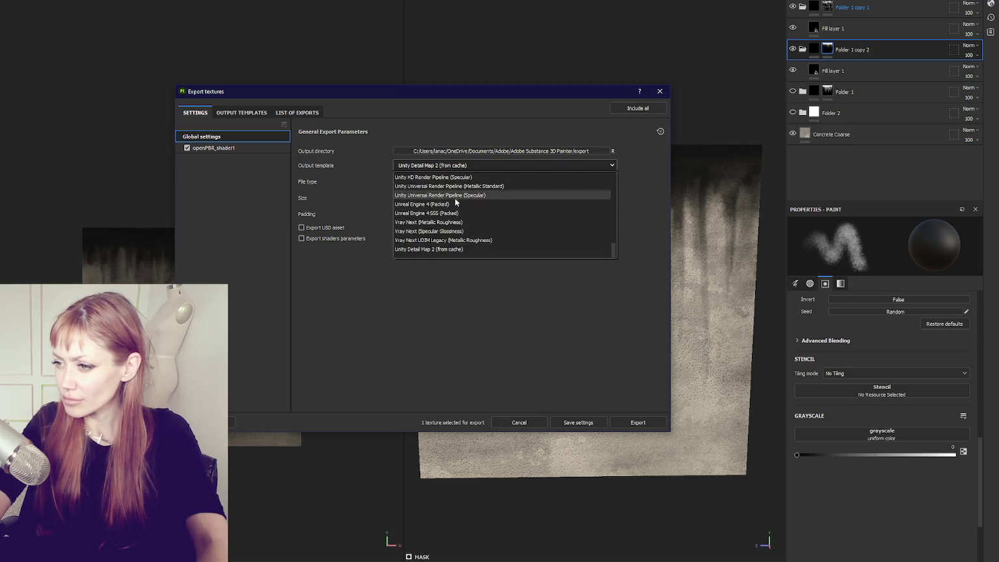
scroll(455, 220, down, 5)
scroll(459, 221, up, 2)
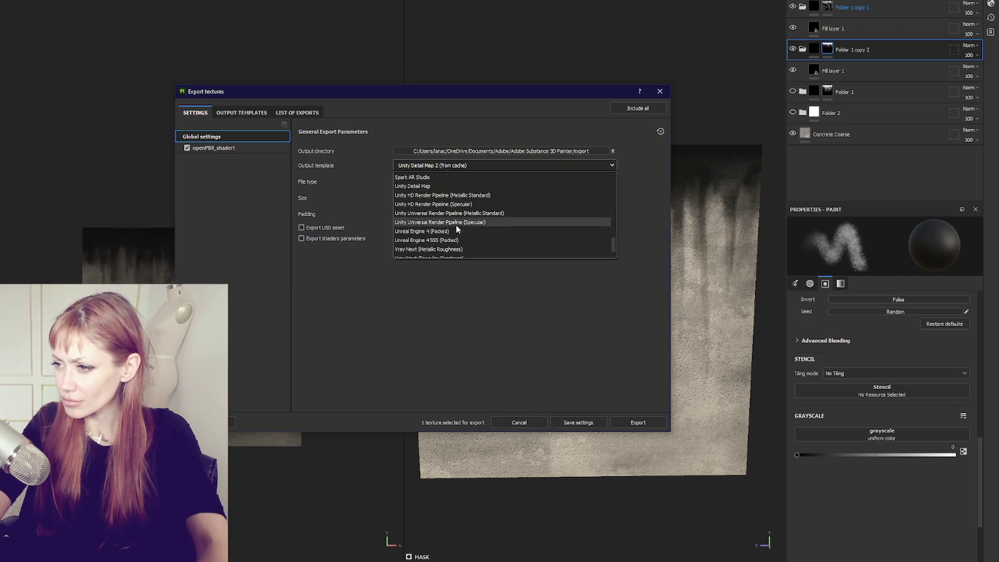
click(454, 186)
click(637, 422)
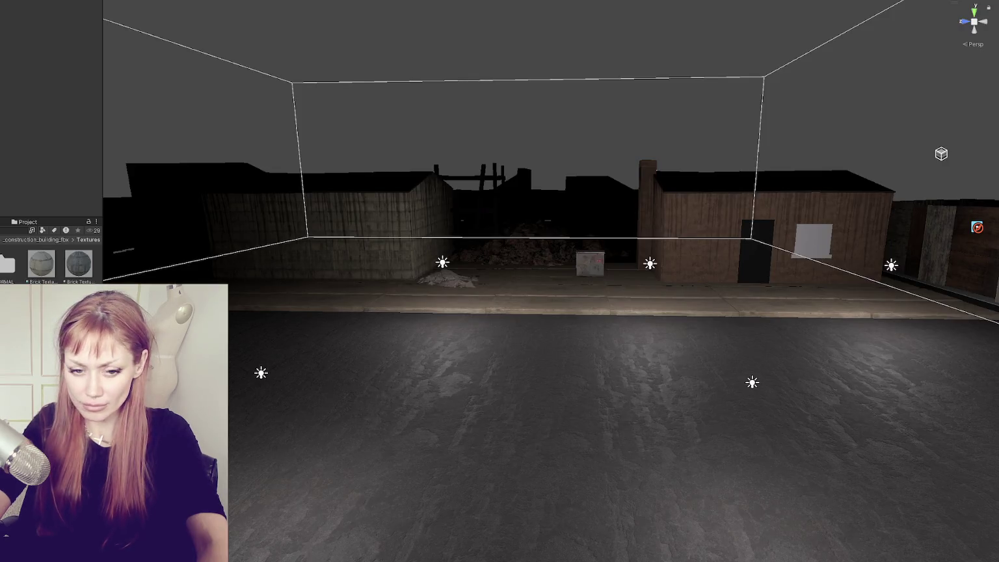
- Raise the shed material's Detail Albedo Scale to 1.11
scroll(567, 298, up, 10)
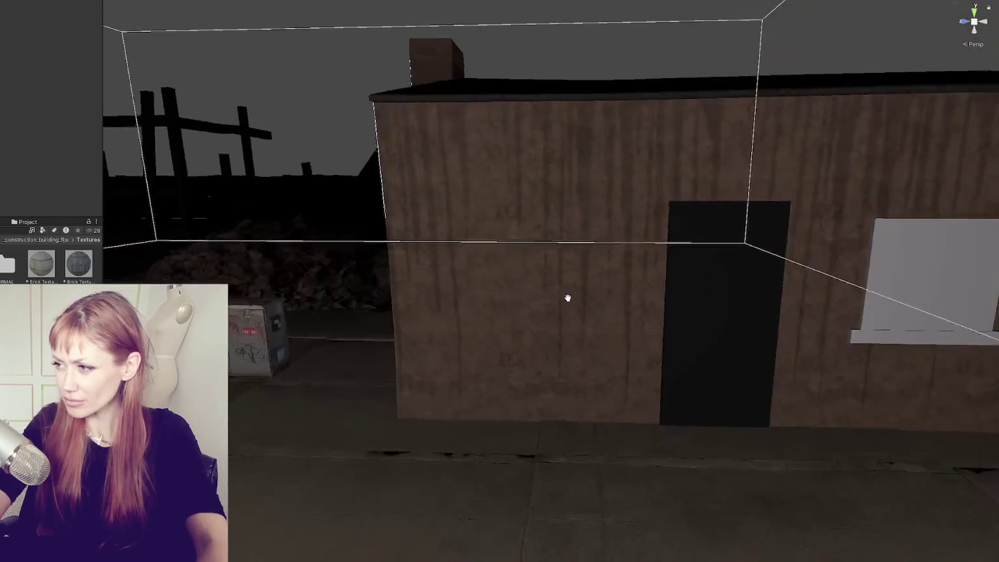
click(566, 296)
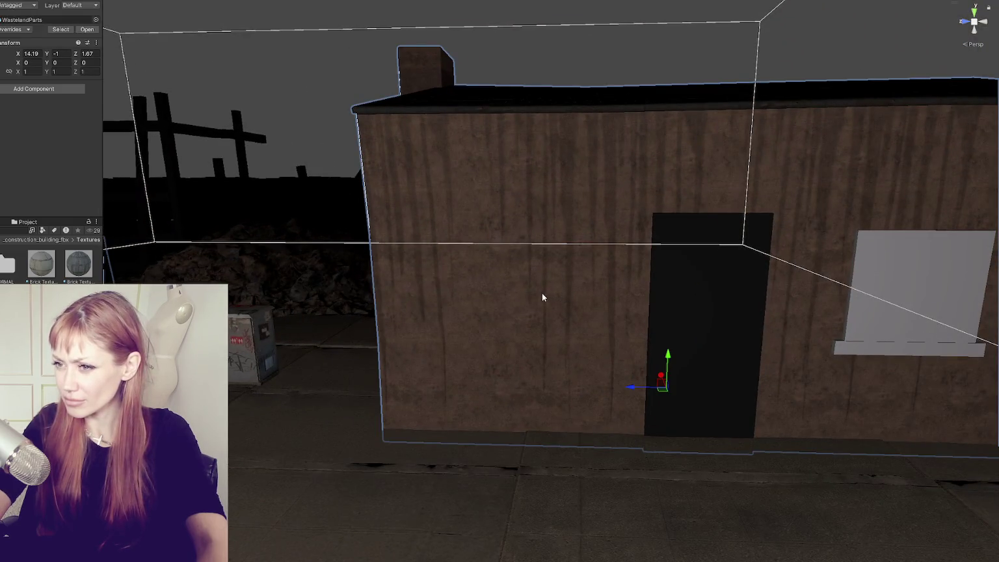
click(460, 295)
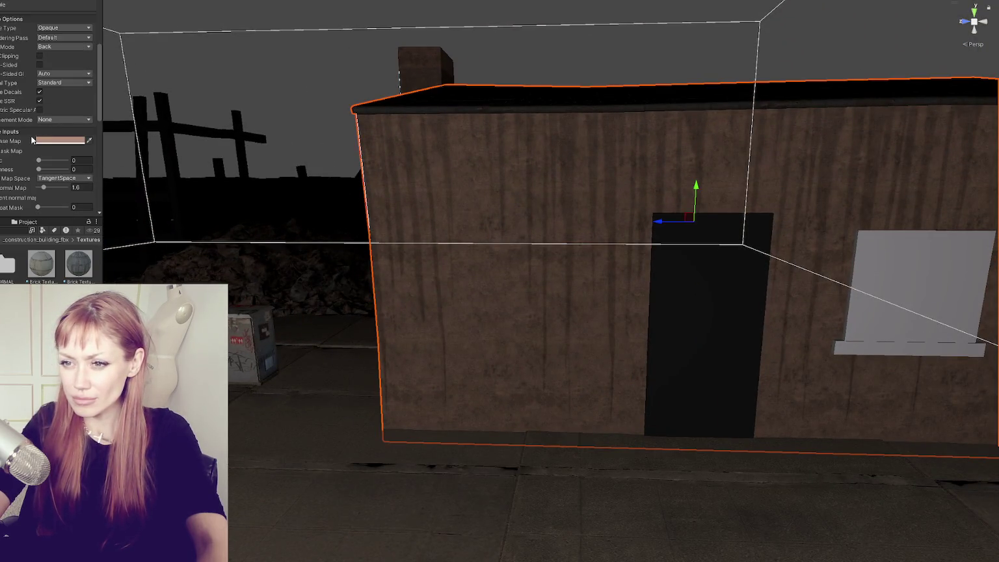
scroll(32, 140, down, 5)
scroll(49, 111, down, 2)
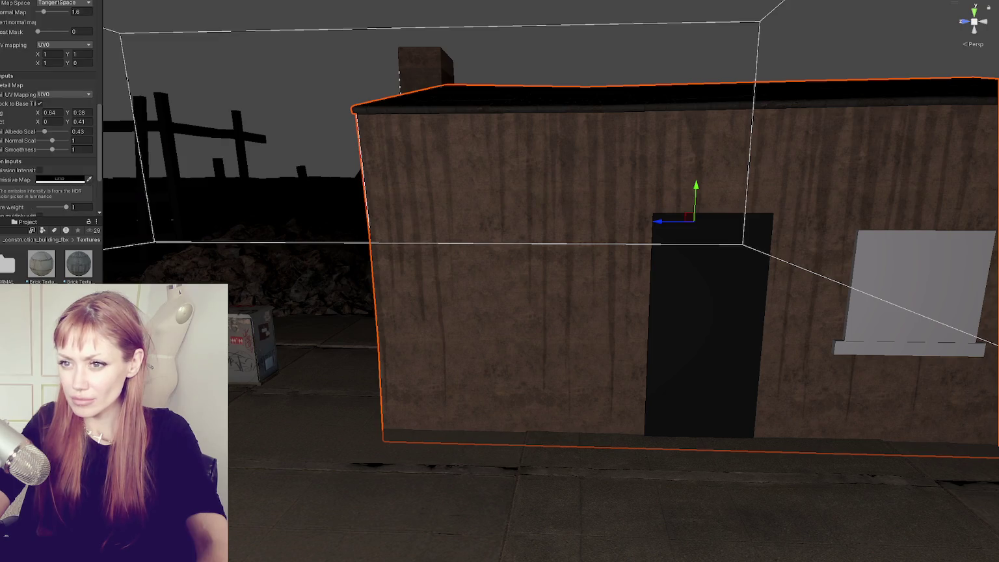
scroll(331, 247, down, 5)
click(82, 131)
text(1)
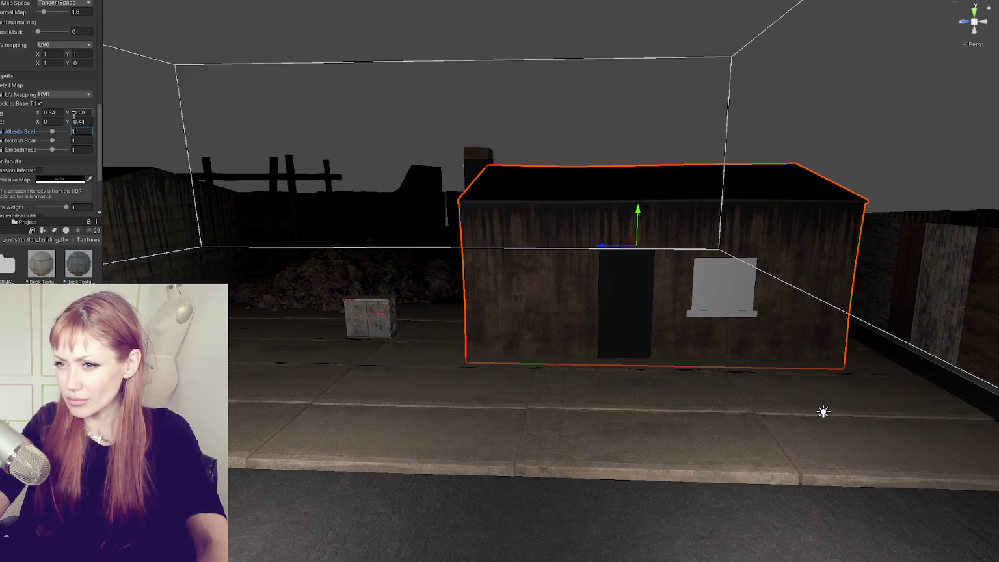
click(81, 113)
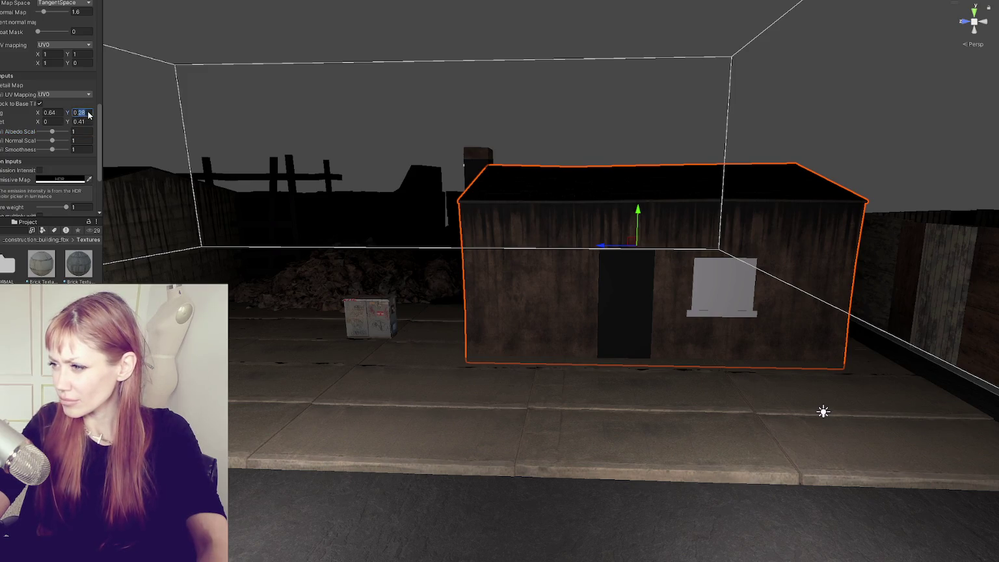
key(ctrl+z)
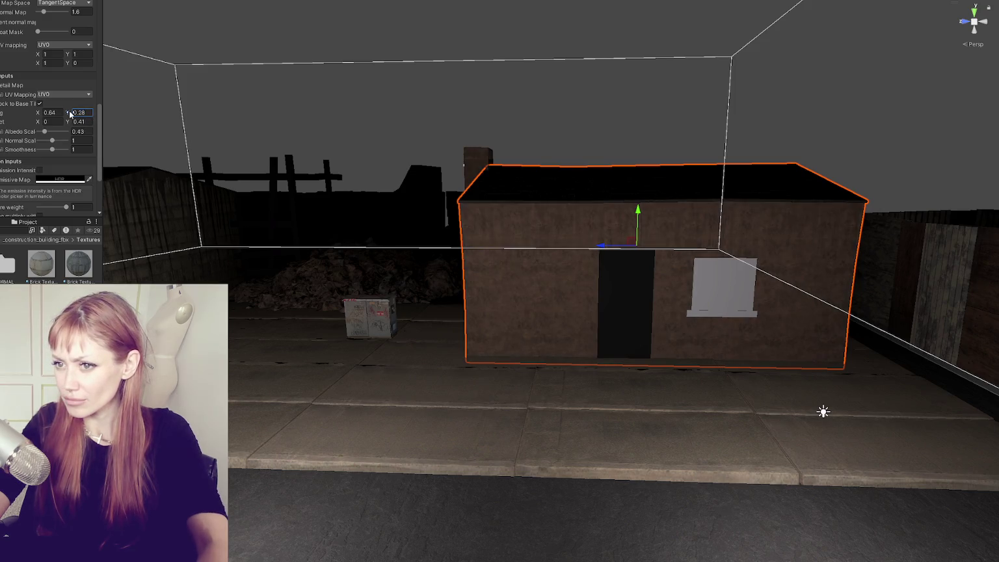
mouse_move(53, 133)
mouse_down()
mouse_move(66, 111)
mouse_move(67, 123)
mouse_up()
- Select the brick wall and strengthen its material's grime detail
click(128, 116)
mouse_move(128, 116)
mouse_down()
mouse_move(457, 140)
mouse_move(351, 145)
mouse_up()
click(300, 187)
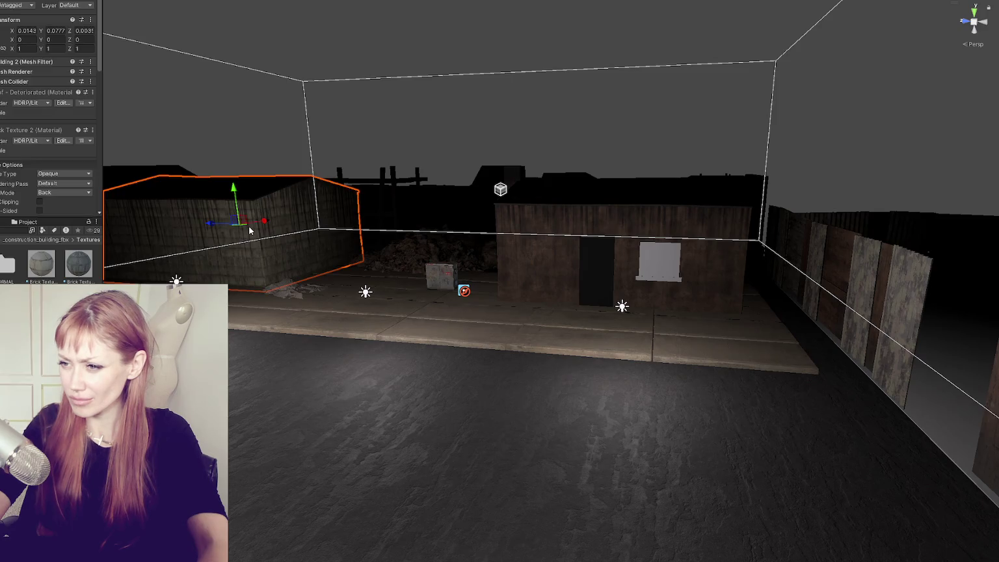
scroll(10, 110, down, 5)
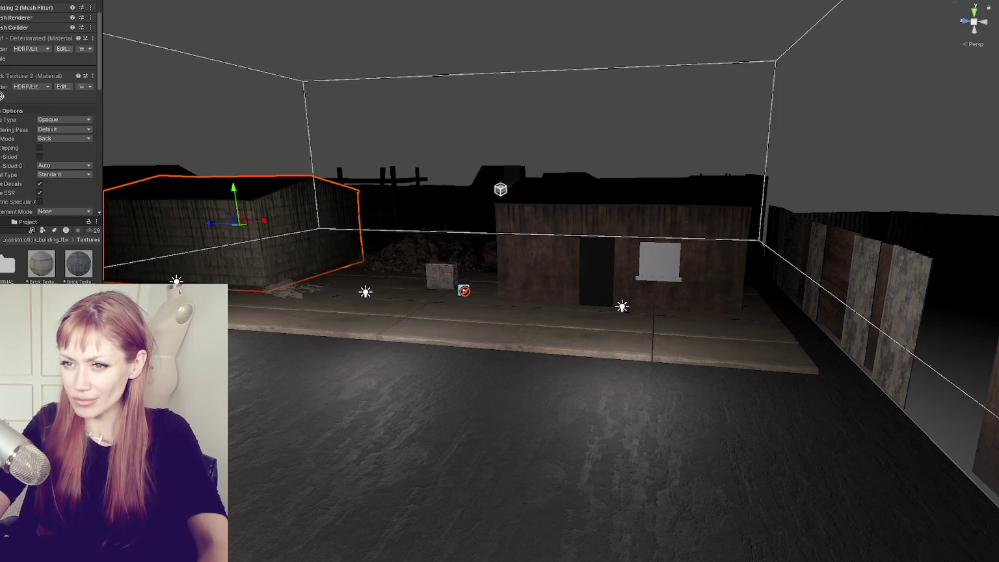
scroll(12, 194, down, 6)
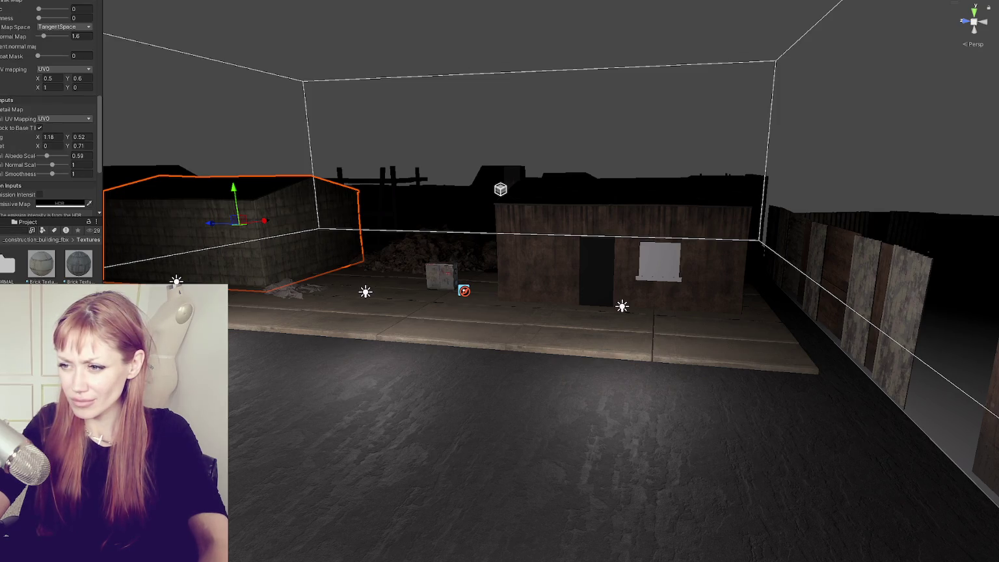
drag(455, 208, 403, 204)
click(54, 157)
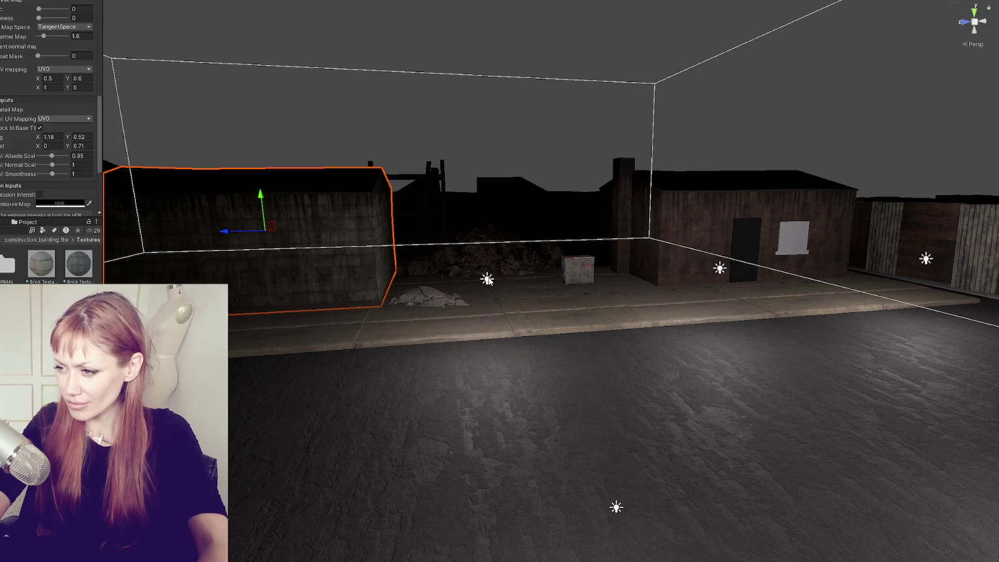
- Move one point light up beside the brick wall and another beside the shed's window
click(487, 279)
mouse_move(130, 292)
mouse_down()
mouse_move(178, 279)
mouse_move(206, 250)
mouse_up()
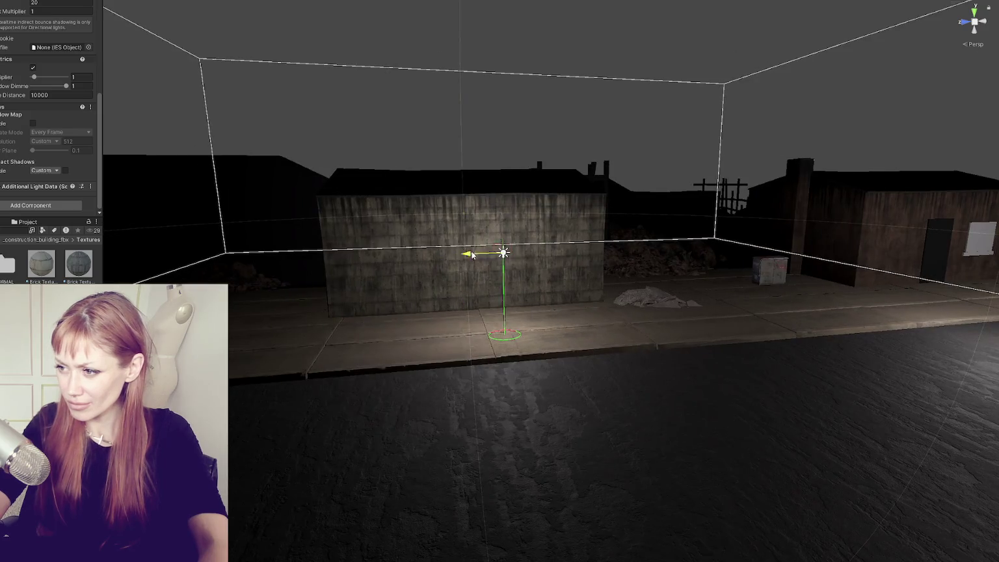
mouse_move(479, 256)
mouse_down()
mouse_move(412, 256)
mouse_move(685, 300)
mouse_move(550, 279)
mouse_move(335, 310)
mouse_up()
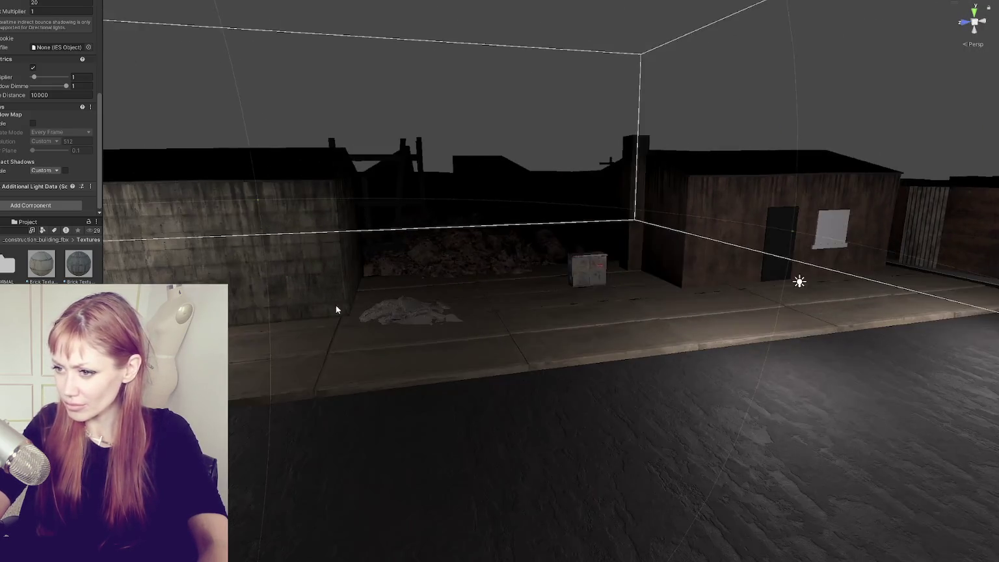
click(767, 283)
mouse_move(746, 278)
mouse_down()
mouse_move(663, 260)
mouse_move(663, 216)
mouse_move(747, 267)
mouse_move(825, 241)
mouse_move(767, 236)
mouse_move(787, 237)
mouse_up()
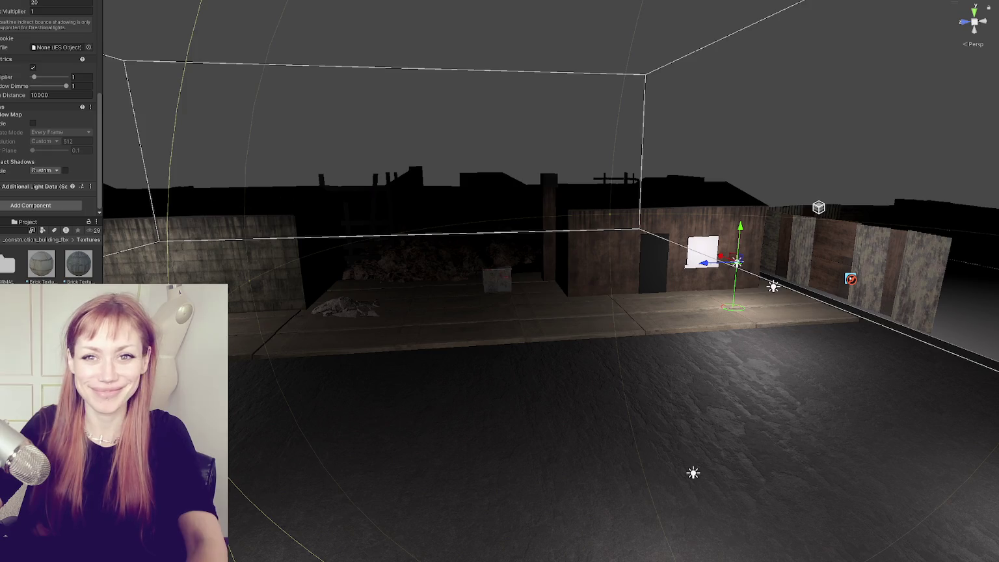
- Drag the shed's point light left along its blue axis to sit beside the doorway
mouse_move(704, 265)
mouse_down()
mouse_move(564, 278)
mouse_move(593, 276)
mouse_up()
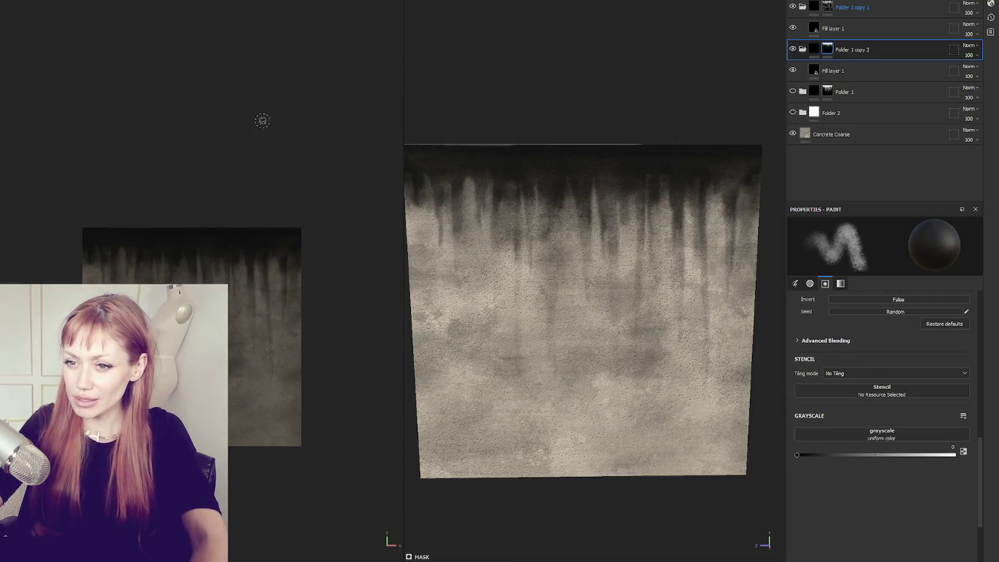
- Save the concrete drip texture to a file with Ctrl+S and confirm
key(ctrl+s)
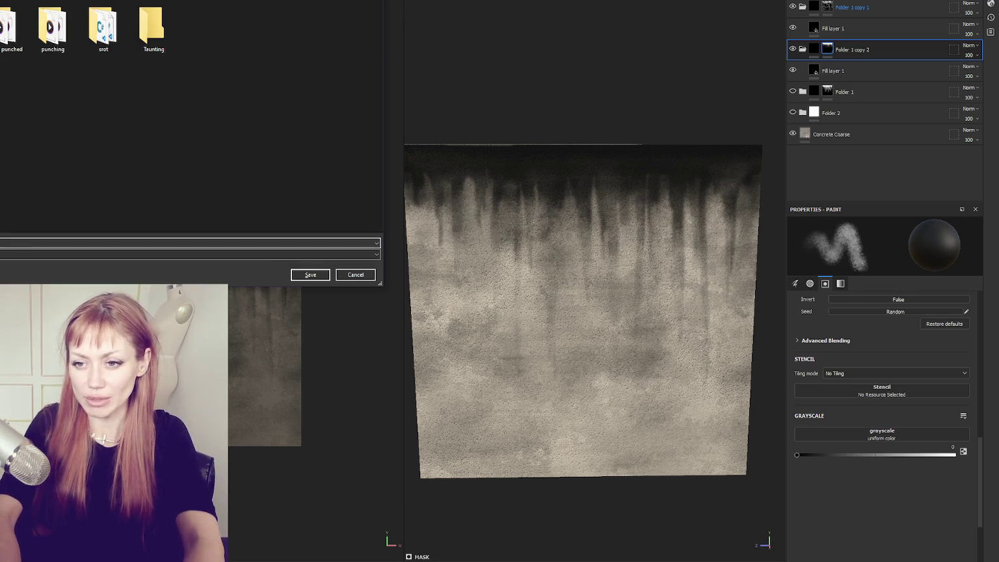
key(Escape)
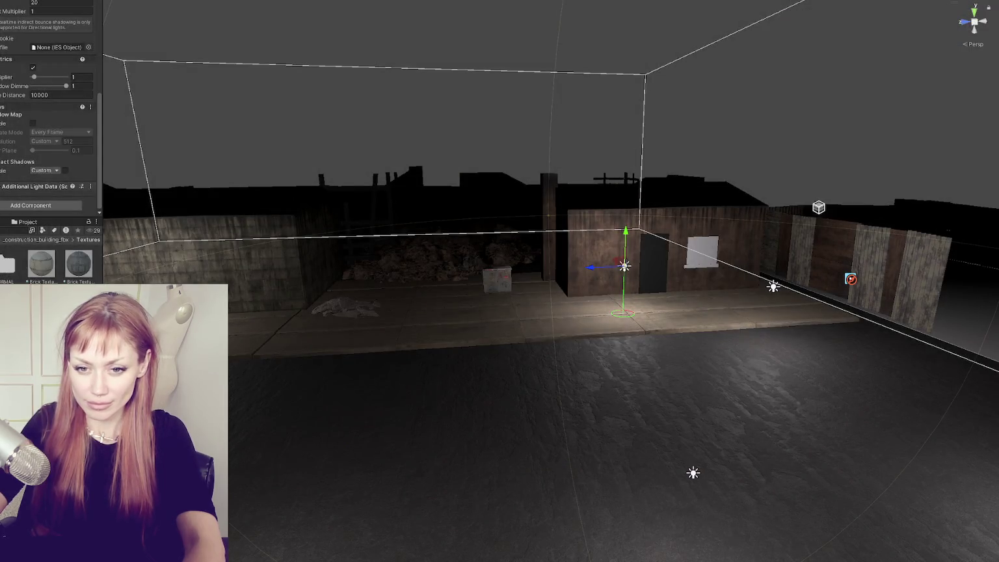
- Select the brown building wall and raise its Detail Albedo Scale to 1.21
scroll(446, 317, up, 5)
scroll(479, 285, up, 10)
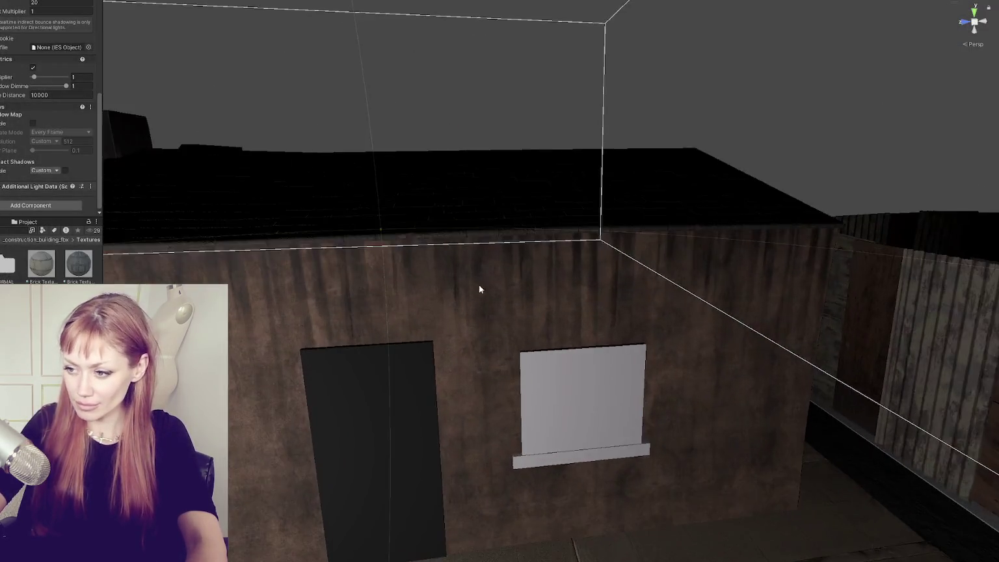
scroll(504, 272, up, 5)
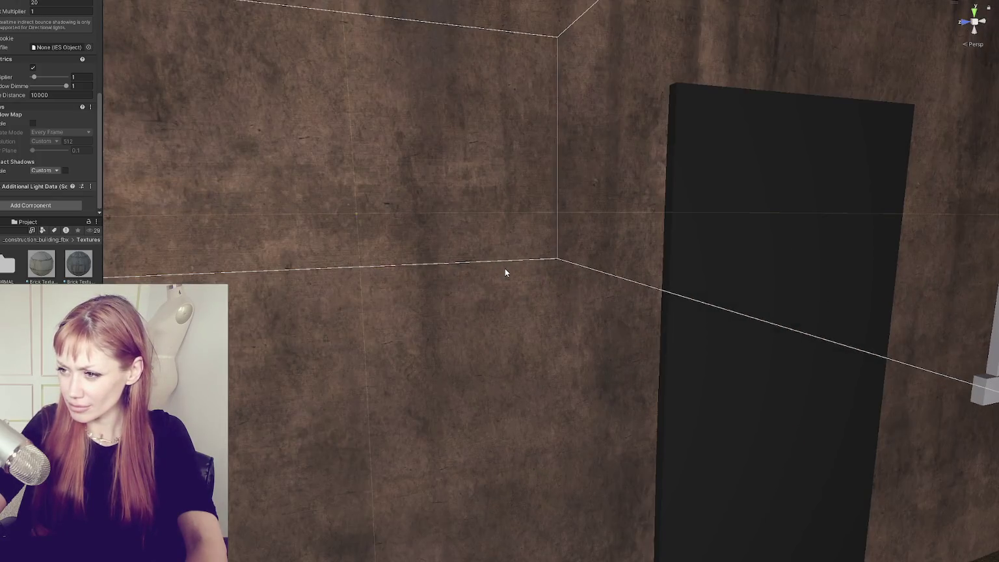
scroll(506, 268, down, 3)
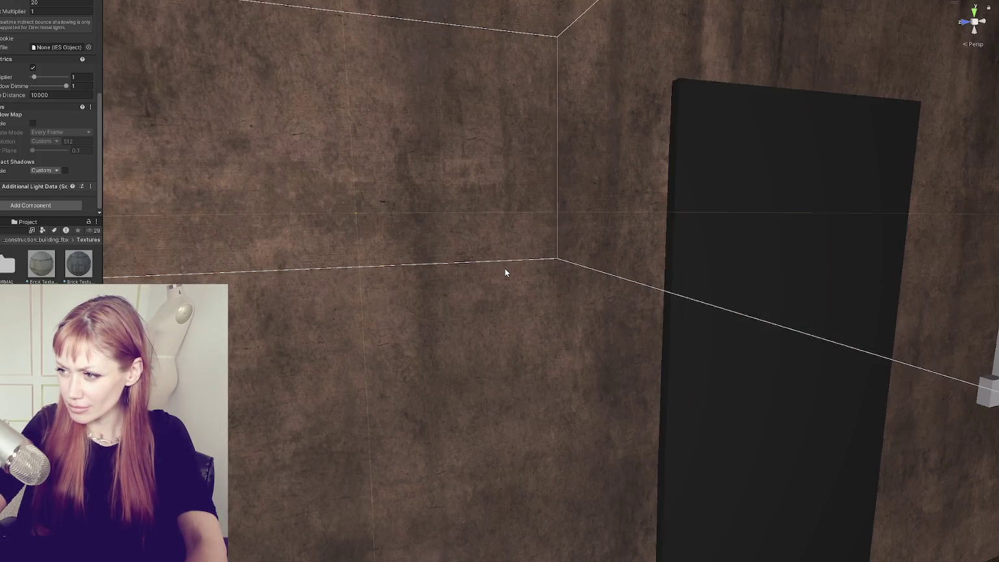
scroll(505, 268, down, 2)
scroll(504, 272, down, 10)
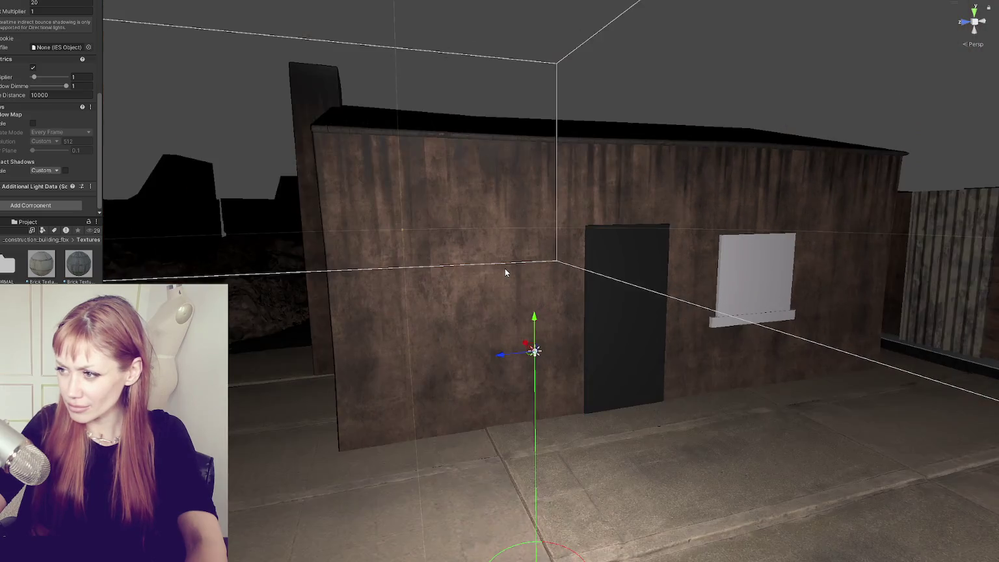
scroll(504, 272, up, 8)
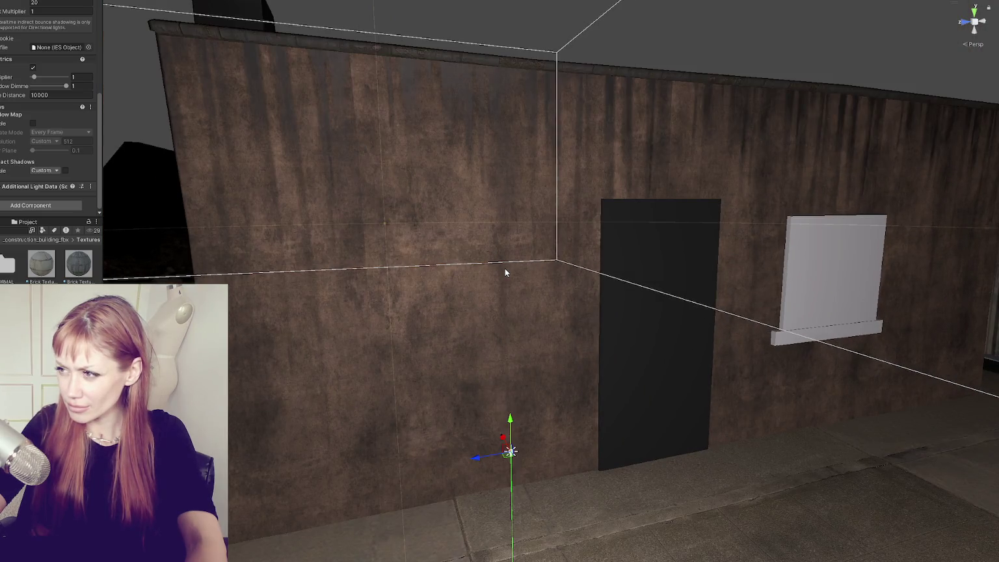
scroll(505, 272, up, 2)
scroll(504, 271, down, 2)
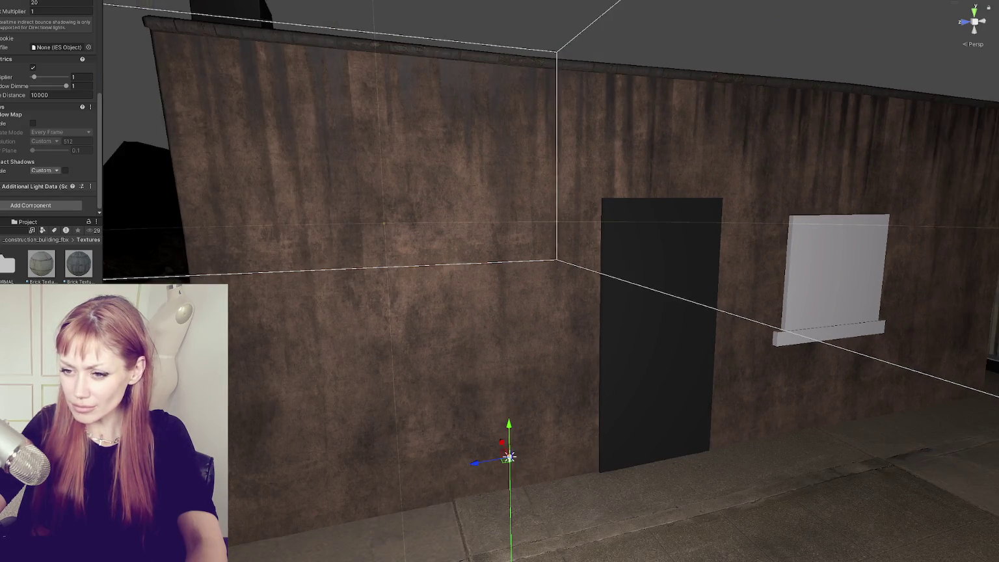
click(508, 454)
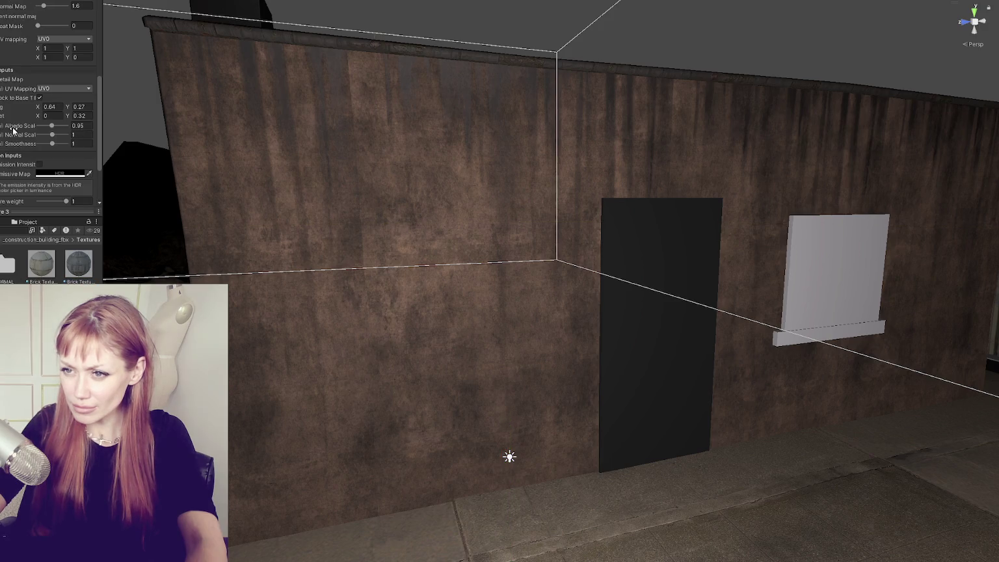
mouse_move(42, 125)
mouse_down()
mouse_move(56, 125)
mouse_move(51, 144)
mouse_up()
- Lower the wall's Detail Smoothness to 0.52 and weaken its Detail Normal Scale to 0
mouse_move(443, 162)
mouse_down()
mouse_move(377, 134)
mouse_move(407, 196)
mouse_up()
scroll(403, 196, down, 5)
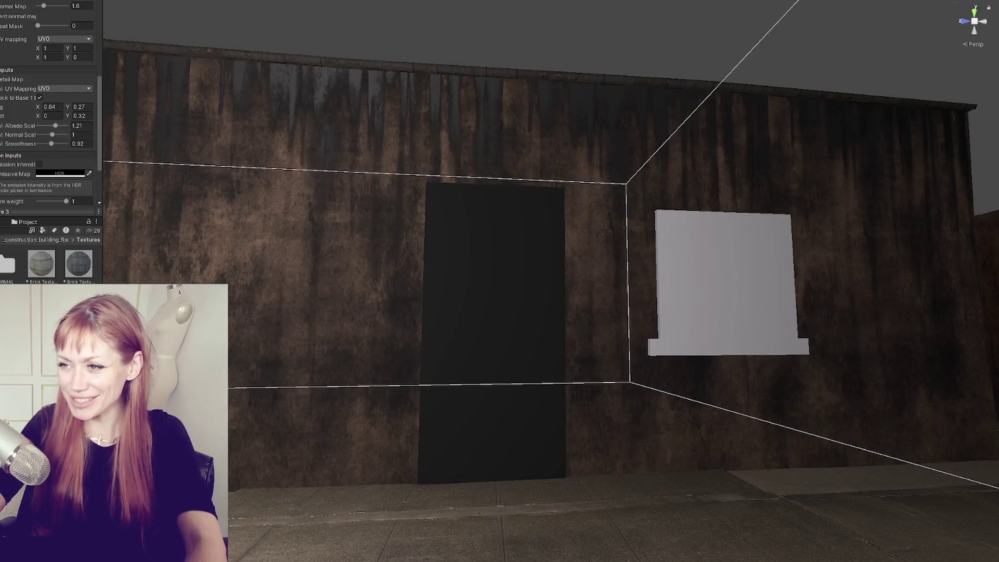
scroll(328, 249, up, 3)
scroll(327, 249, down, 3)
scroll(314, 220, up, 3)
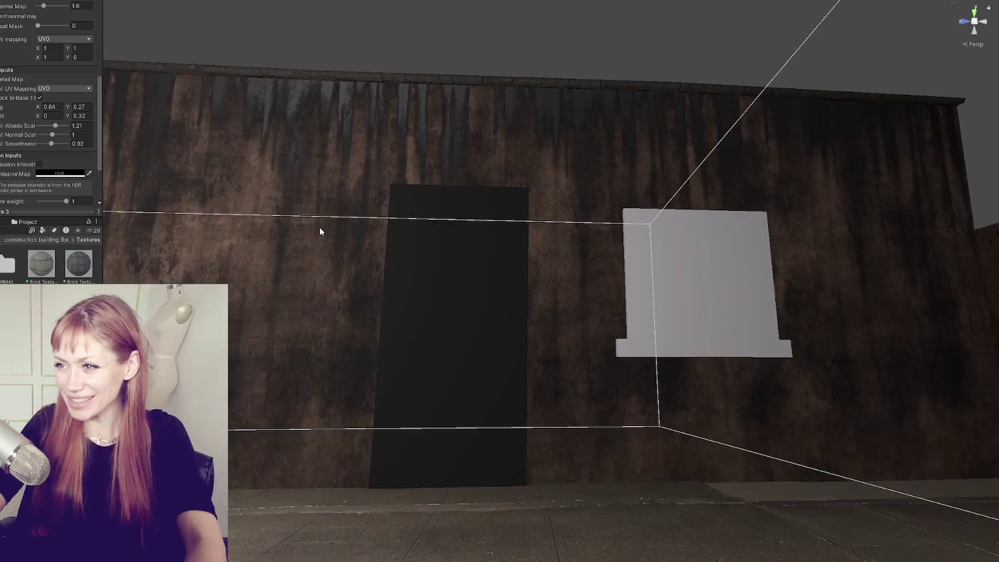
mouse_move(53, 145)
mouse_down()
mouse_move(29, 148)
mouse_move(72, 147)
mouse_move(30, 152)
mouse_move(82, 160)
mouse_move(47, 163)
mouse_up()
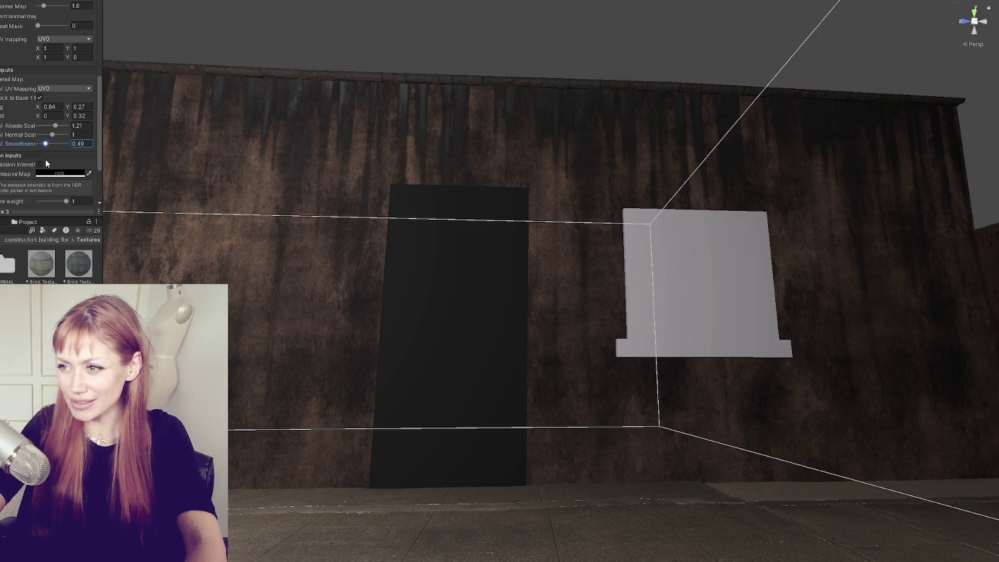
mouse_move(49, 138)
mouse_down()
mouse_move(63, 135)
mouse_move(37, 146)
mouse_up()
scroll(319, 229, down, 5)
- Undo to bring the brown wall's Detail Normal Scale back to 1
drag(320, 229, 284, 239)
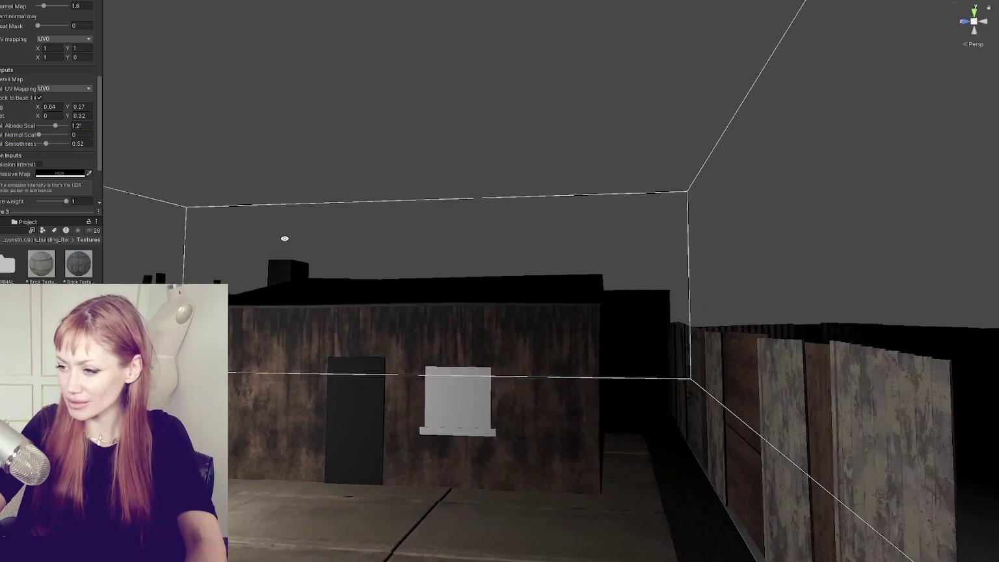
key(ctrl+z)
scroll(284, 239, up, 10)
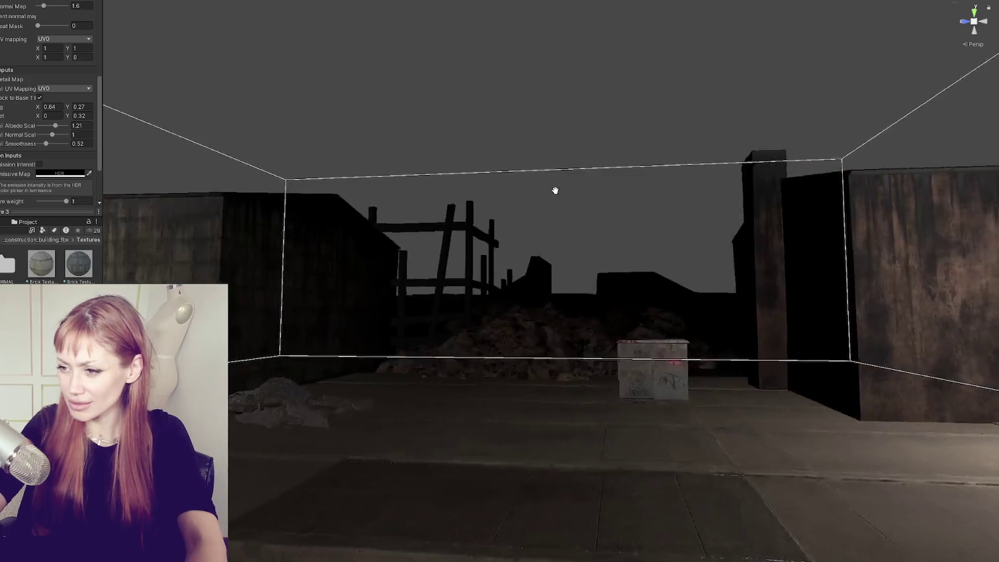
scroll(486, 254, down, 8)
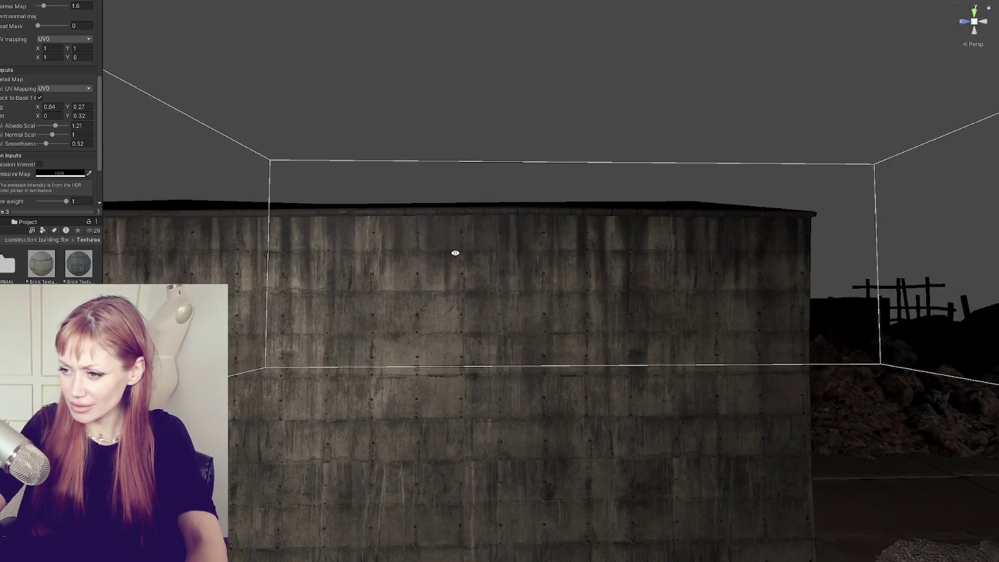
scroll(451, 262, up, 3)
scroll(409, 280, up, 3)
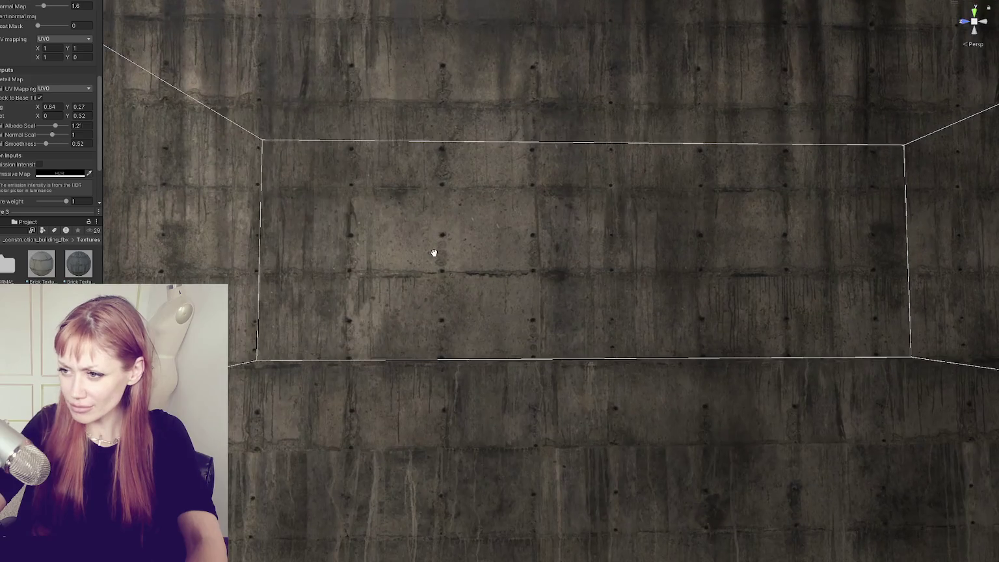
scroll(431, 255, down, 4)
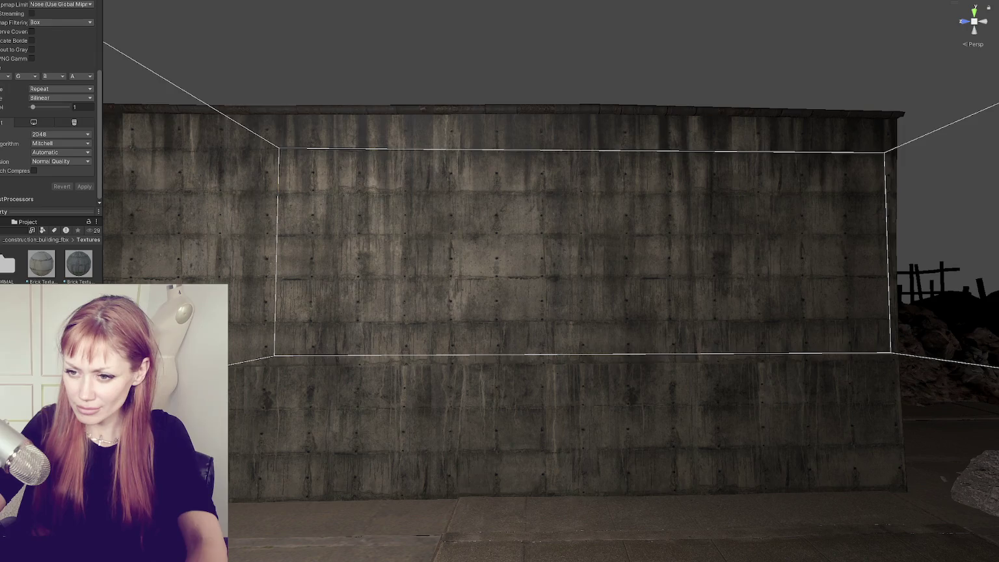
click(2, 274)
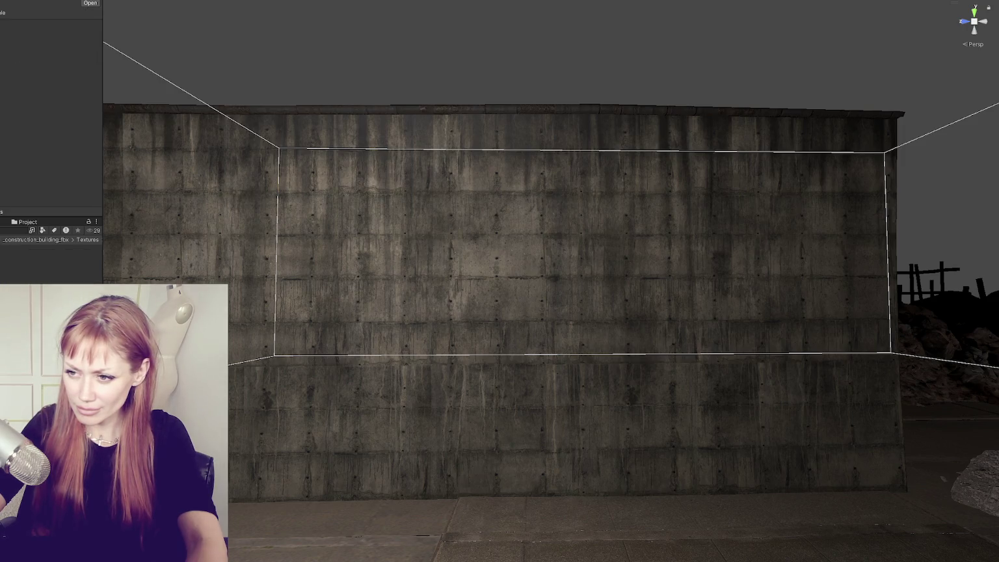
- Lower the concrete building wall's Normal Map strength from 1.6 to 1, then deselect it
click(172, 268)
scroll(50, 130, down, 5)
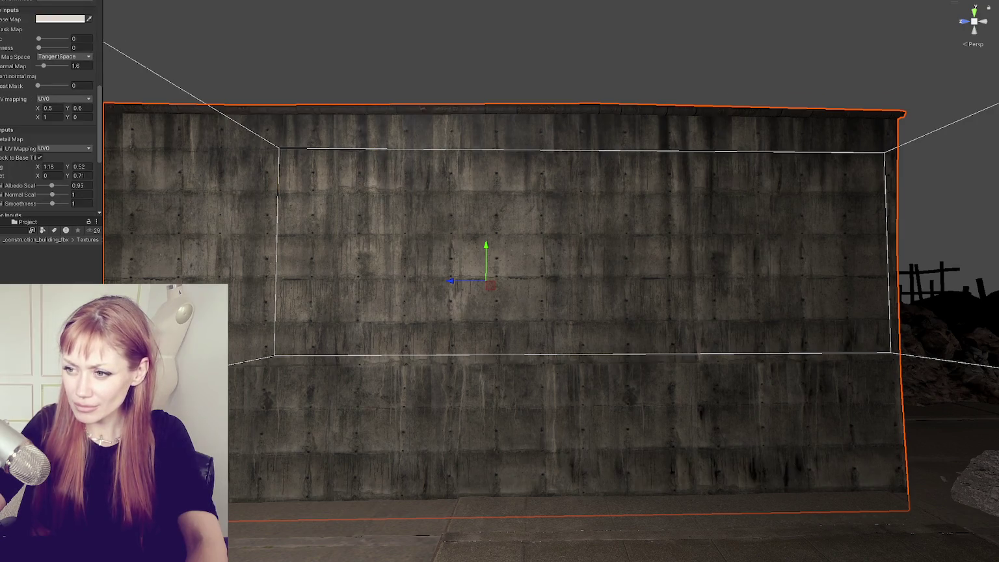
mouse_move(56, 65)
mouse_down()
mouse_move(85, 65)
mouse_move(31, 71)
mouse_move(44, 70)
mouse_up()
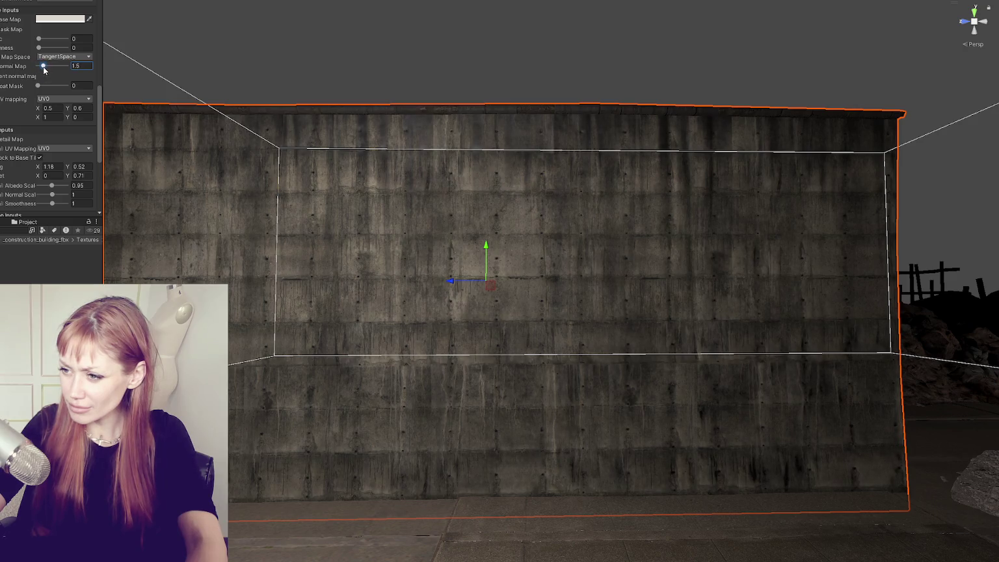
scroll(374, 280, down, 5)
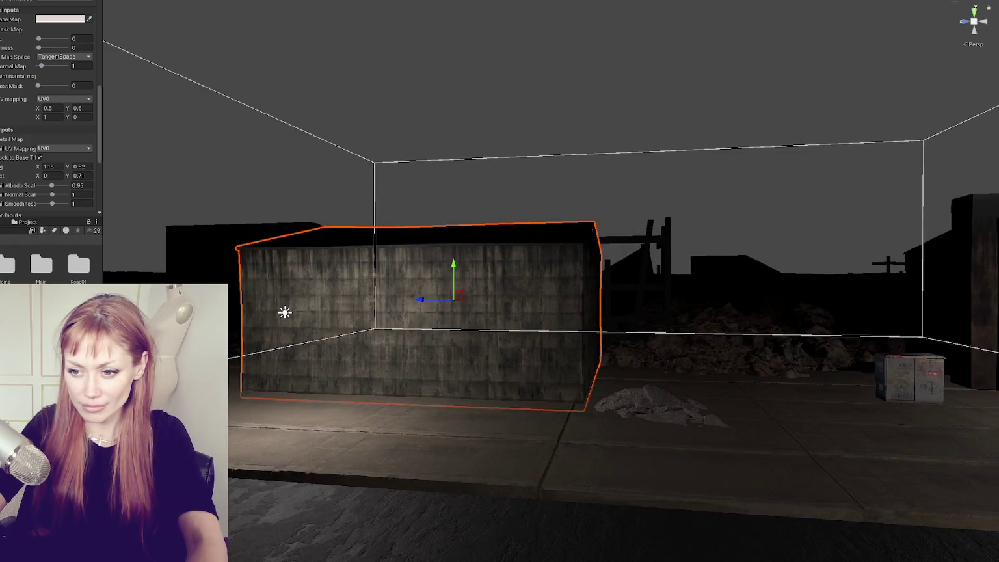
click(301, 282)
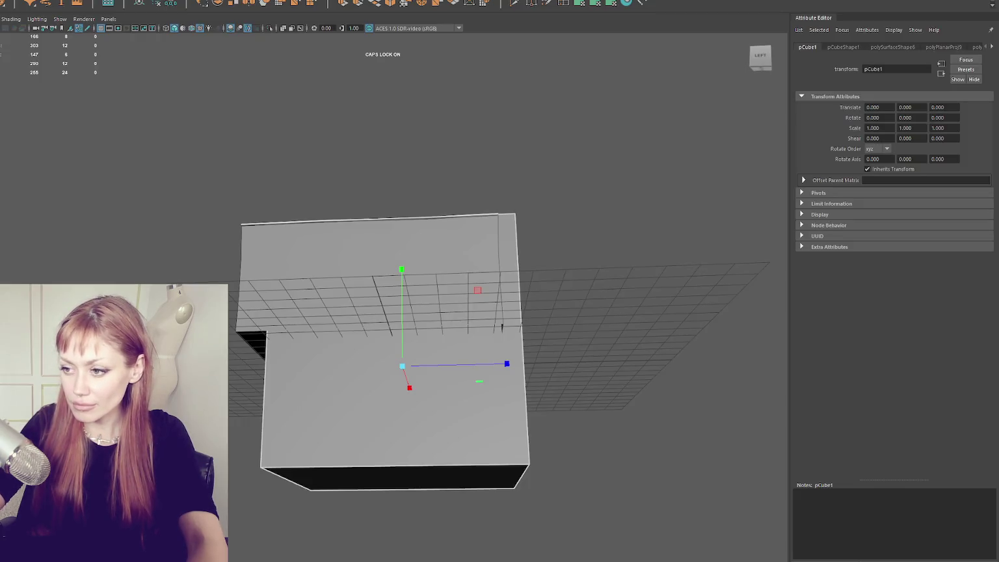
- Orbit the Maya viewport to view the Building2 house model from behind
mouse_move(324, 272)
mouse_down()
mouse_move(412, 168)
mouse_move(363, 185)
mouse_move(450, 328)
mouse_up()
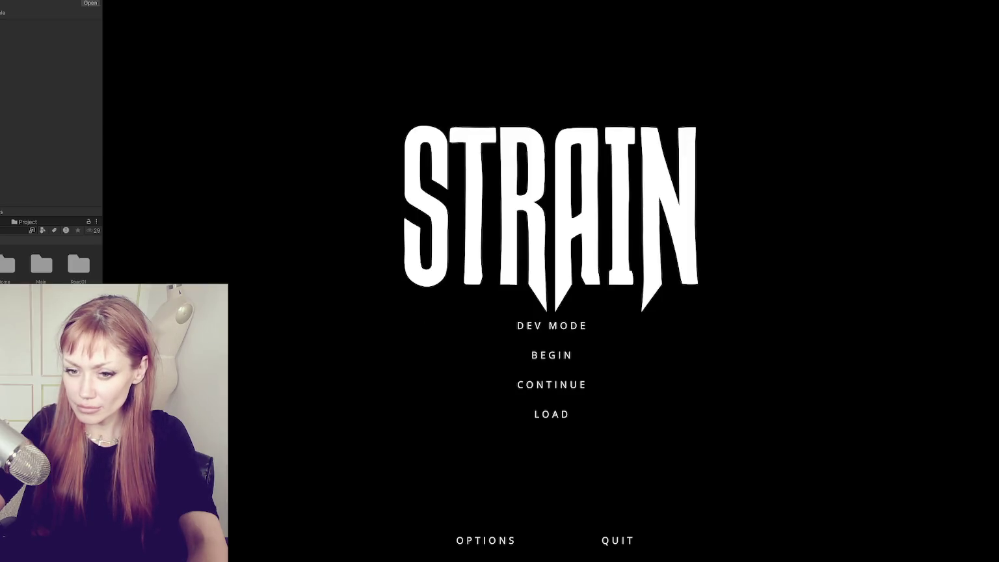
- Enter the level via DEV MODE and CONTINUE, walk past the buildings, then stop play mode
click(561, 328)
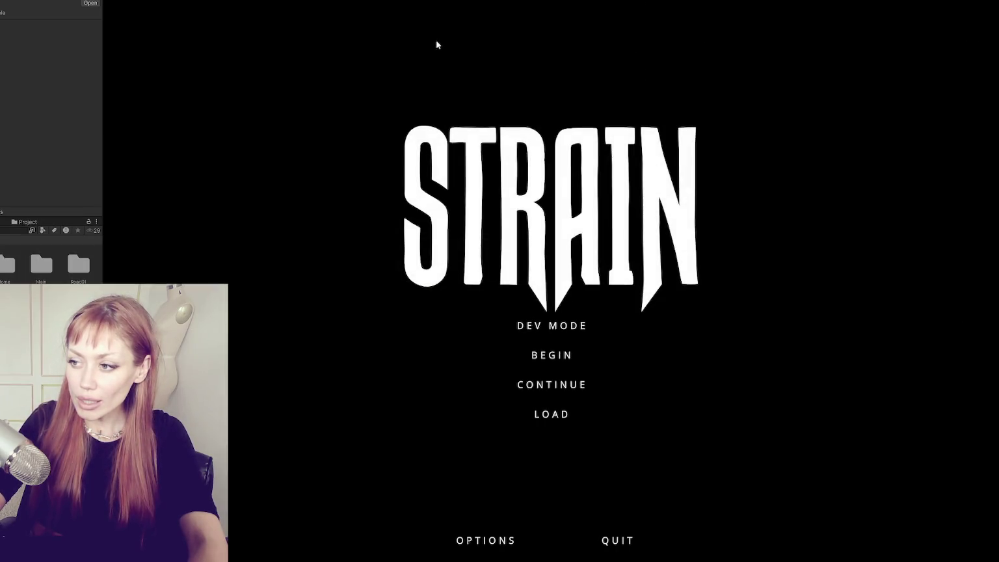
click(549, 384)
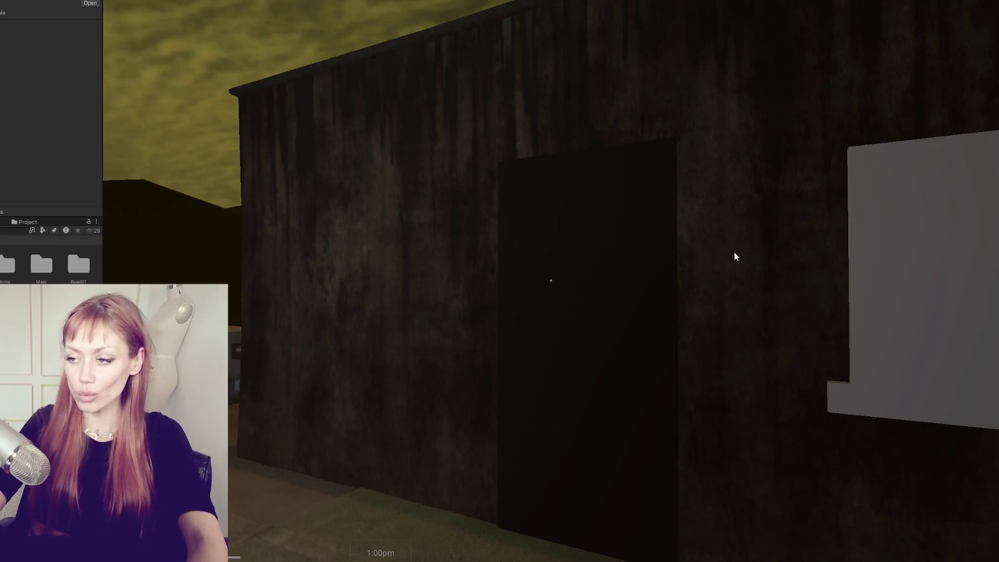
key(s)
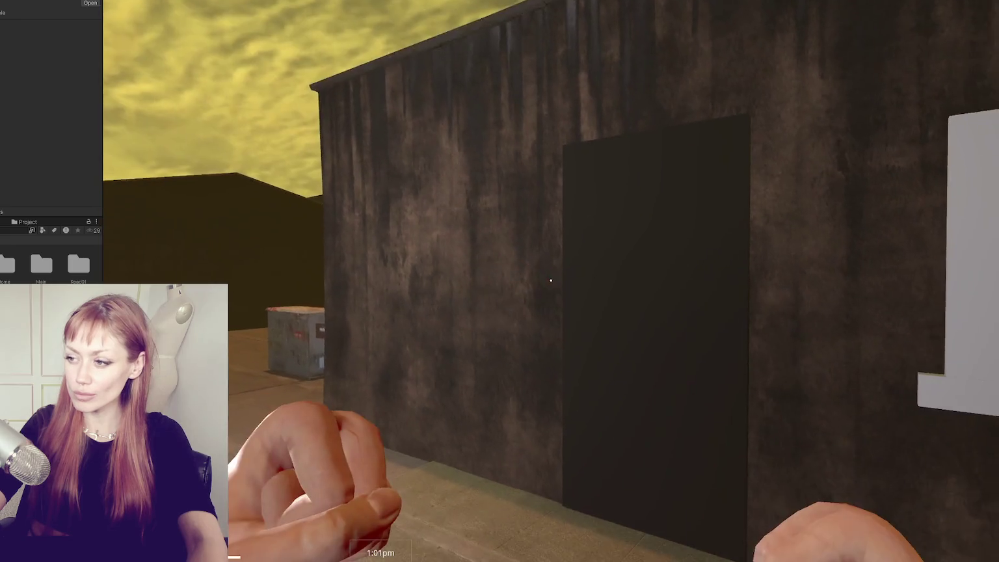
key(s)
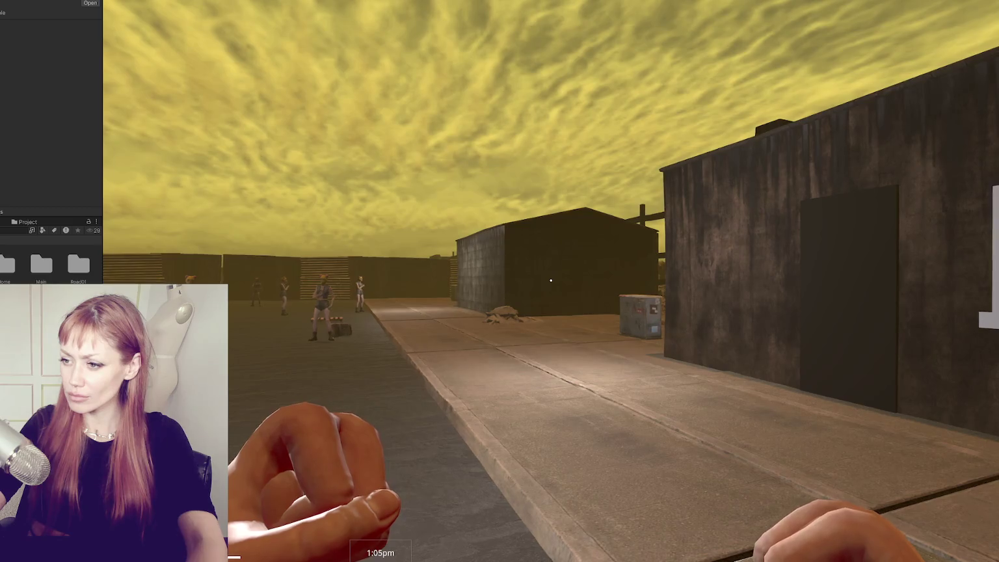
key(w)
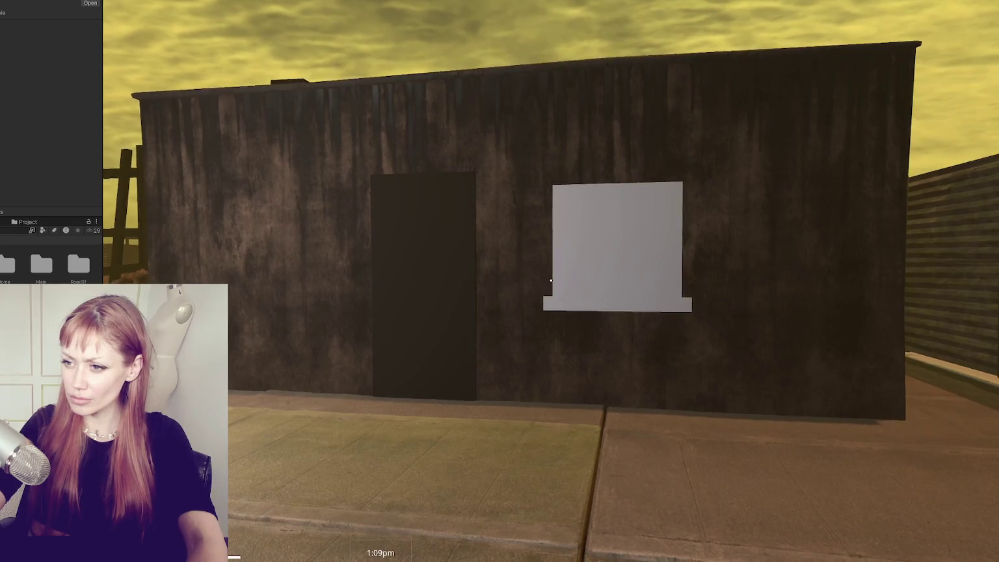
key(ctrl+p)
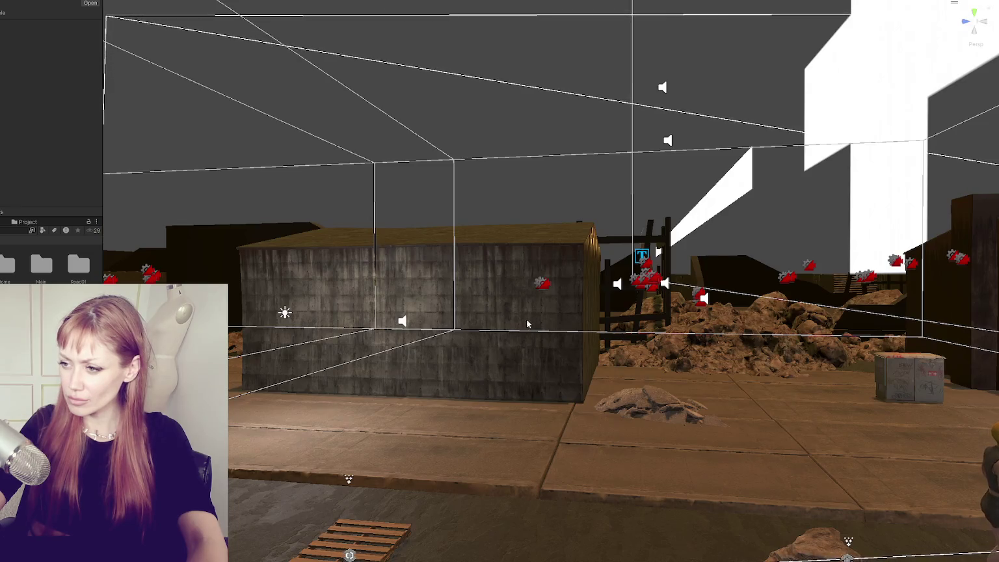
- Select and frame the right-hand street building, then set its Base Map tiling to 0.5 × 0.5
click(969, 376)
key(f)
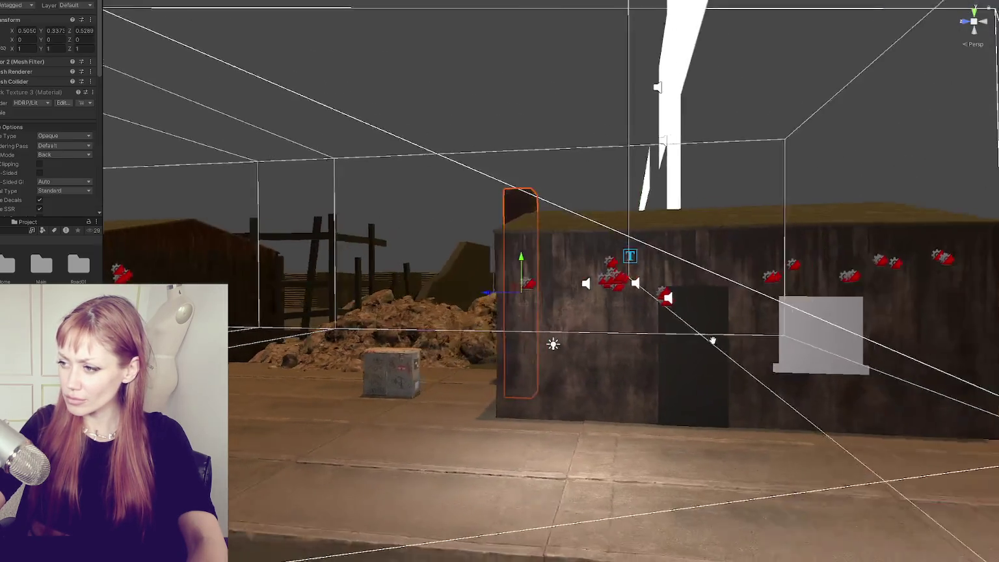
scroll(53, 152, down, 6)
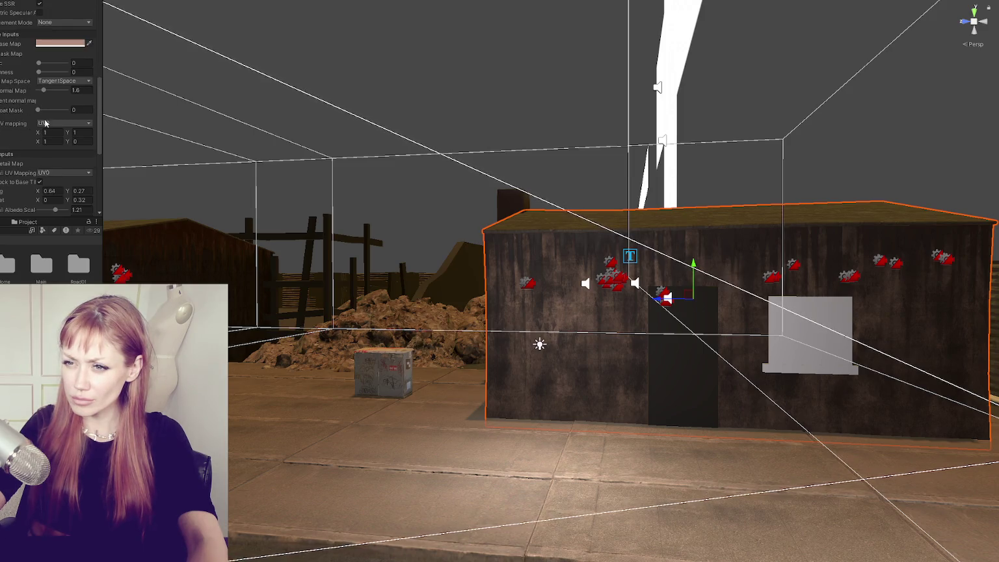
text(0.5)
key(Tab)
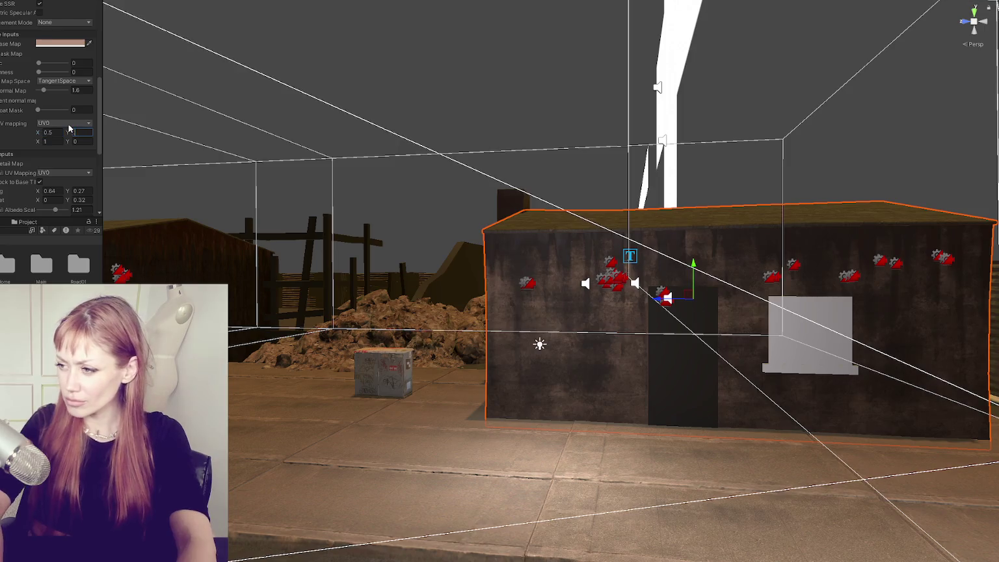
text(0.5)
key(shift+Tab)
- Try Base Map tiling of 2 × 2 and 1.5 × 1.5, then set the base colour tint to white
text(2)
key(Tab)
text(2)
key(shift+Tab)
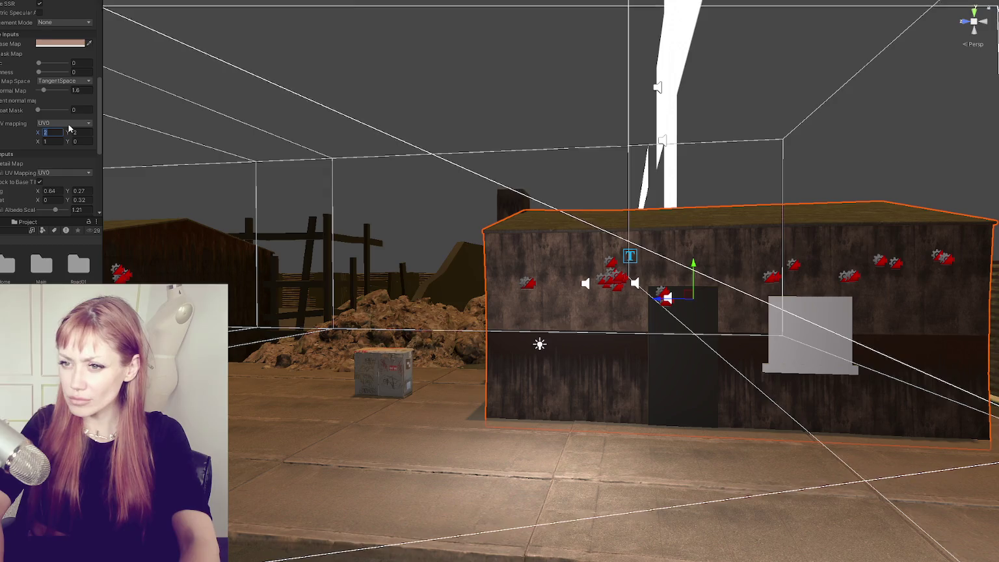
text(1.5)
key(Tab)
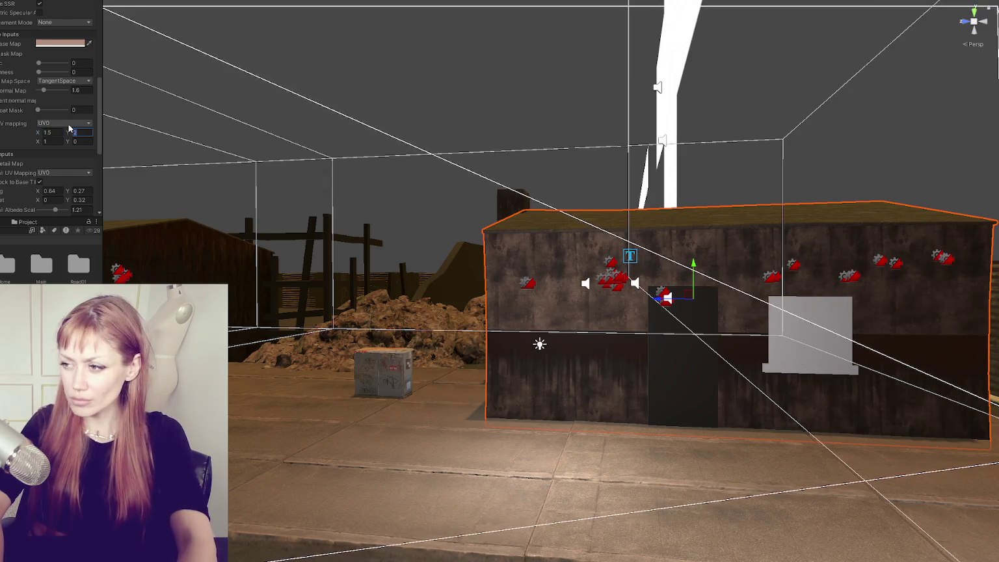
text(1.5)
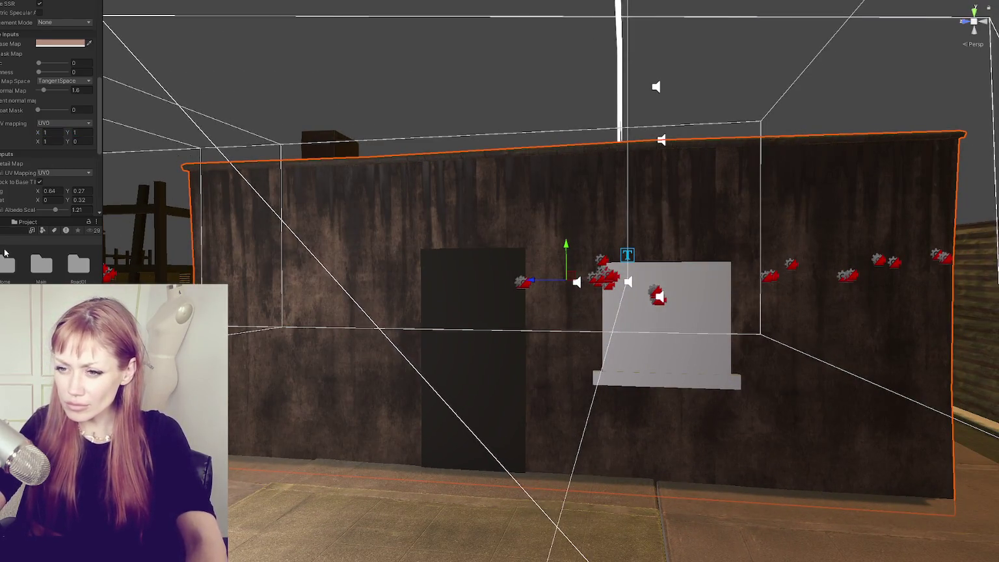
click(46, 43)
drag(75, 96, 39, 92)
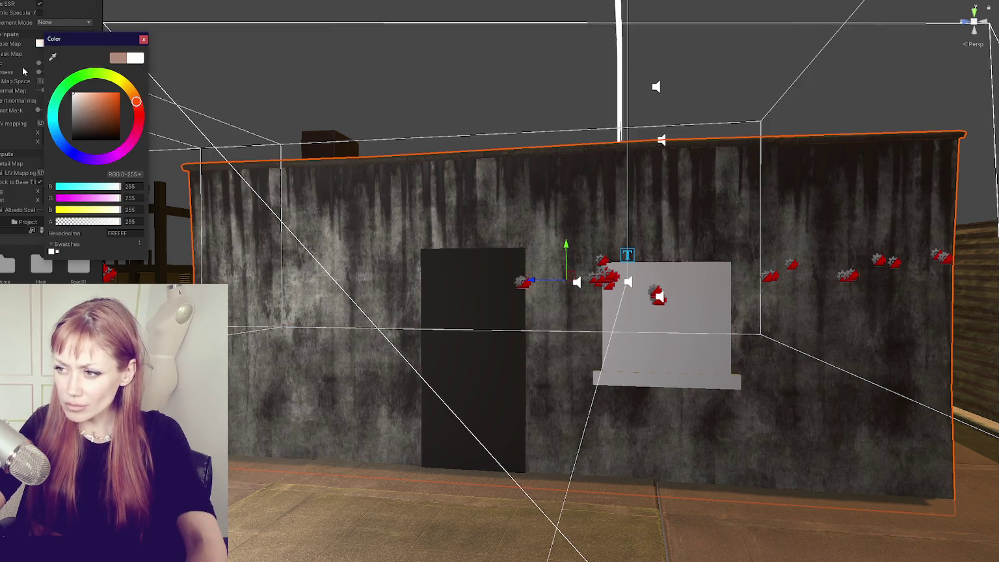
- Tint the wall's Base Map colour warm beige (DECFC8)
click(78, 101)
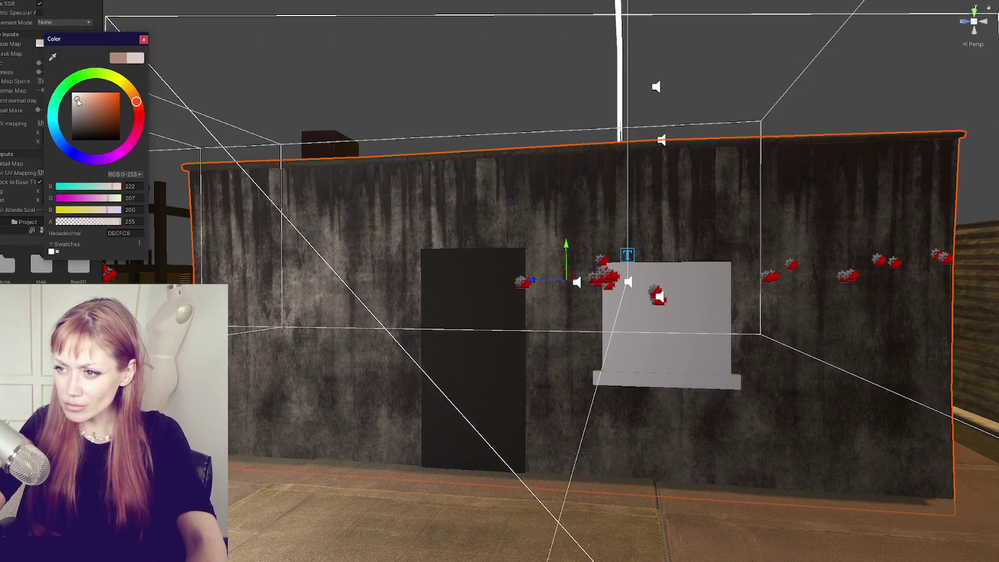
click(143, 39)
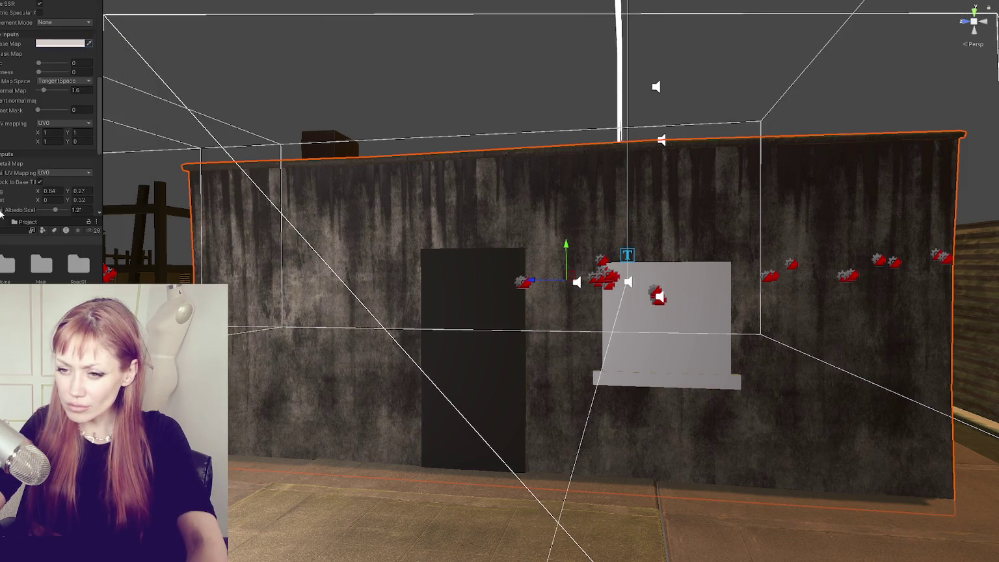
click(10, 43)
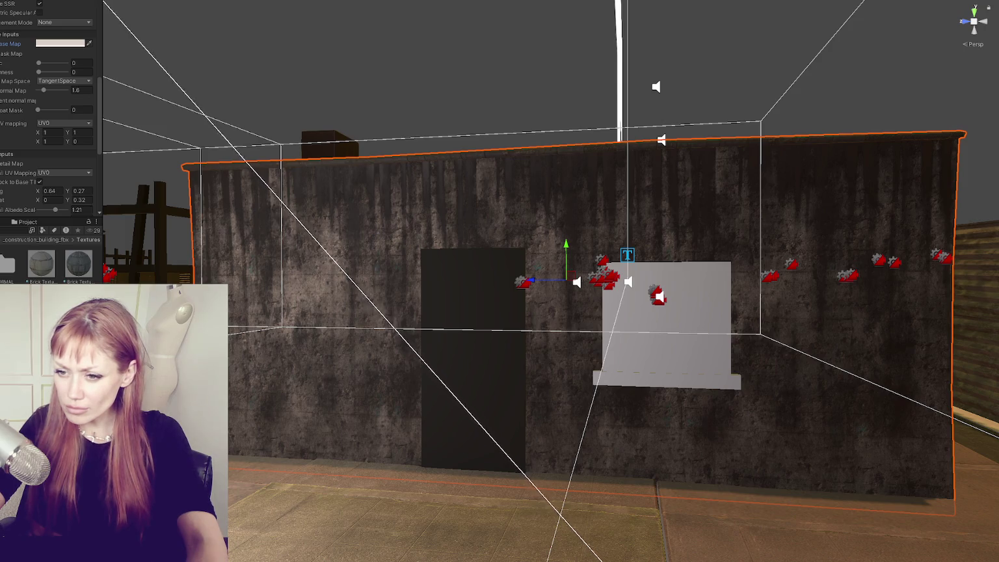
scroll(51, 108, down, 3)
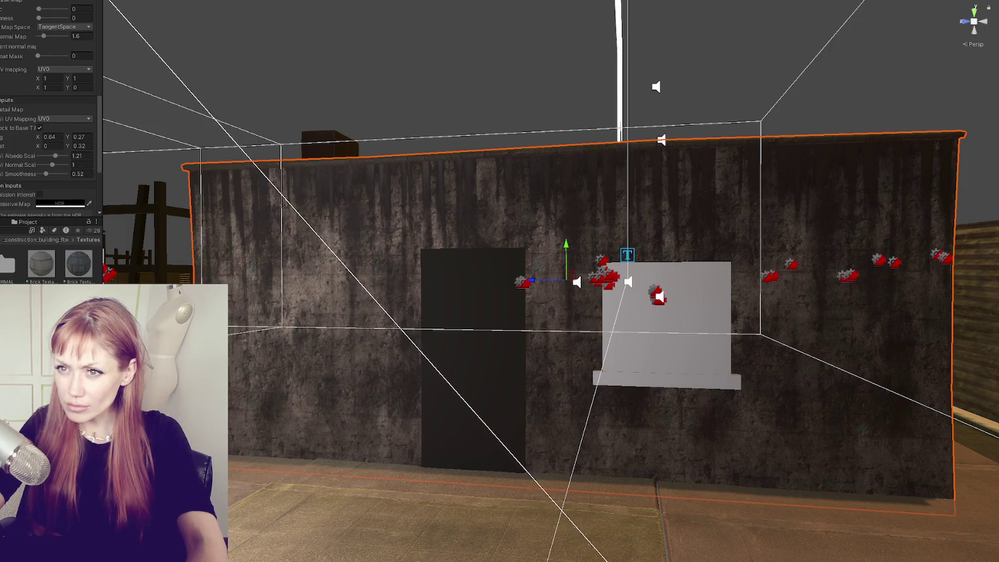
scroll(11, 104, up, 6)
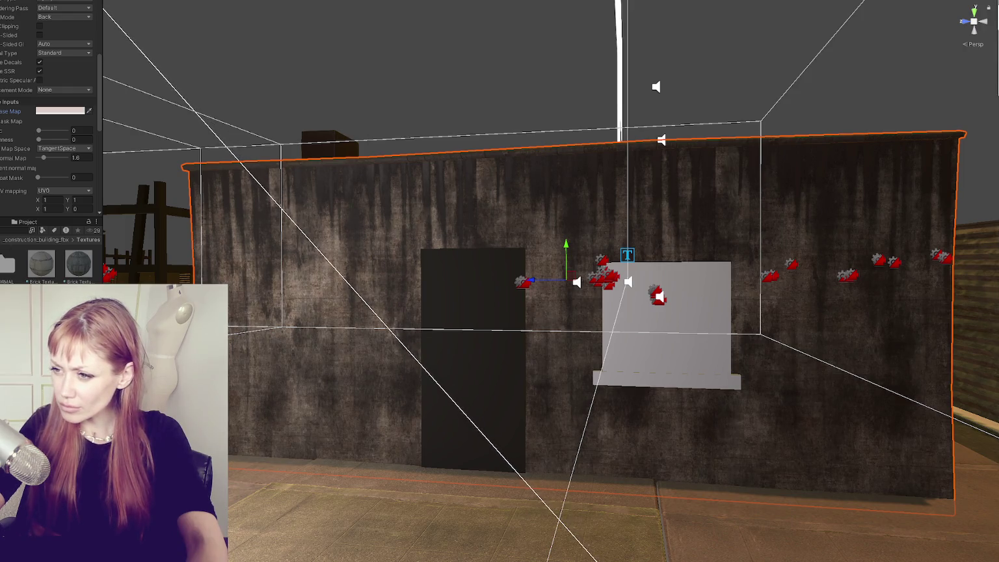
scroll(19, 141, down, 5)
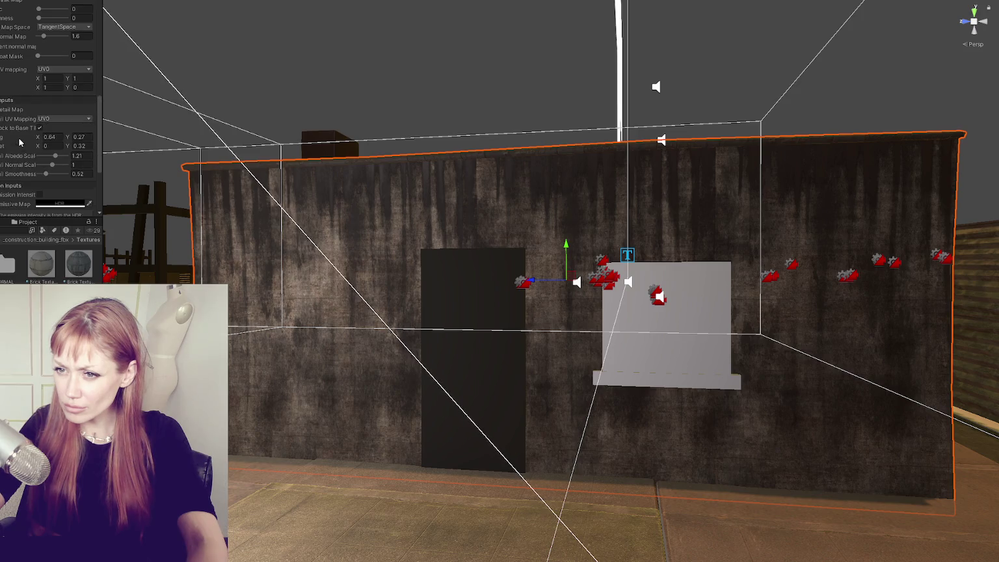
- Set Detail Normal Scale 0.68 and Detail Smoothness 0.2, lock detail to base tiling, and enter Play mode
mouse_move(52, 164)
mouse_down()
mouse_move(62, 165)
mouse_move(20, 154)
mouse_move(55, 165)
mouse_up()
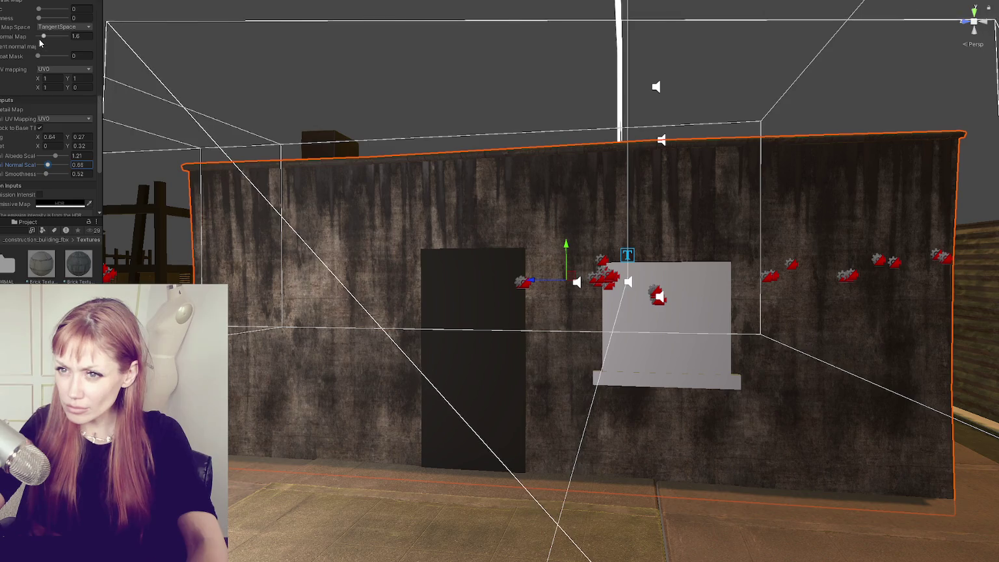
mouse_move(39, 18)
mouse_down()
mouse_move(52, 18)
mouse_move(13, 17)
mouse_up()
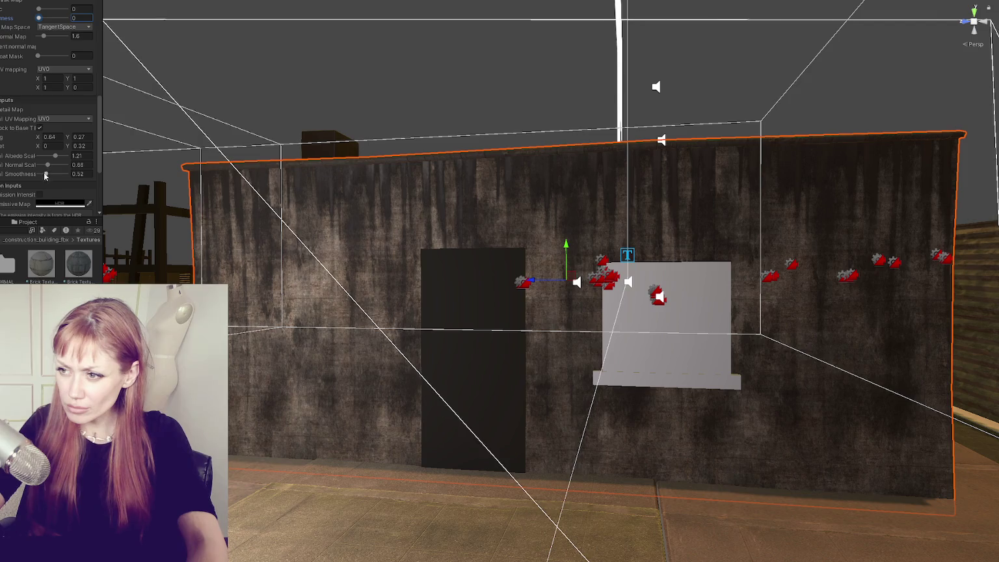
drag(45, 175, 25, 175)
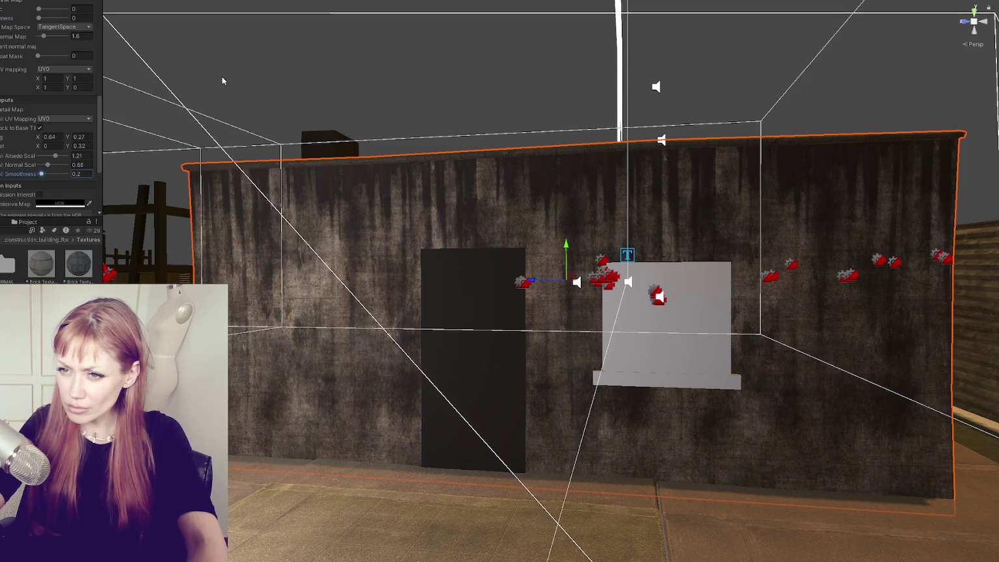
click(40, 128)
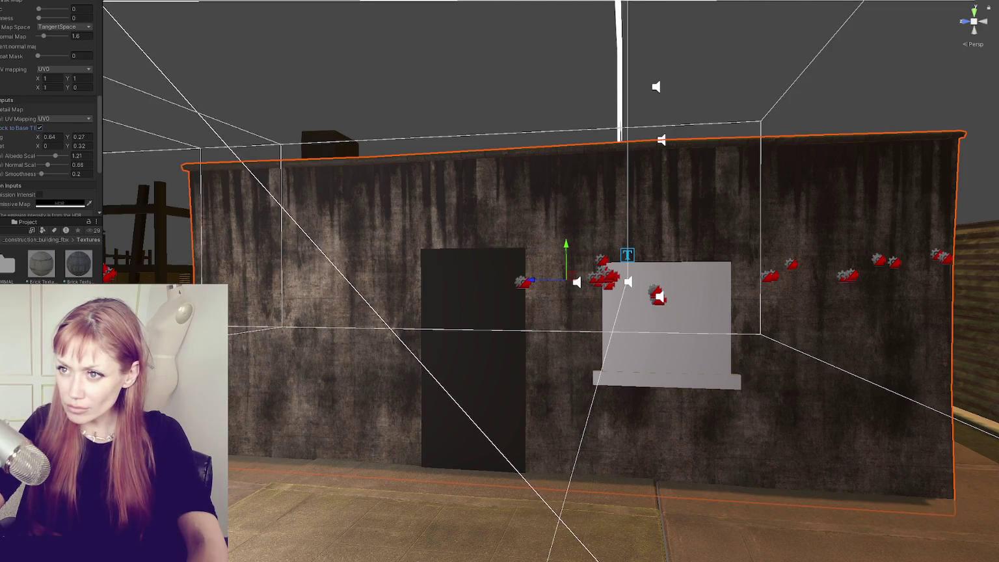
key(ctrl+p)
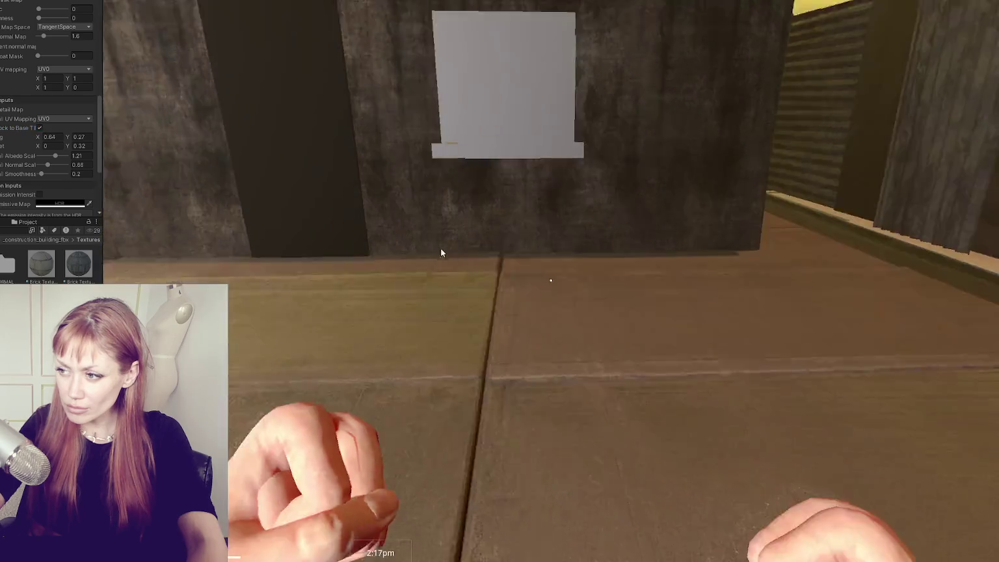
- Walk back to view the whole wall and set Detail Albedo Scale to 0.98 while paused
key(s)
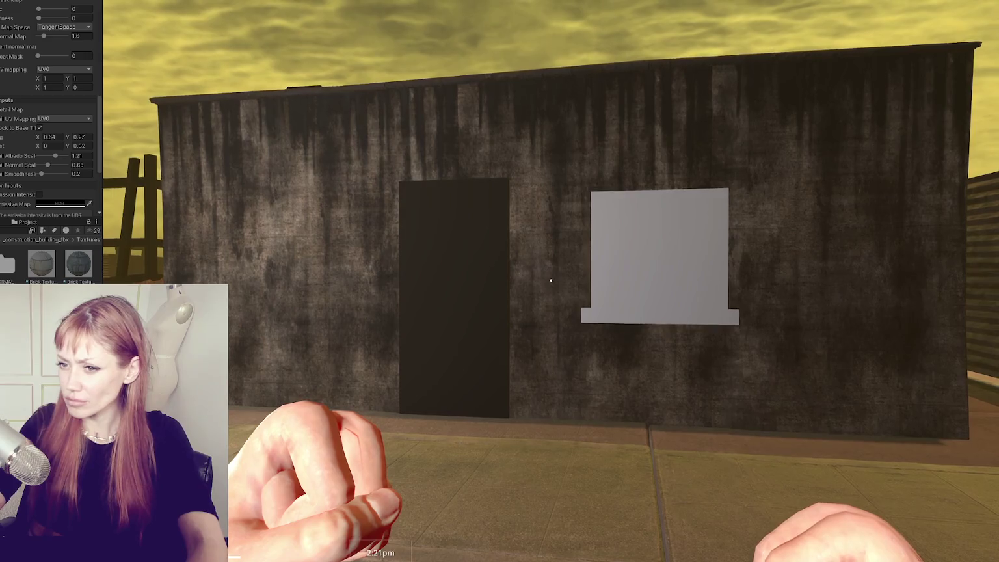
key(Escape)
drag(55, 156, 53, 157)
key(Escape)
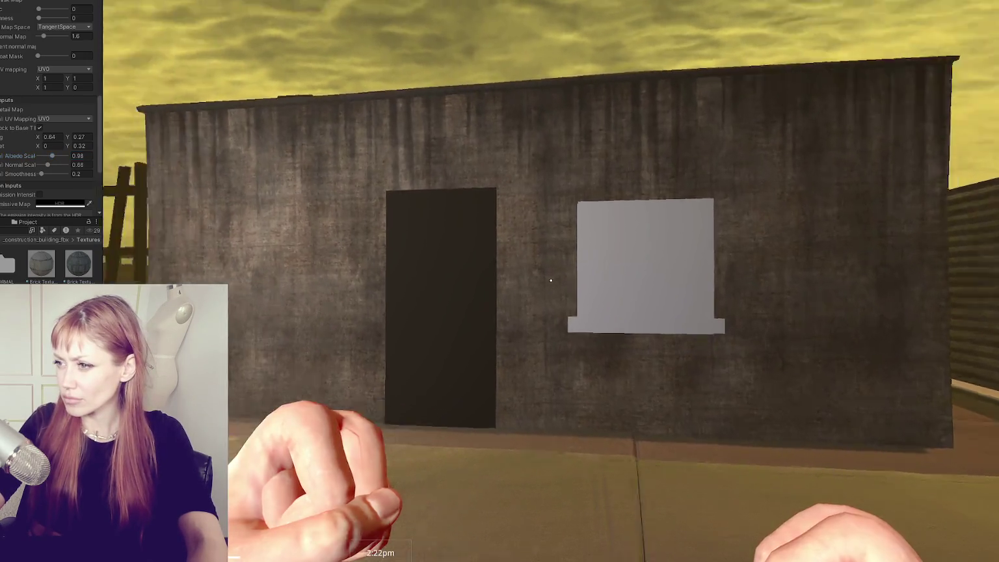
mouse_move(550, 280)
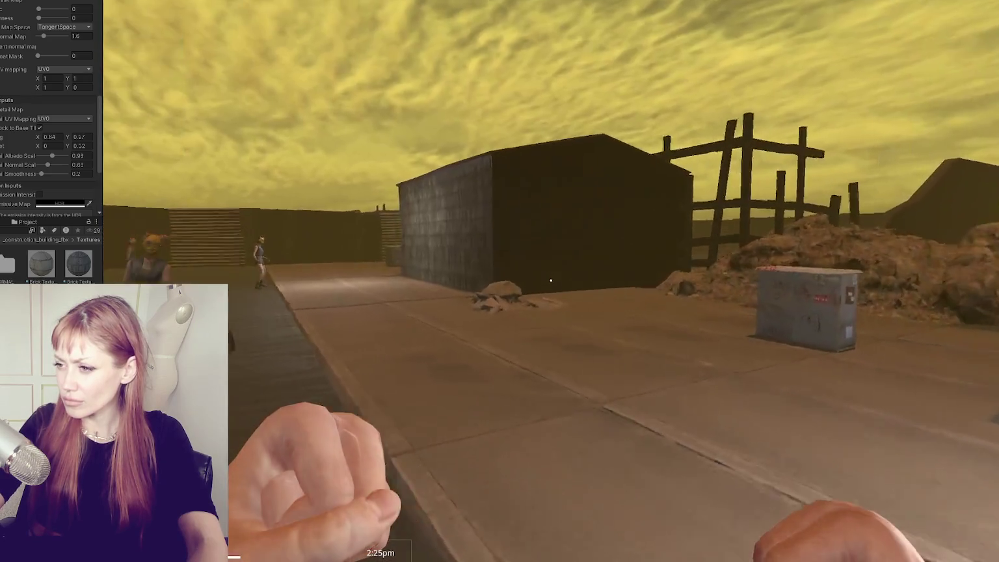
- Walk up close to the concrete wall, then stop the playtest and return to the top-level project folders
key(w)
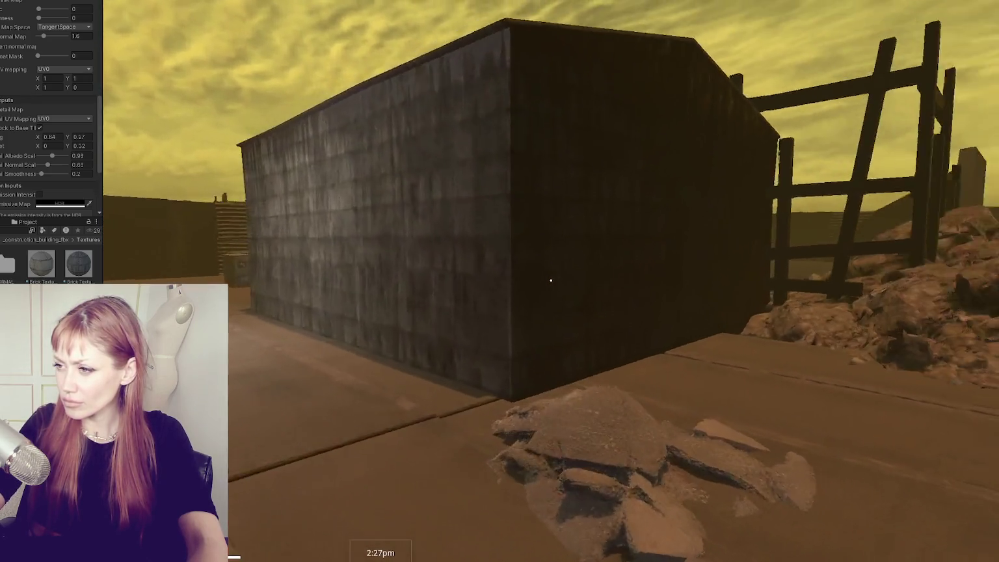
key(w)
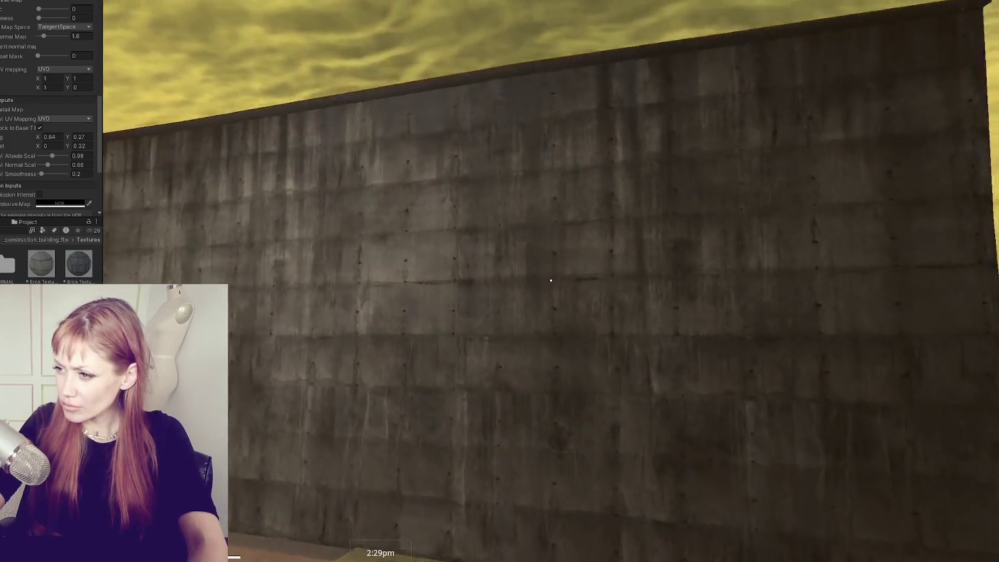
key(w)
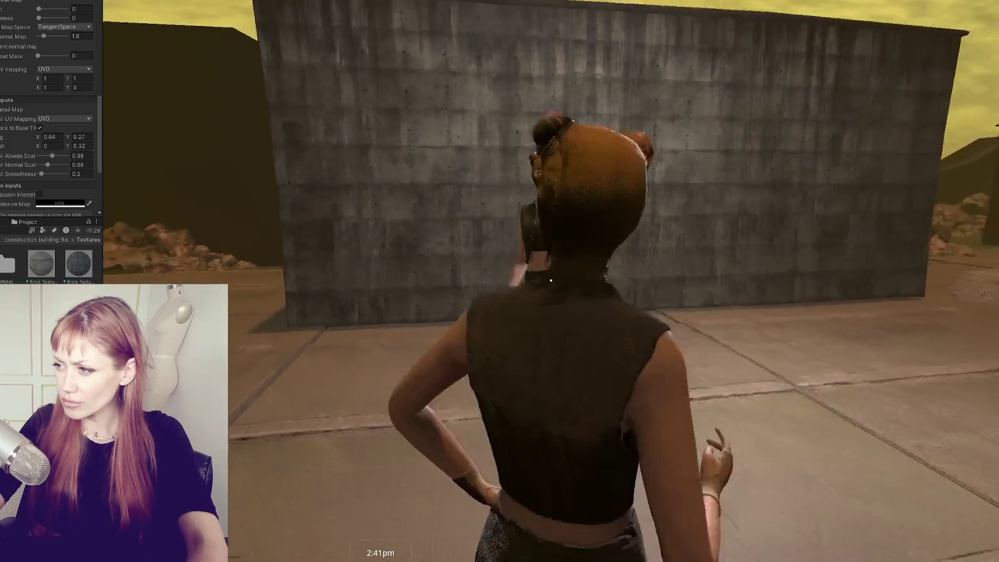
key(Escape)
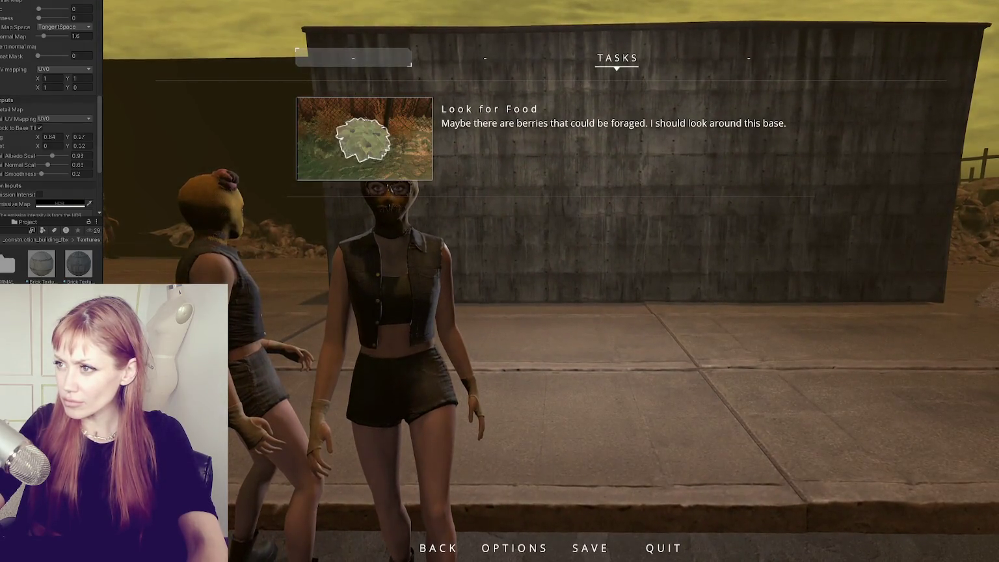
key(ctrl+p)
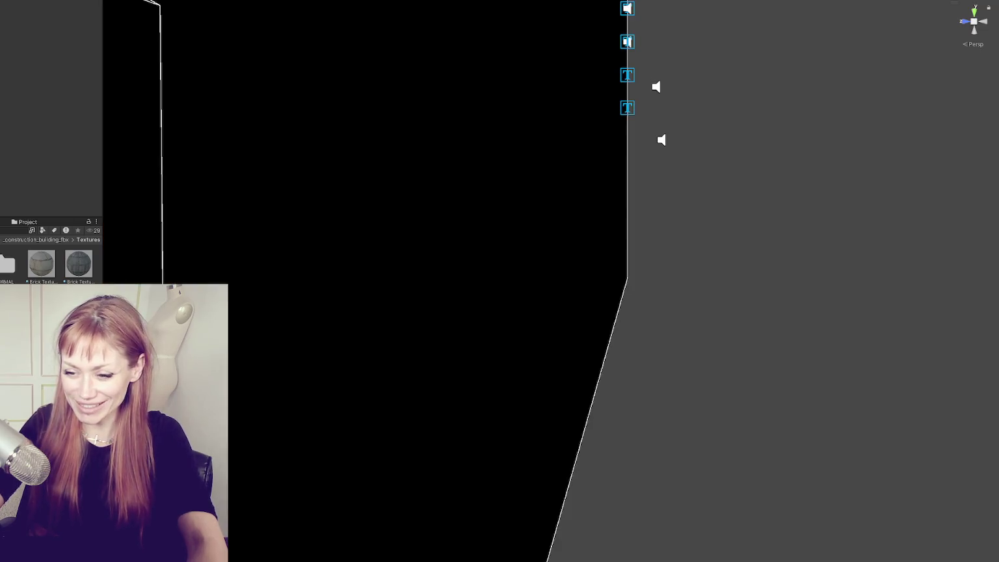
click(39, 244)
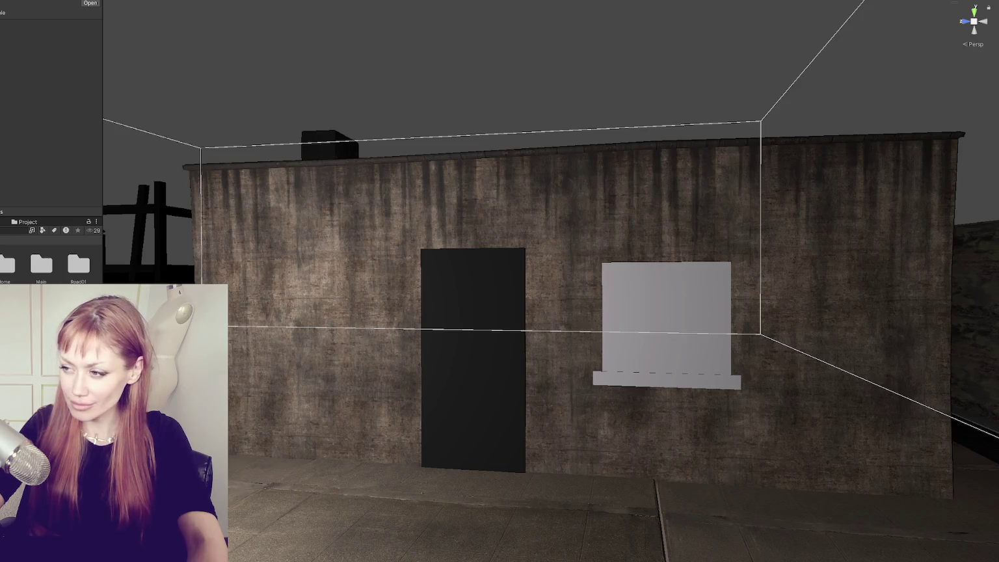
- Pan the Scene view so the house sits to the right with the street in frame
scroll(278, 330, up, 5)
scroll(279, 330, down, 10)
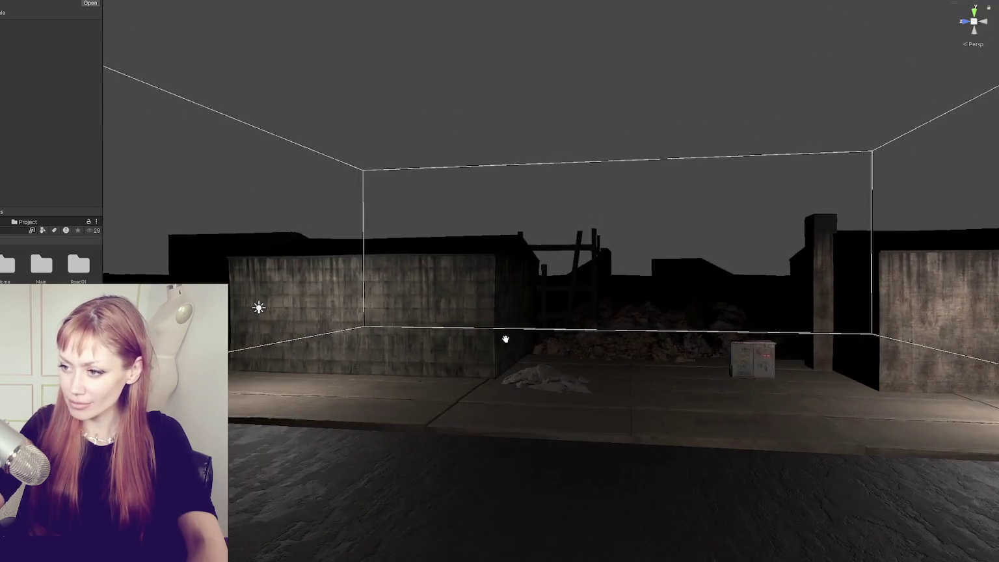
mouse_move(505, 339)
mouse_down()
mouse_move(337, 330)
mouse_move(438, 334)
mouse_move(292, 343)
mouse_up()
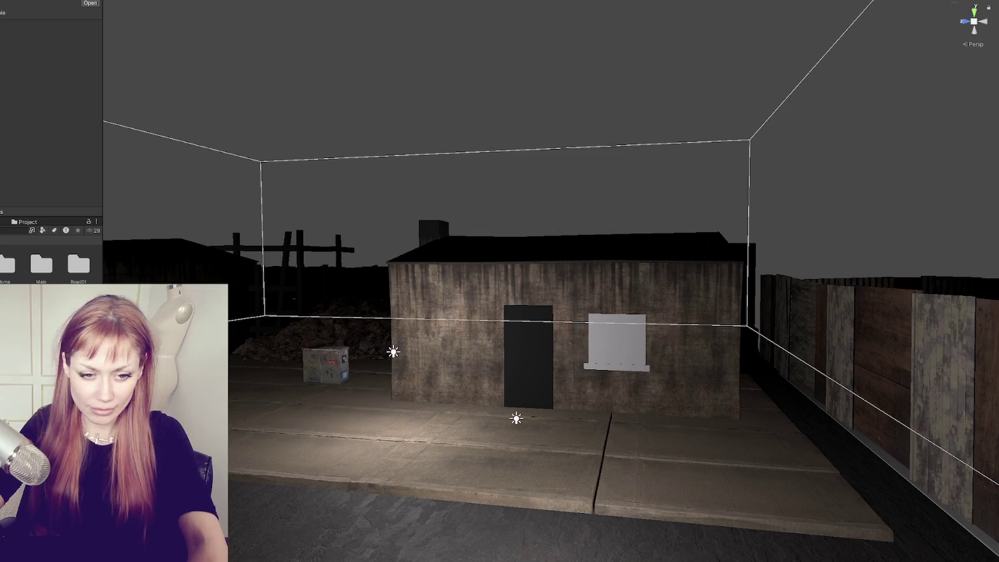
mouse_move(405, 362)
mouse_down()
mouse_move(597, 357)
mouse_move(363, 371)
mouse_up()
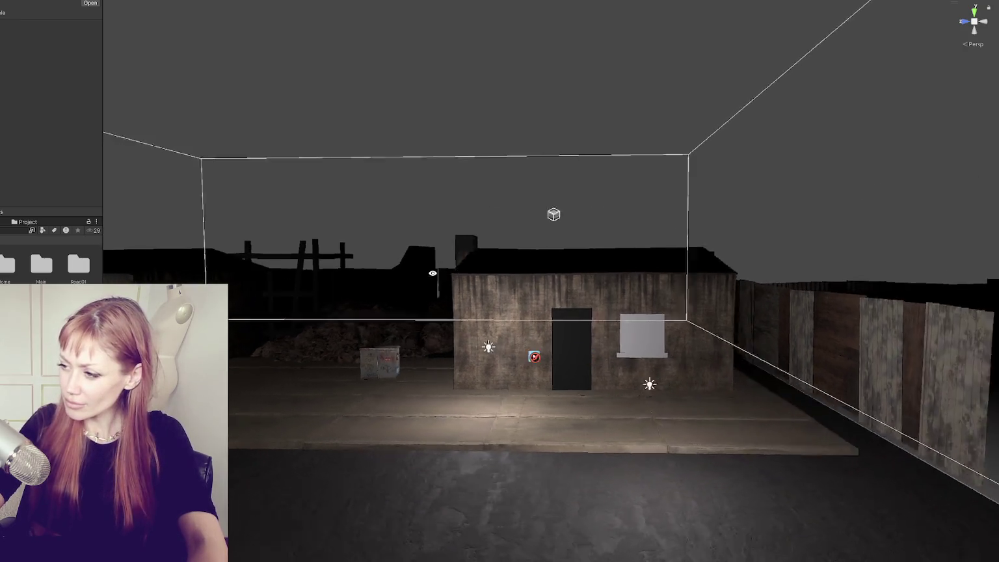
drag(430, 276, 435, 273)
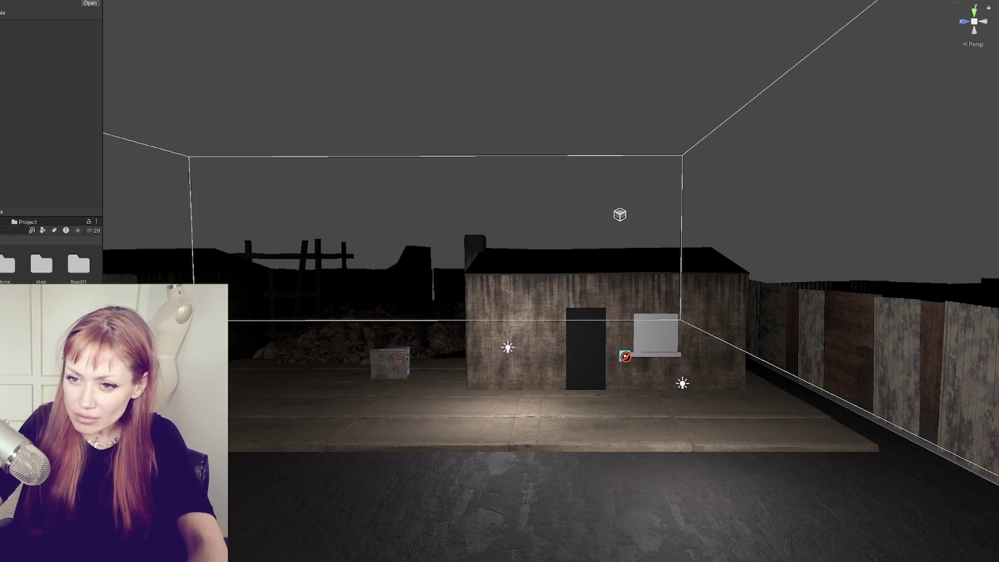
- Filter assets by 'chain' and place a fence panel, turned straight and lifted onto the sidewalk
text(chain)
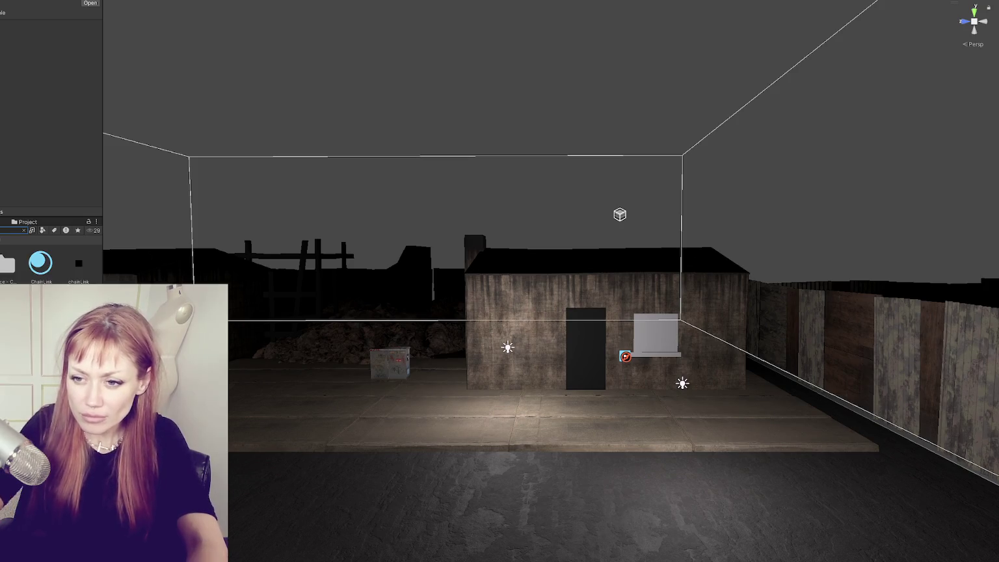
mouse_move(41, 263)
mouse_down()
mouse_move(293, 364)
mouse_move(503, 401)
mouse_move(494, 385)
mouse_move(503, 351)
mouse_up()
key(f)
key(e)
drag(553, 284, 558, 284)
key(w)
drag(549, 250, 550, 241)
- Duplicate the fence beside the original, then rotate the long fence to square it up
key(ctrl+d)
drag(534, 275, 219, 275)
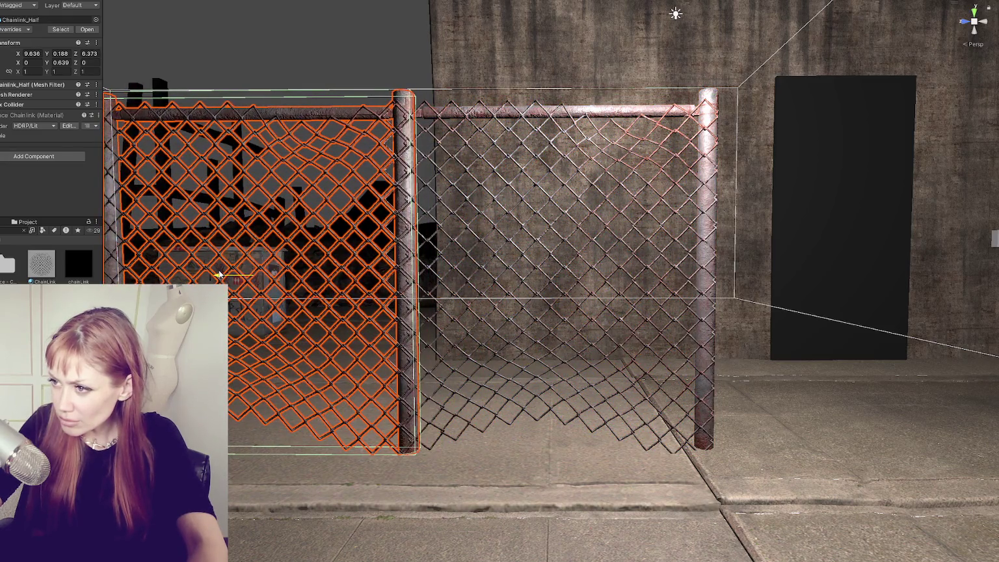
click(405, 255)
click(404, 256)
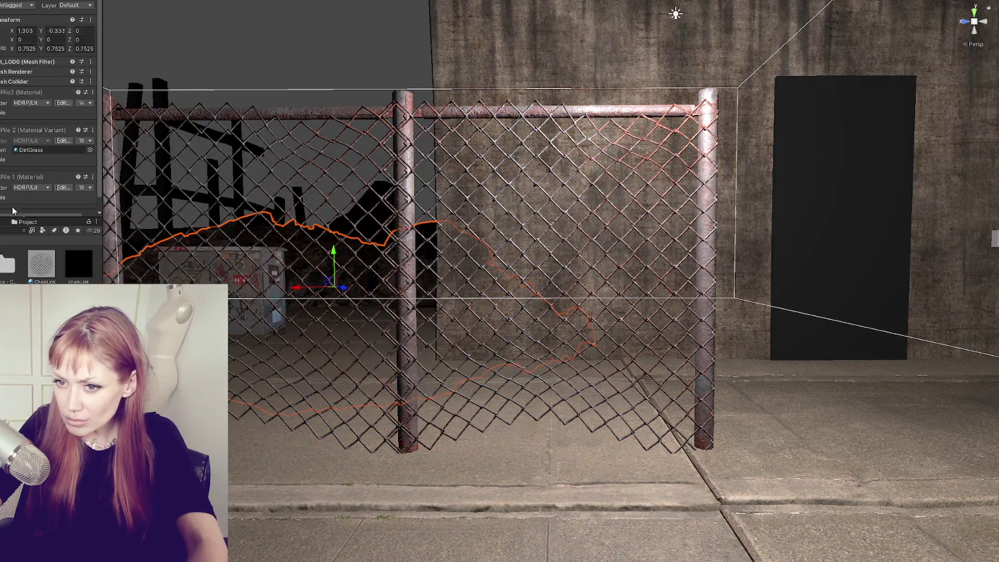
click(420, 411)
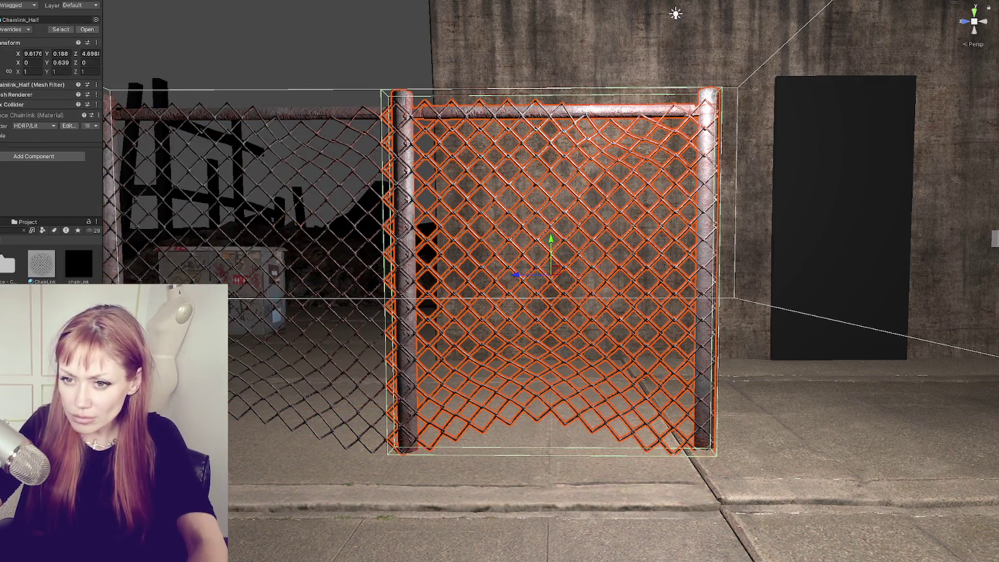
mouse_move(494, 312)
mouse_down()
mouse_move(548, 368)
mouse_move(333, 370)
mouse_move(363, 367)
mouse_move(368, 327)
mouse_move(463, 269)
mouse_move(470, 288)
mouse_move(457, 272)
mouse_move(495, 287)
mouse_move(556, 270)
mouse_up()
key(e)
mouse_move(461, 302)
mouse_down()
mouse_move(355, 344)
mouse_move(363, 353)
mouse_up()
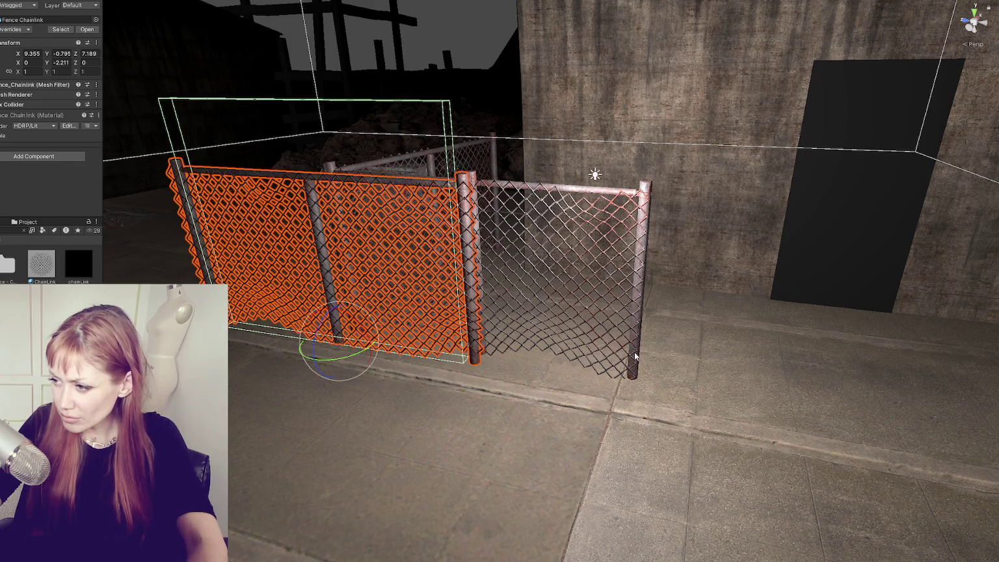
- Move the half fence beside the doorway and nudge the long fence into place
click(528, 291)
key(f)
key(w)
drag(528, 291, 778, 320)
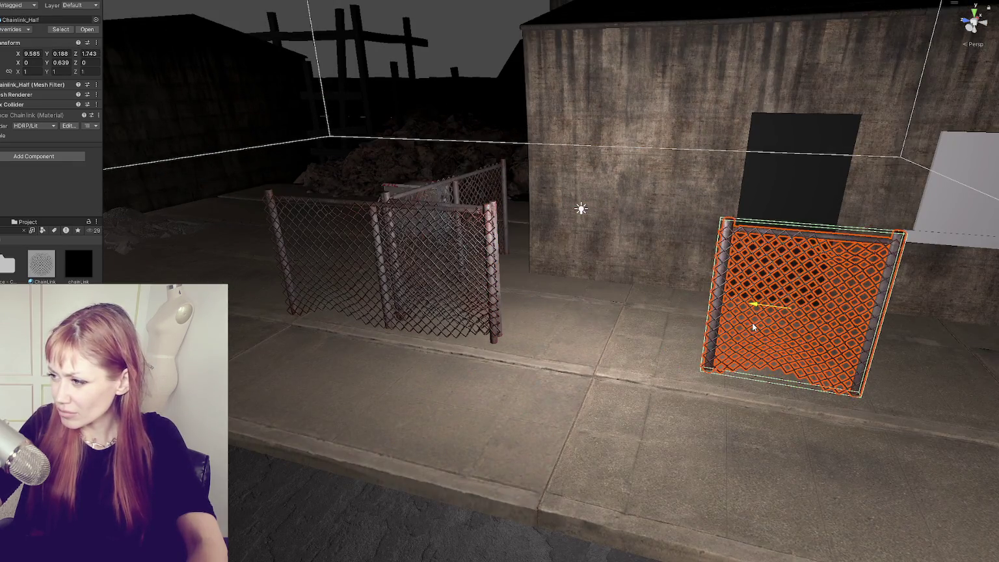
click(385, 300)
mouse_move(405, 317)
mouse_down()
mouse_move(416, 311)
mouse_move(390, 312)
mouse_move(587, 343)
mouse_move(712, 343)
mouse_up()
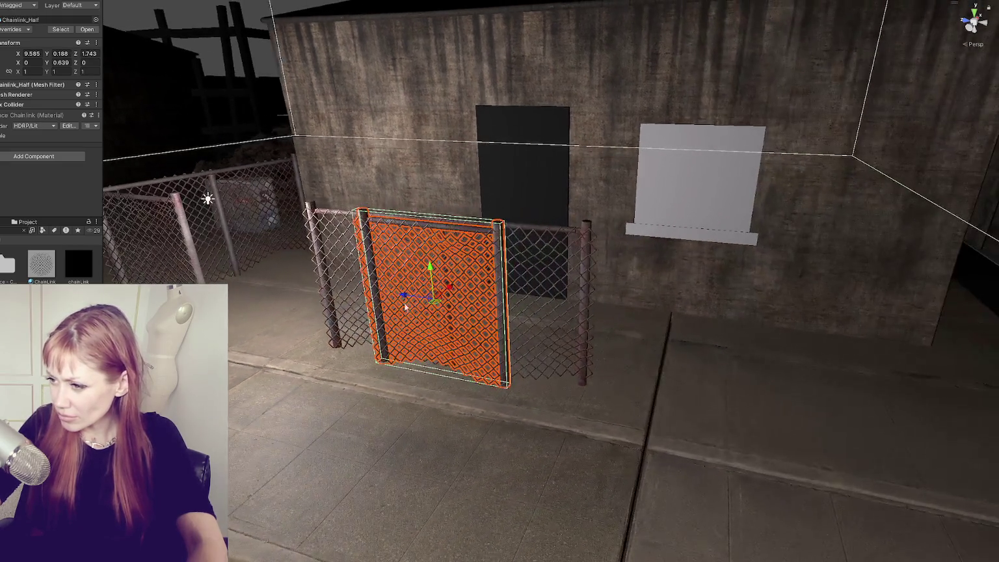
mouse_move(403, 303)
mouse_down()
mouse_move(656, 325)
mouse_move(637, 320)
mouse_move(667, 311)
mouse_move(619, 316)
mouse_up()
key(e)
key(w)
scroll(629, 326, down, 1)
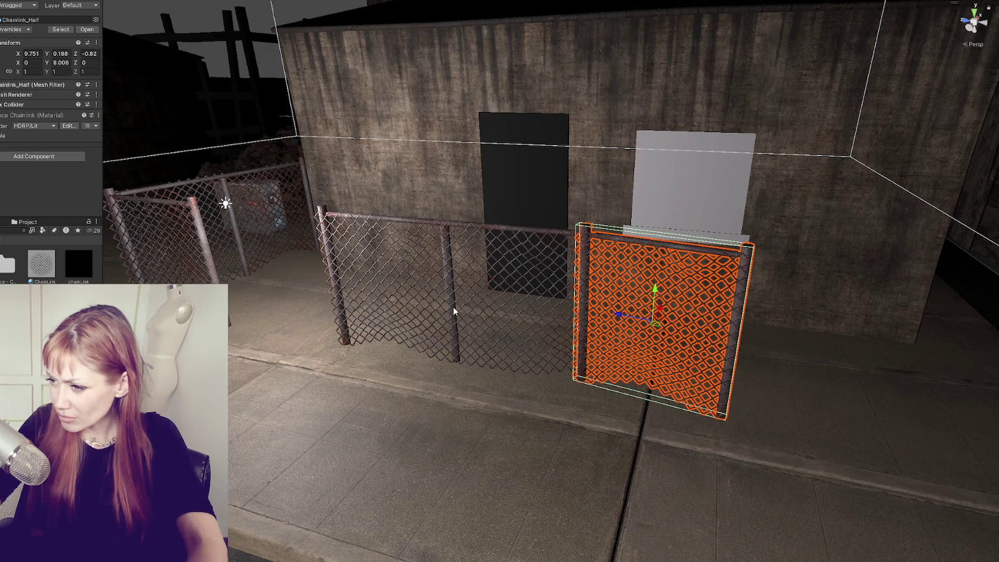
- Slide the long fence along the sidewalk and move the half fence to the far right end
click(453, 312)
mouse_move(422, 357)
mouse_down()
mouse_move(848, 416)
mouse_move(709, 390)
mouse_move(645, 397)
mouse_move(643, 423)
mouse_move(602, 441)
mouse_move(633, 426)
mouse_up()
scroll(630, 405, down, 2)
click(404, 339)
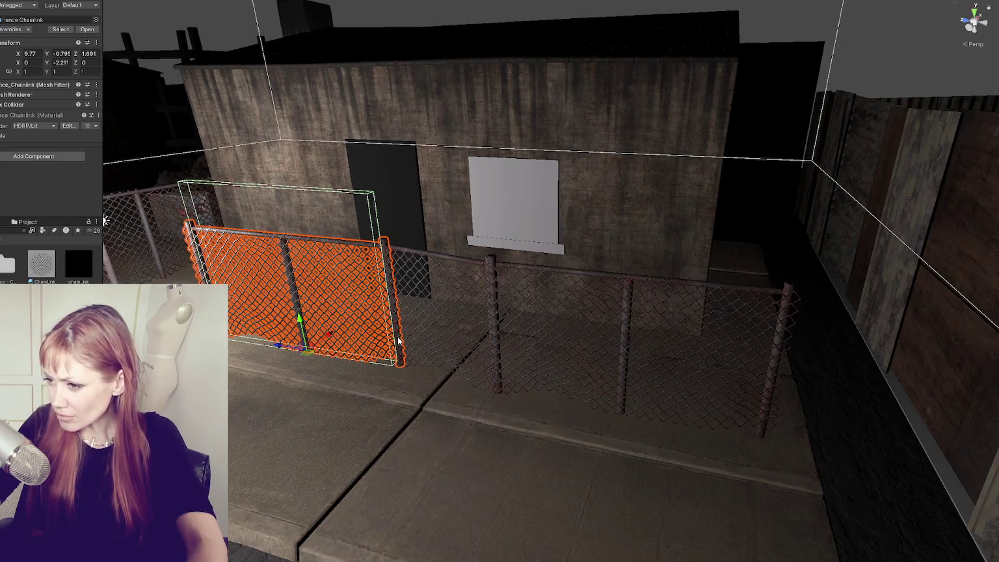
click(399, 343)
mouse_move(416, 312)
mouse_down()
mouse_move(765, 372)
mouse_move(848, 403)
mouse_move(879, 428)
mouse_move(854, 427)
mouse_move(847, 358)
mouse_move(827, 355)
mouse_move(814, 372)
mouse_move(843, 355)
mouse_move(817, 363)
mouse_move(796, 341)
mouse_up()
key(e)
key(w)
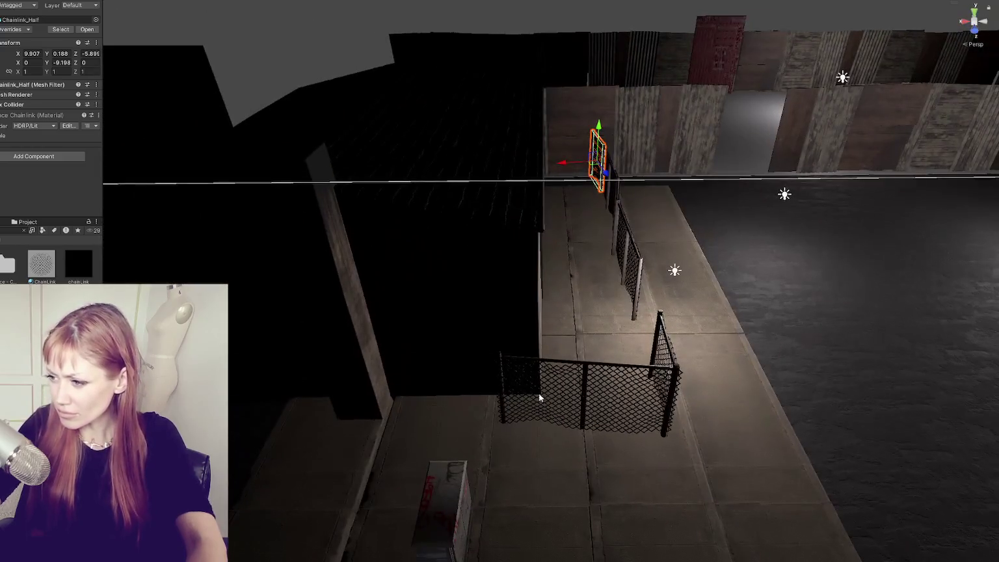
- Line the long fence up along the sidewalk, rotating it into place
click(502, 401)
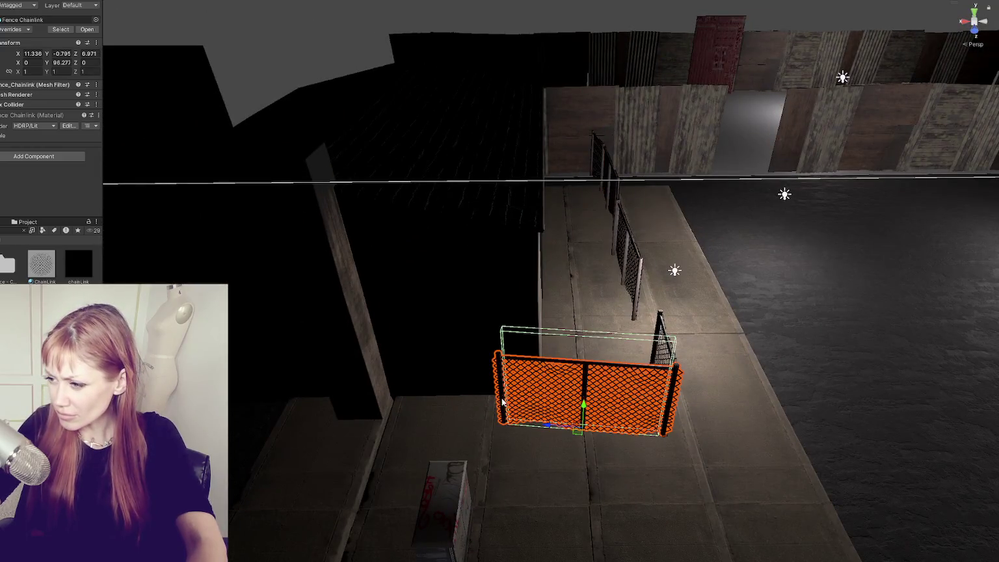
mouse_move(558, 428)
mouse_down()
mouse_move(381, 420)
mouse_move(446, 434)
mouse_move(432, 420)
mouse_move(433, 393)
mouse_move(559, 390)
mouse_up()
key(e)
key(w)
click(559, 390)
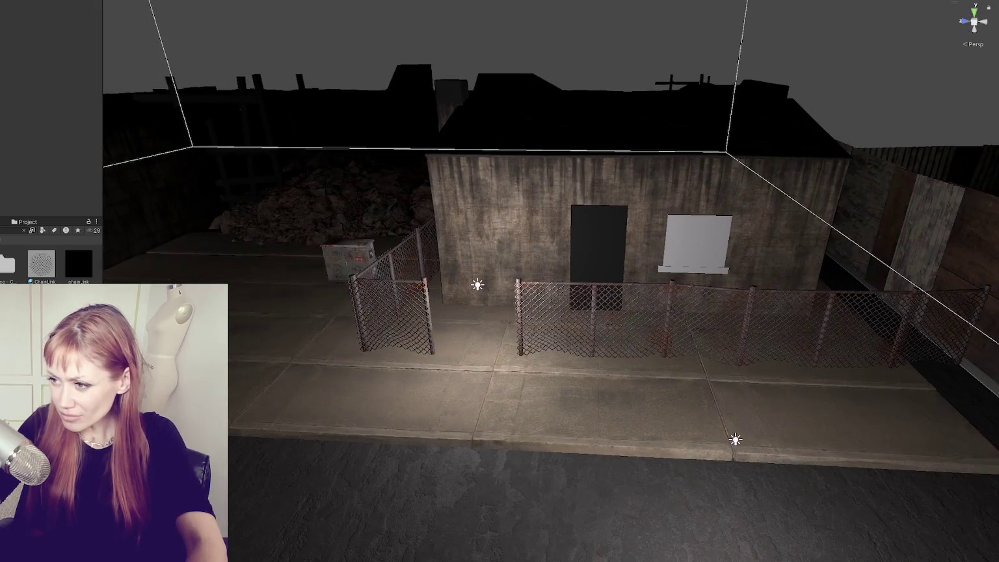
- Toggle the other point lights off and reselect only the light by the shack
click(477, 285)
key(f)
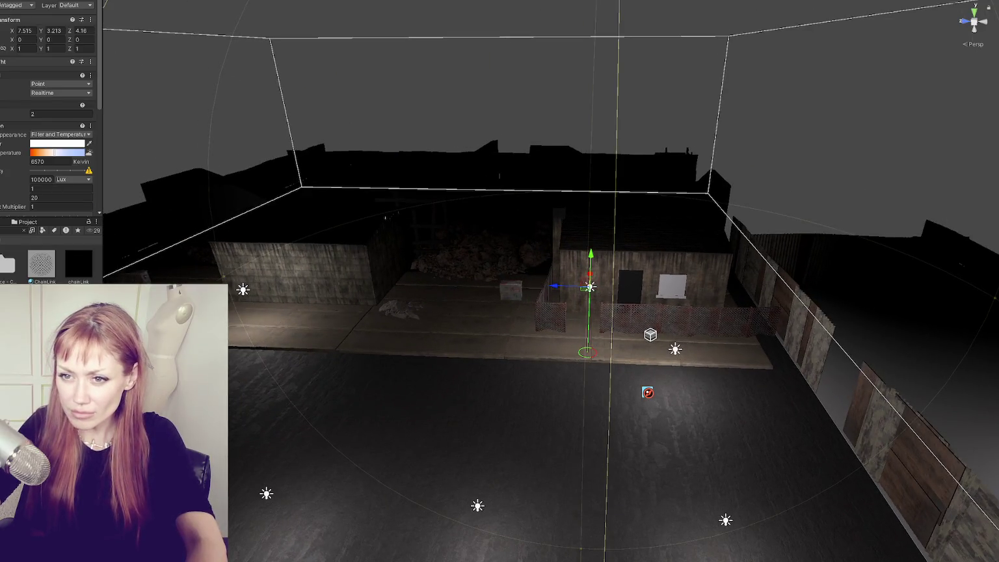
key(ctrl+a)
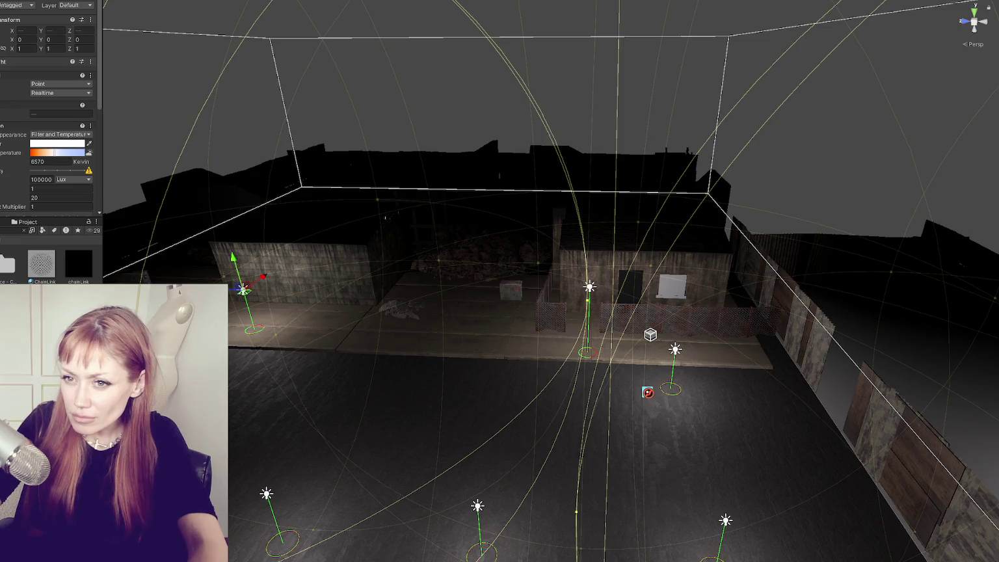
key(shift+alt+a)
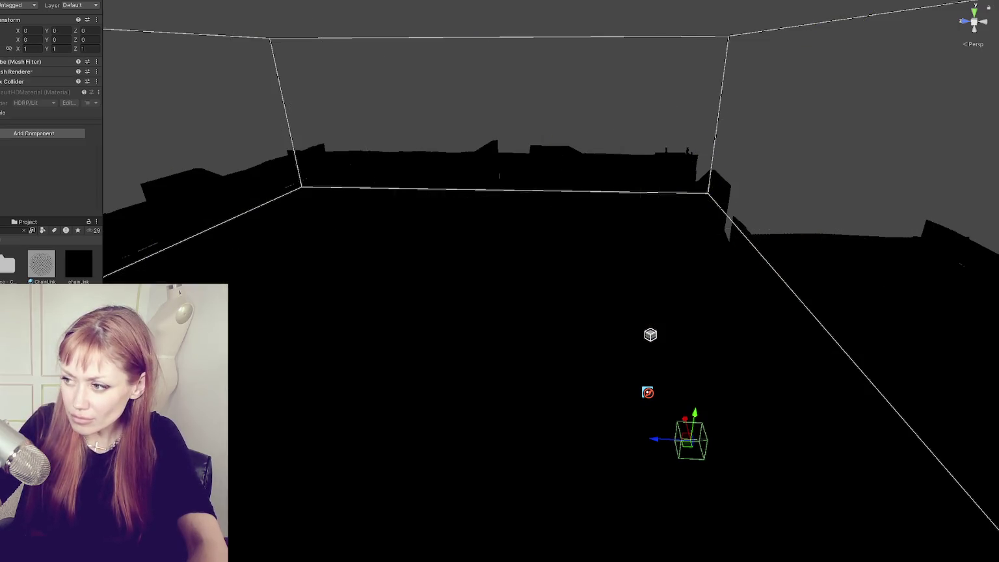
key(Down)
key(Down)
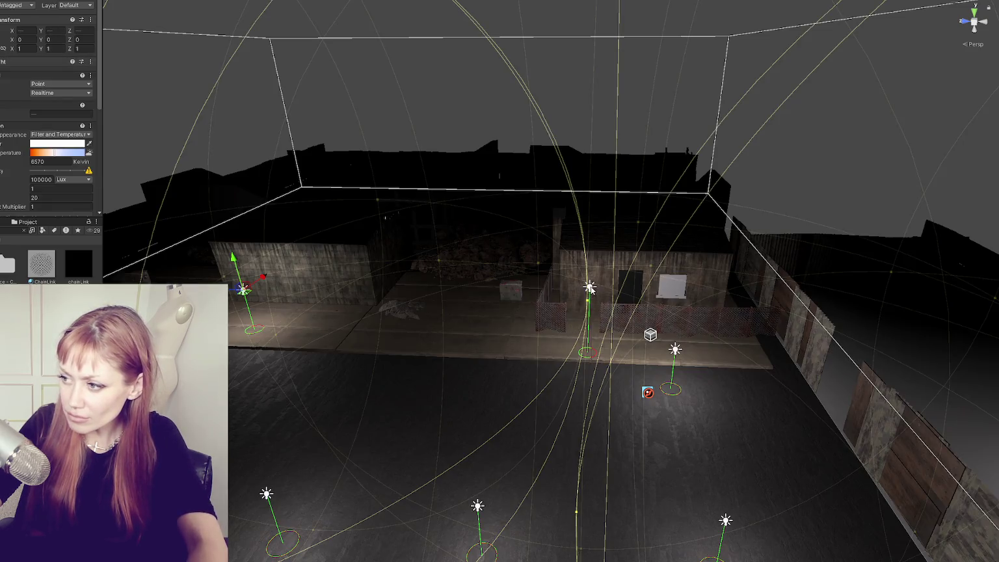
click(590, 288)
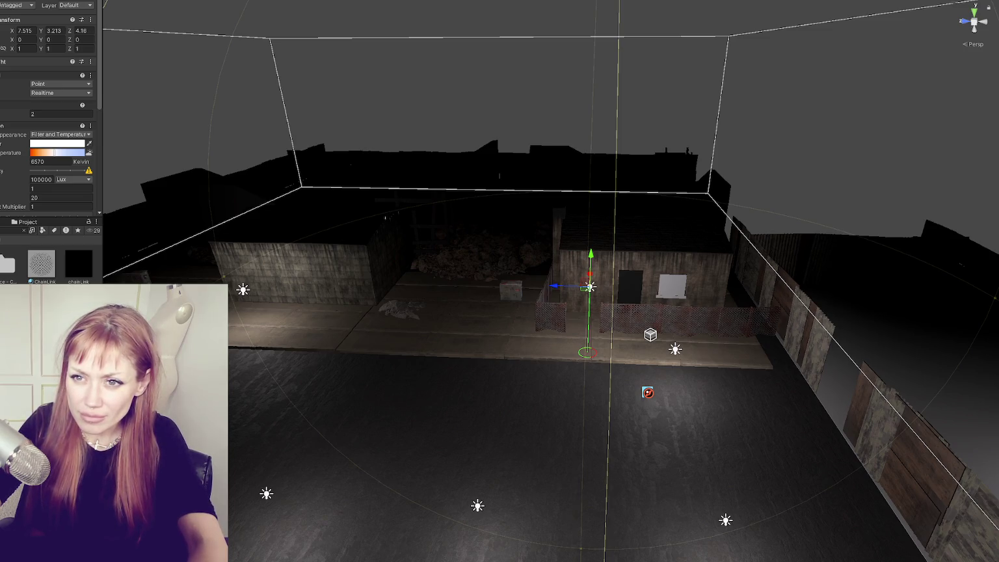
key(Down)
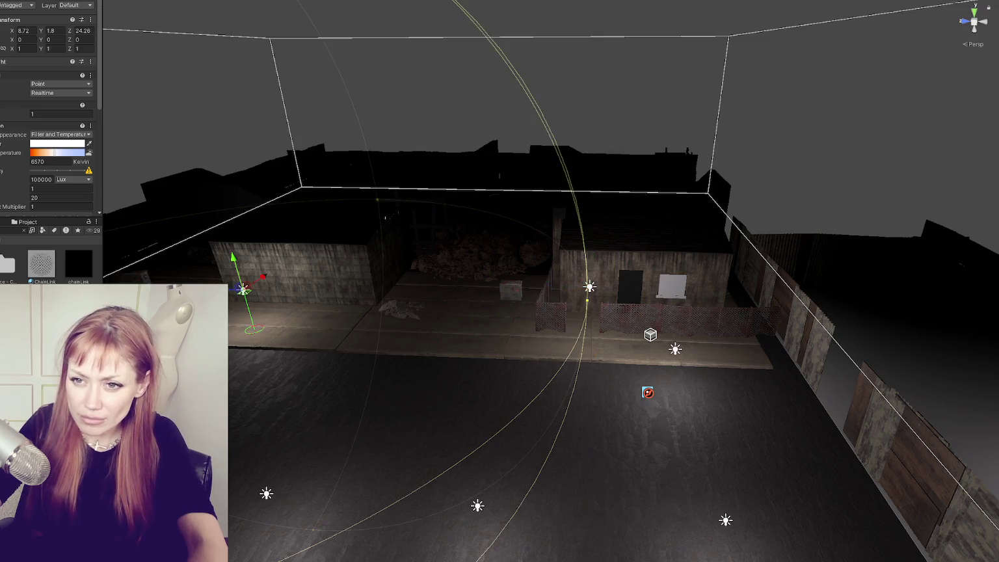
key(shift+Down)
key(shift+Down)
key(shift+Down)
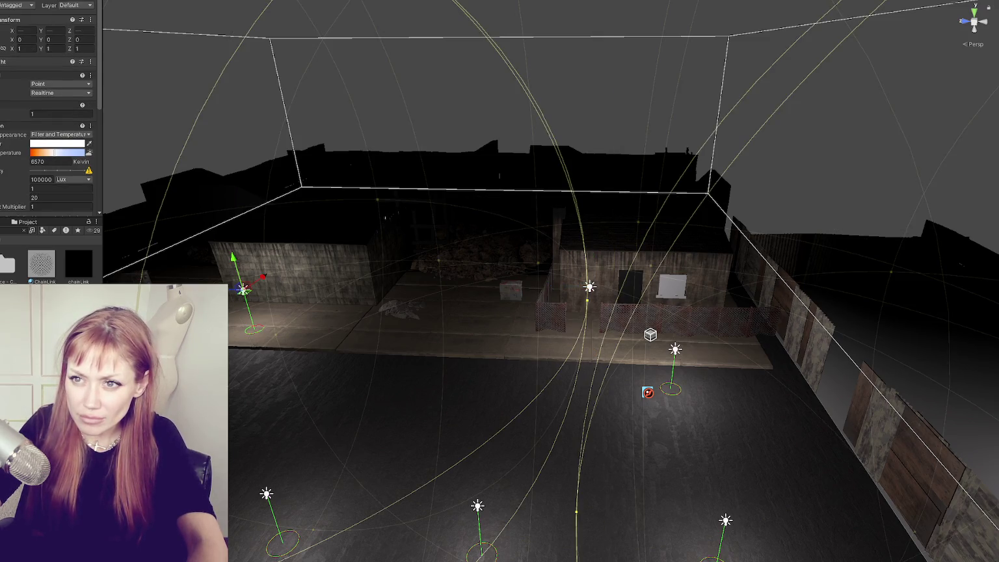
key(alt+shift+a)
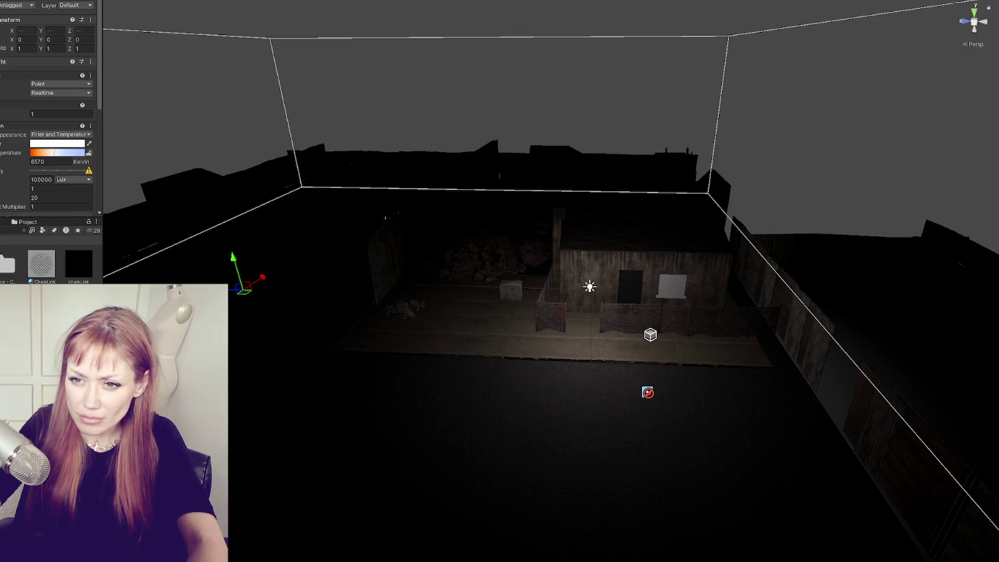
click(589, 286)
- Move the shack light up toward the door and lower its temperature to make it warmer
scroll(565, 292, up, 2)
mouse_move(580, 288)
mouse_down()
mouse_move(665, 281)
mouse_move(689, 250)
mouse_move(685, 270)
mouse_up()
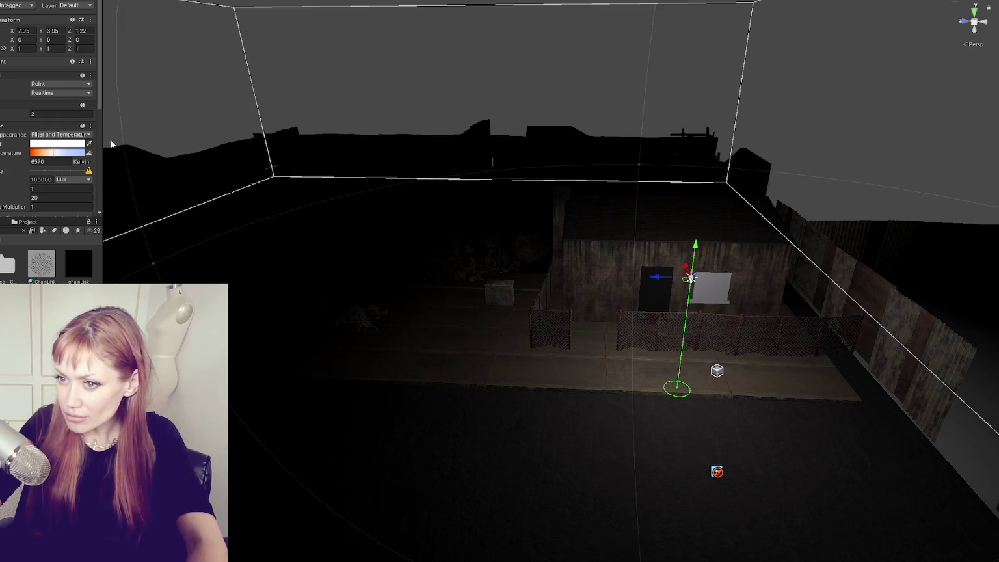
click(64, 145)
click(52, 154)
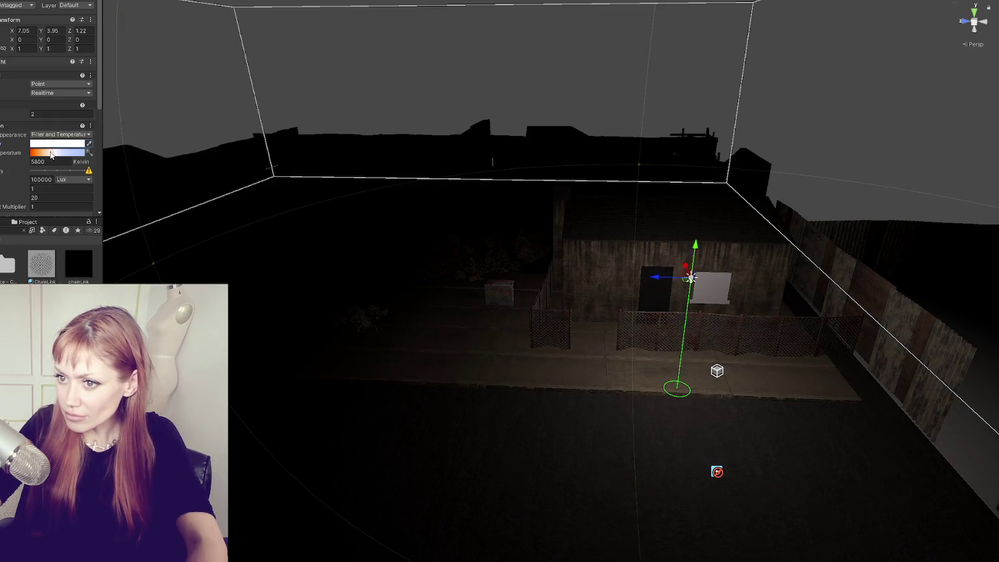
drag(51, 154, 45, 156)
scroll(50, 156, down, 3)
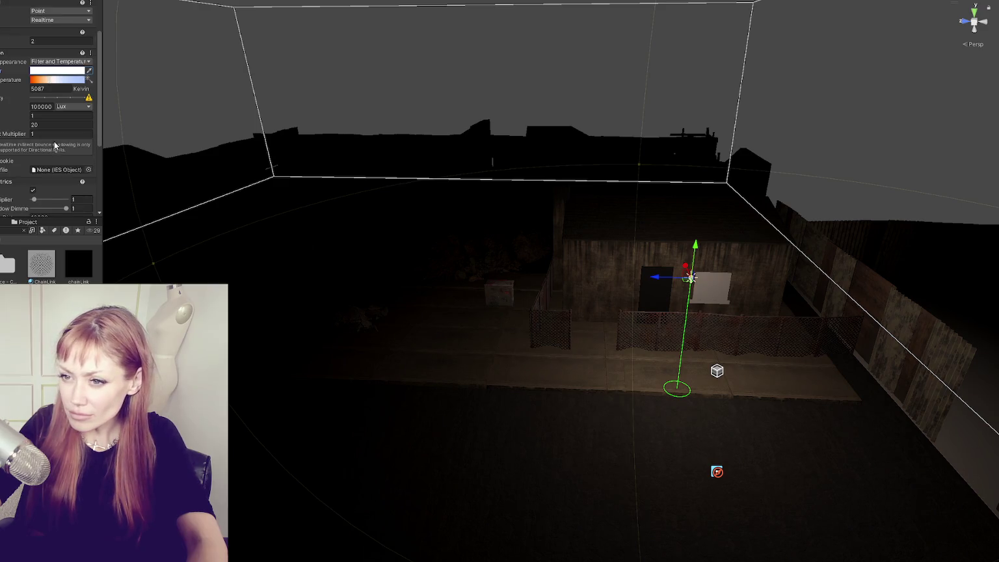
- Set the light's intensity to 200000 Lux, indirect multiplier 0 and range 5
double_click(41, 106)
text(200000)
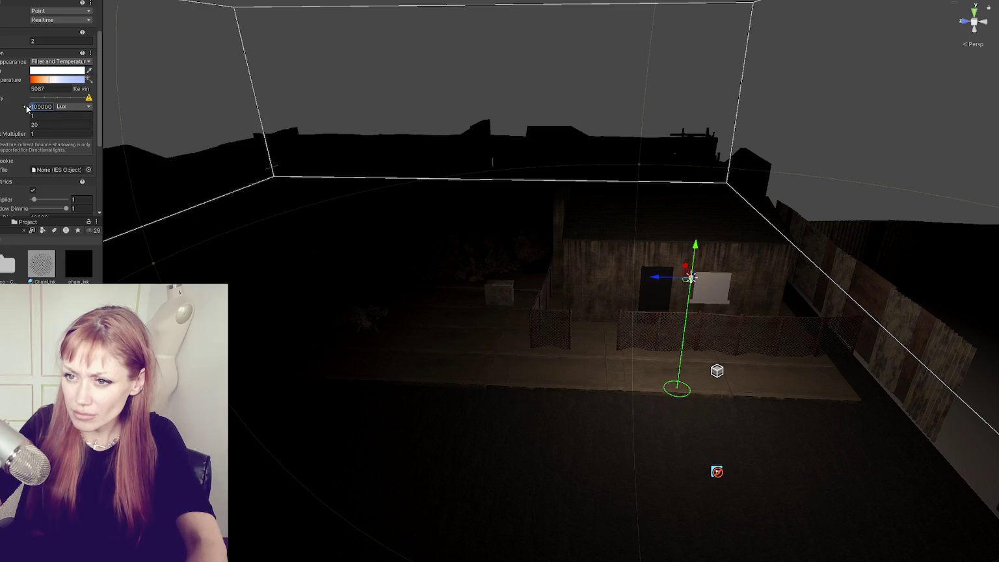
click(47, 133)
text(0)
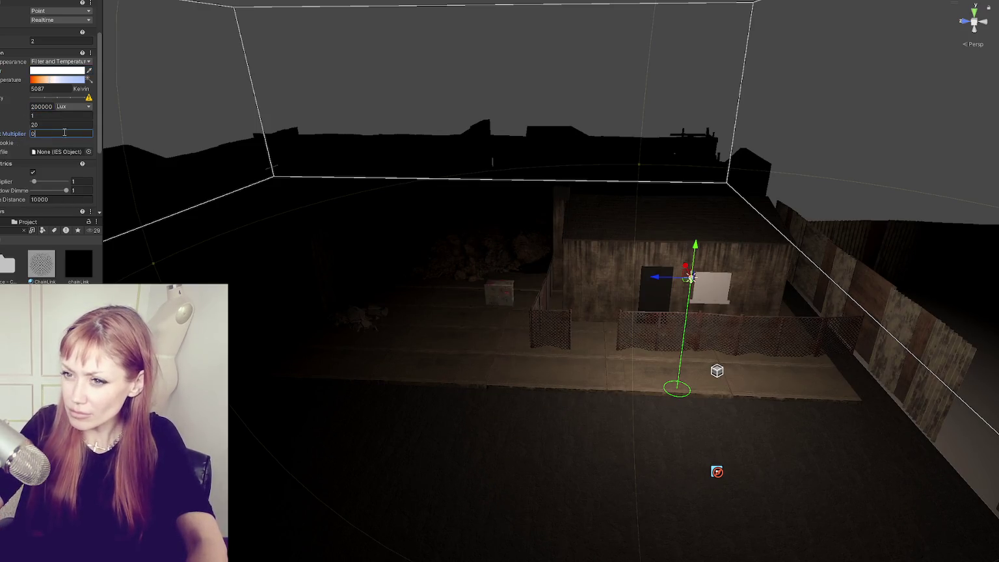
click(31, 126)
text(5)
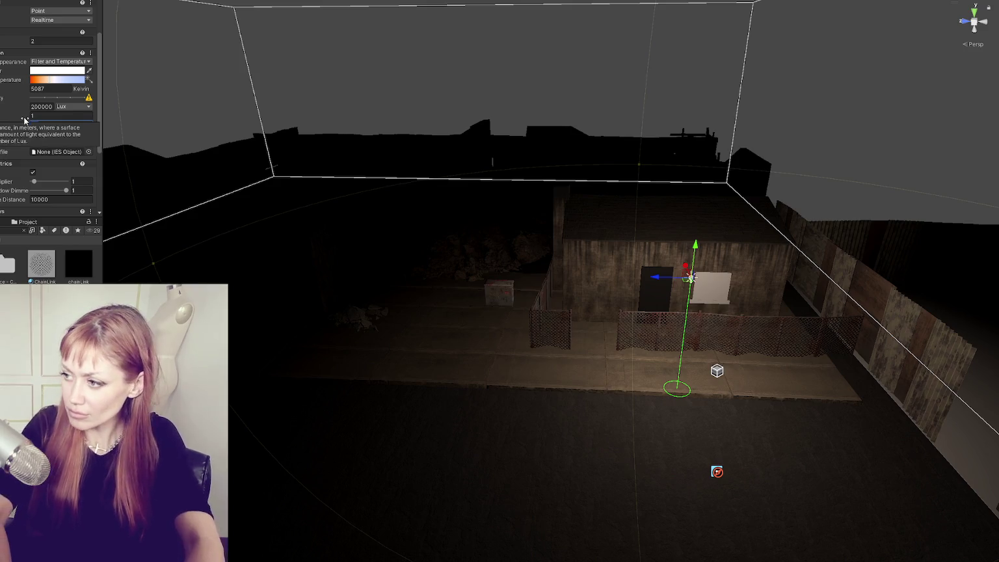
key(Return)
key(Return)
text(8)
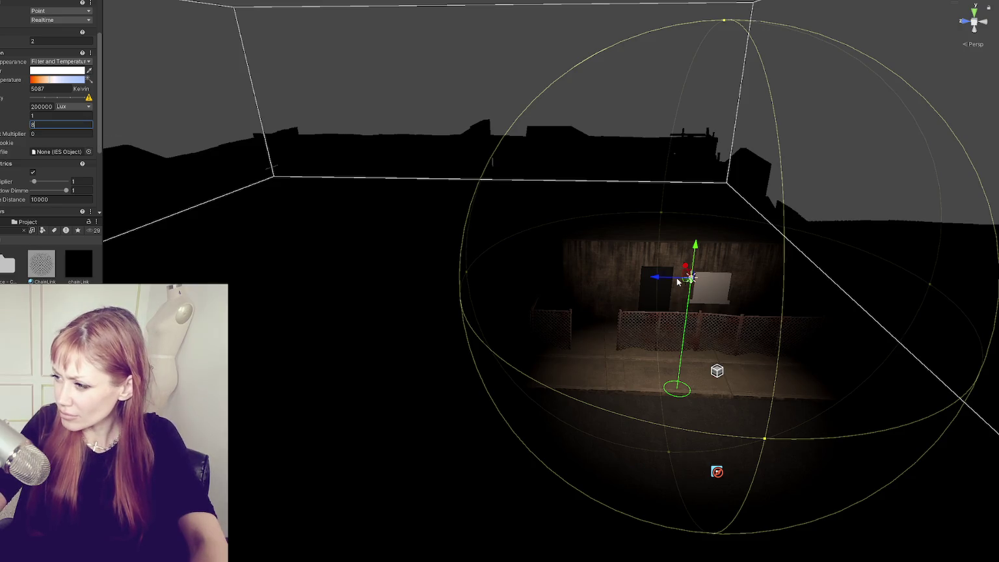
- Shift the light along the shack, raise its range to 20, and move it toward the lower wall
mouse_move(654, 279)
mouse_down()
mouse_move(606, 278)
mouse_move(681, 282)
mouse_up()
click(70, 123)
text(20)
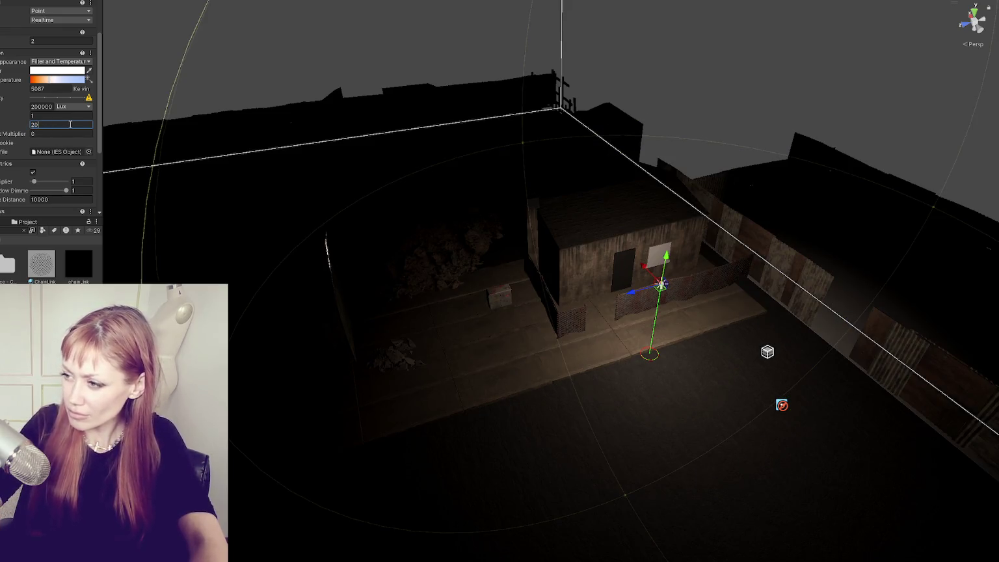
key(Return)
scroll(51, 117, up, 3)
scroll(554, 278, down, 4)
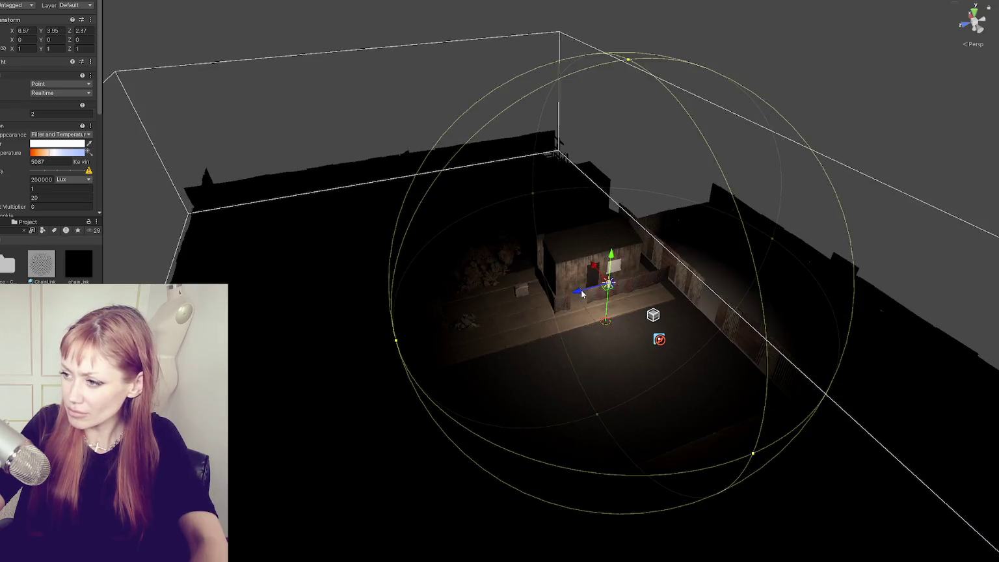
mouse_move(582, 294)
mouse_down()
mouse_move(329, 359)
mouse_move(367, 328)
mouse_move(419, 335)
mouse_move(390, 289)
mouse_move(458, 223)
mouse_move(570, 145)
mouse_up()
- Reposition the upper point light further down the street, undoing a misplaced drag
mouse_move(505, 125)
mouse_down()
mouse_move(528, 130)
mouse_move(523, 121)
mouse_move(345, 367)
mouse_move(263, 319)
mouse_move(423, 430)
mouse_up()
key(ctrl+z)
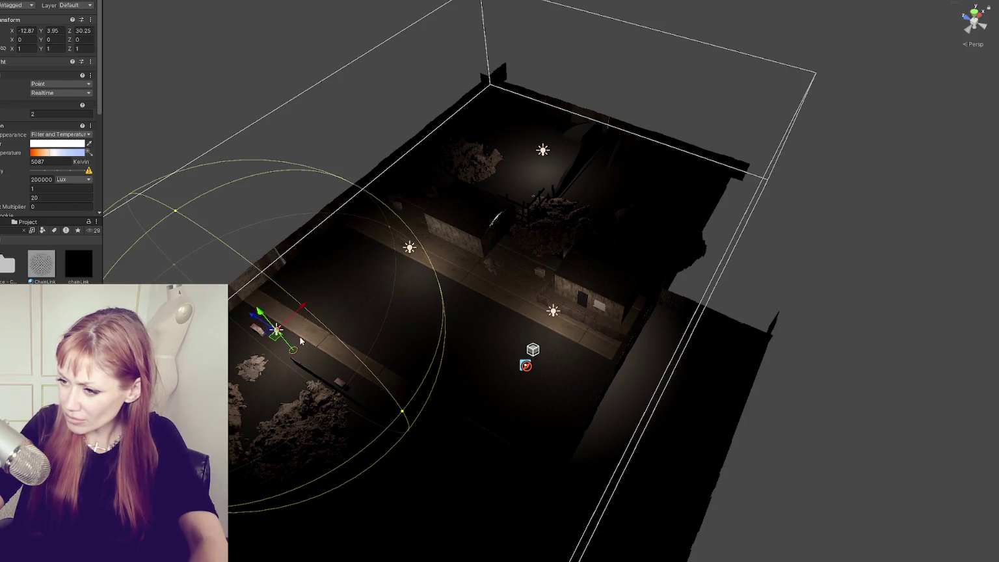
mouse_move(257, 317)
mouse_down()
mouse_move(416, 415)
mouse_move(416, 435)
mouse_move(390, 469)
mouse_up()
mouse_move(390, 470)
mouse_down()
mouse_move(516, 315)
mouse_move(430, 402)
mouse_move(386, 425)
mouse_move(376, 409)
mouse_move(417, 359)
mouse_move(458, 392)
mouse_move(518, 346)
mouse_up()
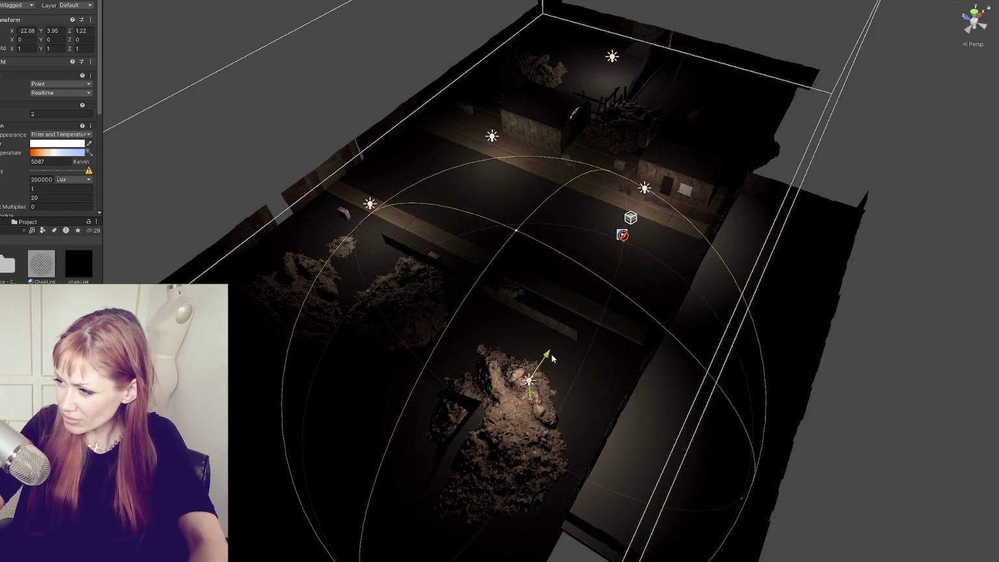
- Undo an accidental rock pile move, then shift the lower-area point light across the street
click(501, 439)
click(511, 419)
mouse_move(520, 412)
mouse_down()
mouse_move(483, 477)
mouse_move(363, 453)
mouse_move(401, 459)
mouse_up()
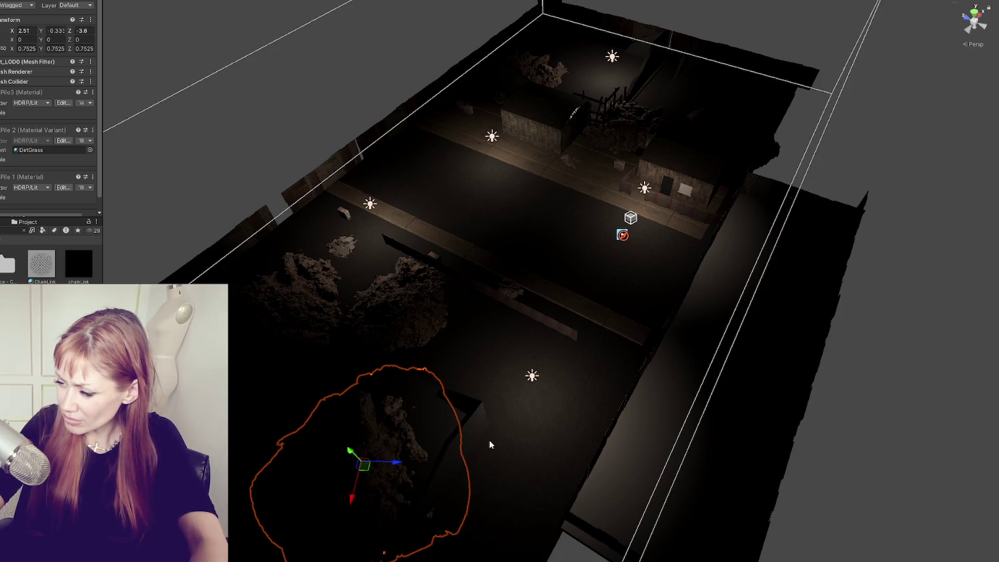
key(ctrl+z)
click(532, 375)
mouse_move(552, 351)
mouse_down()
mouse_move(563, 332)
mouse_move(454, 496)
mouse_move(241, 420)
mouse_move(286, 403)
mouse_move(280, 440)
mouse_up()
scroll(279, 440, down, 3)
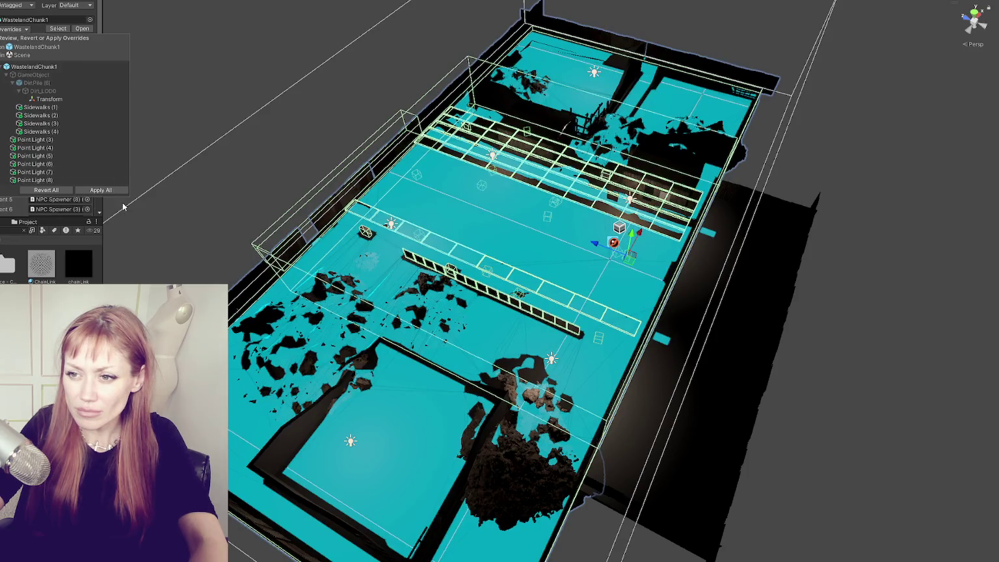
- Apply all overrides to WastelandChunk1, inspect the NavMeshSurface, and go back to the main scene
click(94, 187)
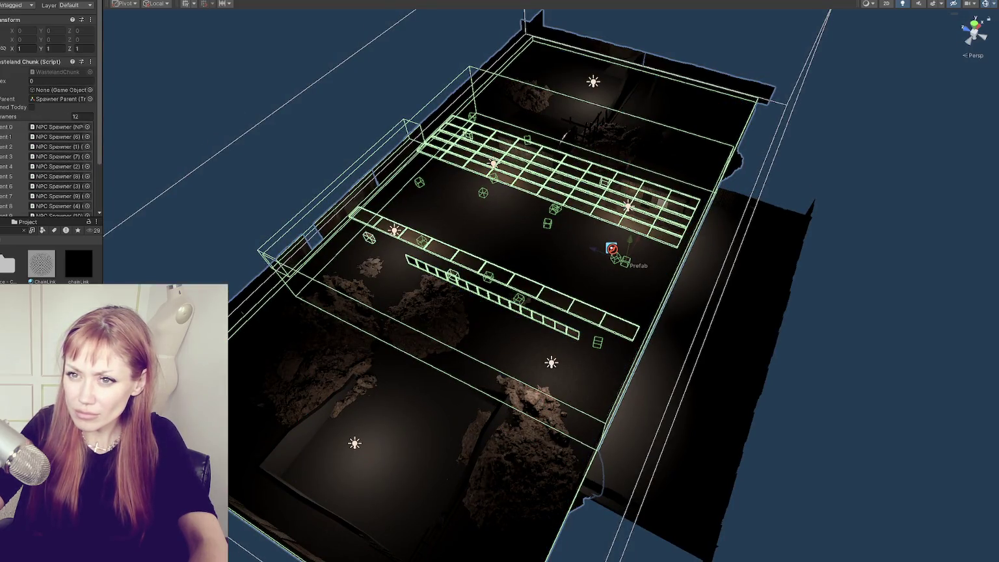
click(546, 223)
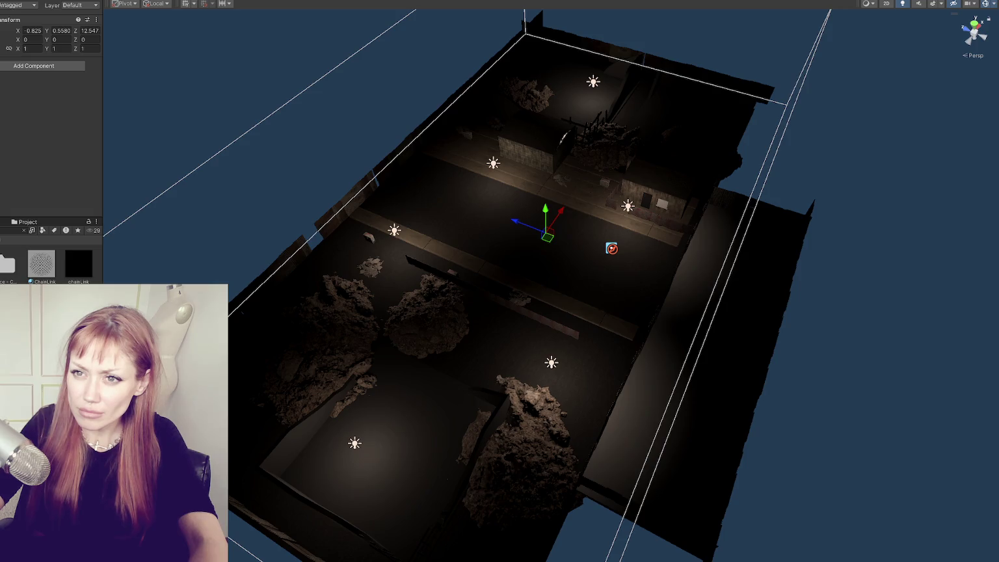
click(611, 248)
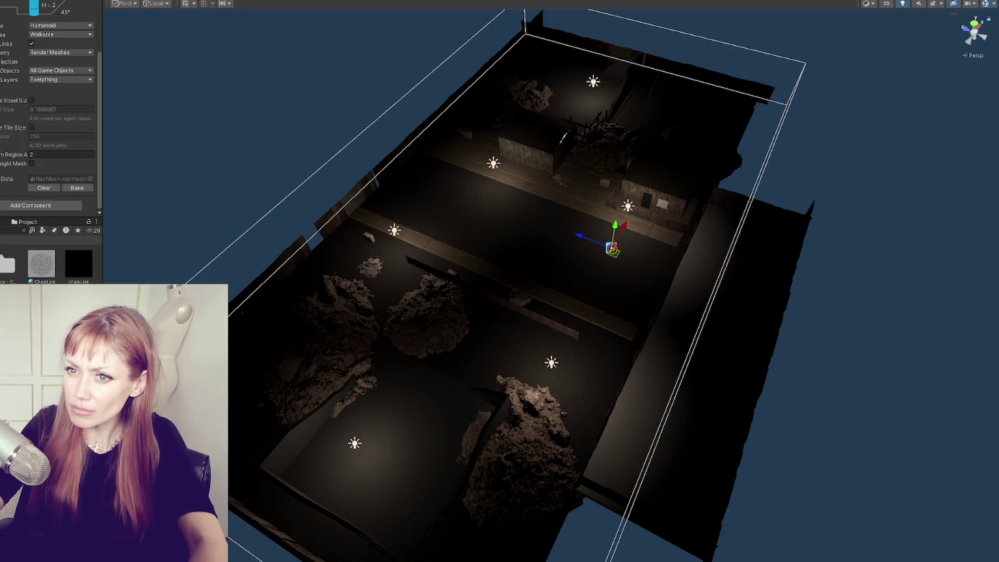
scroll(51, 130, up, 3)
mouse_move(520, 292)
mouse_down()
mouse_move(520, 175)
mouse_move(520, 280)
mouse_up()
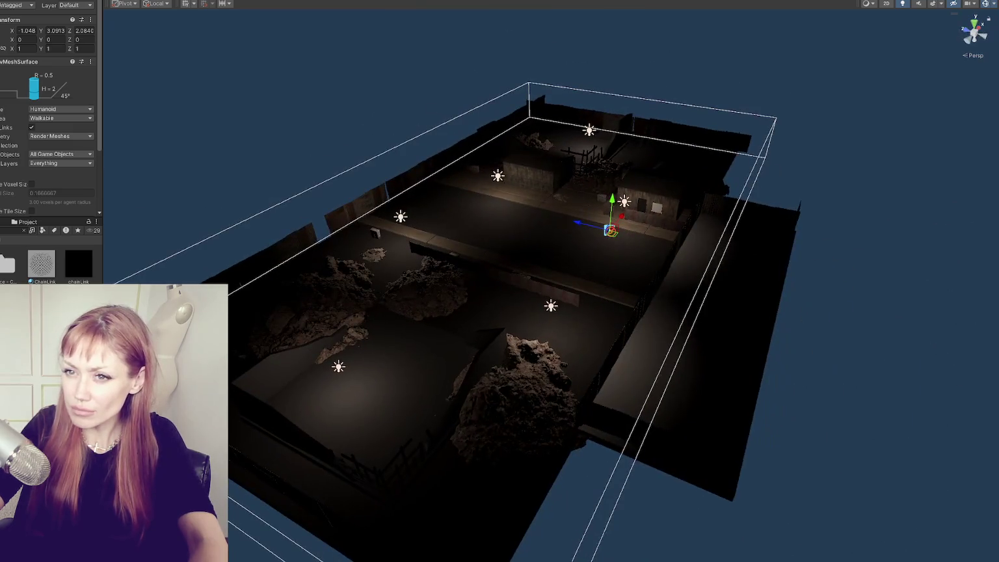
click(408, 281)
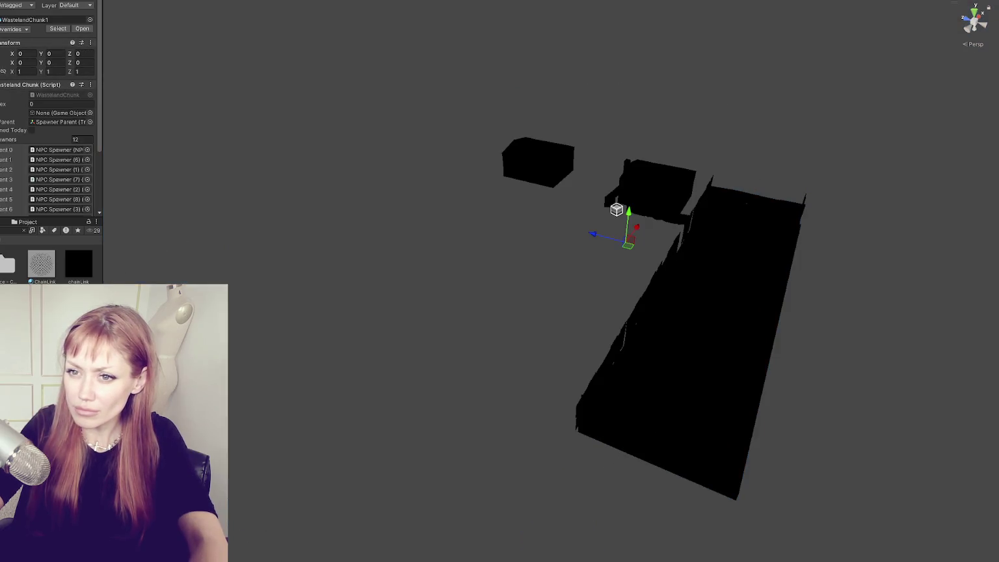
- Select the Fence Chainlink and Chainlink_Half pieces and briefly isolate them in the view
click(754, 297)
click(690, 217)
click(562, 183)
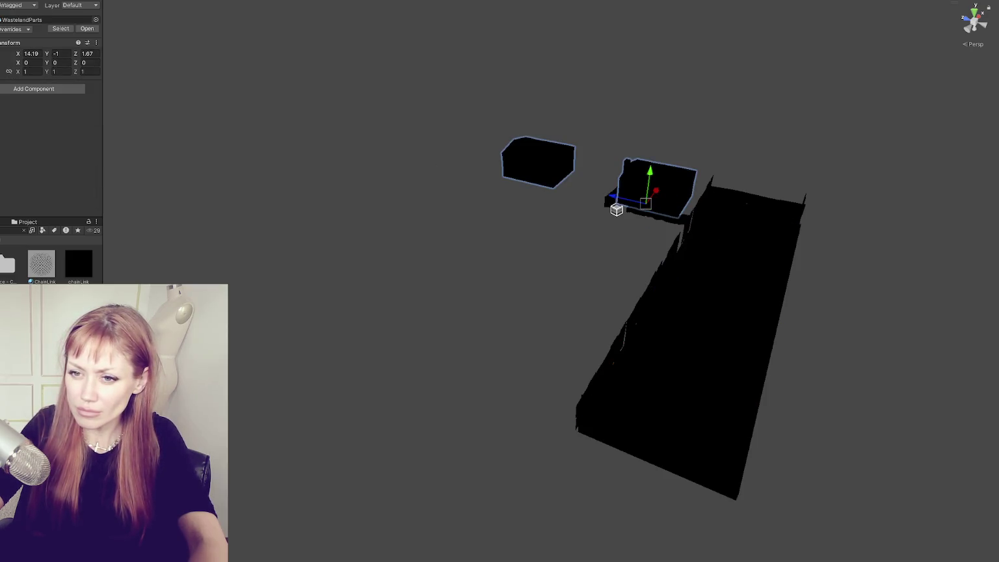
click(651, 212)
ctrl+click(696, 338)
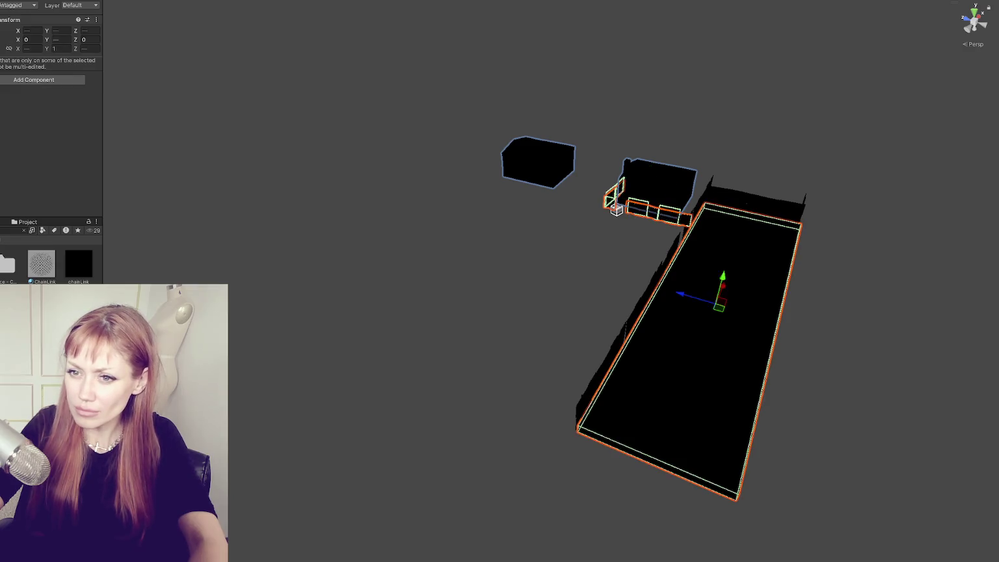
ctrl+click(695, 338)
click(652, 211)
click(652, 209)
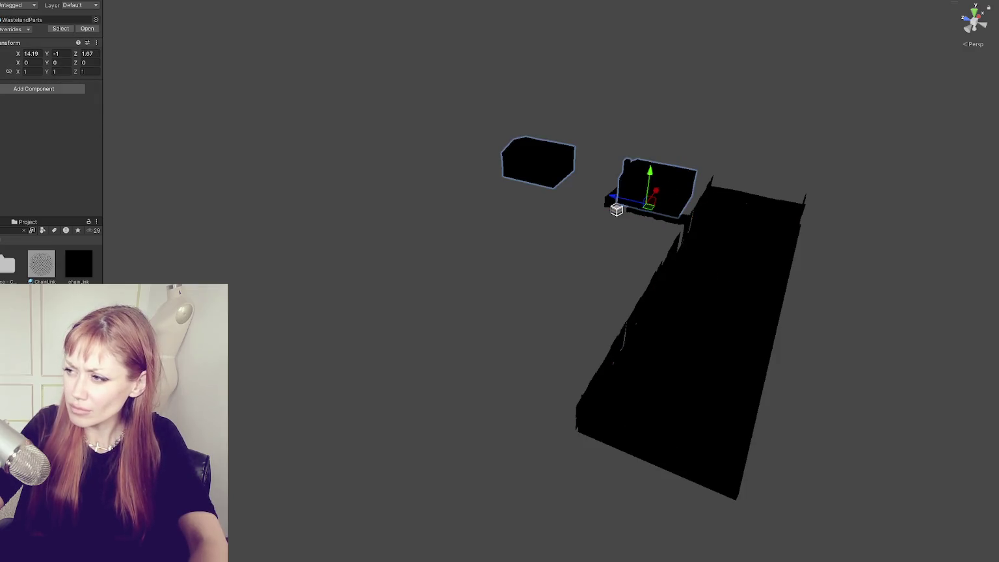
click(669, 216)
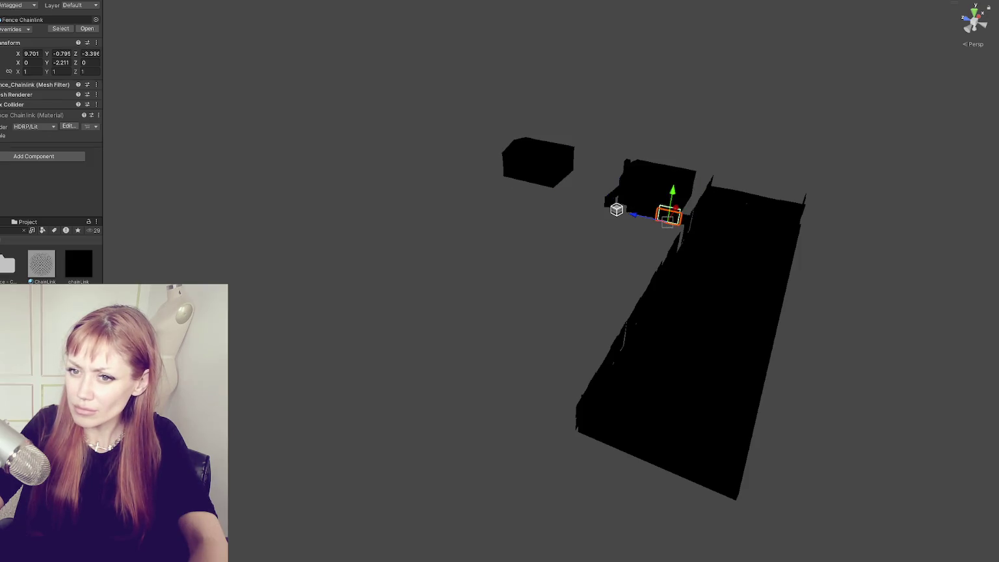
ctrl+click(613, 193)
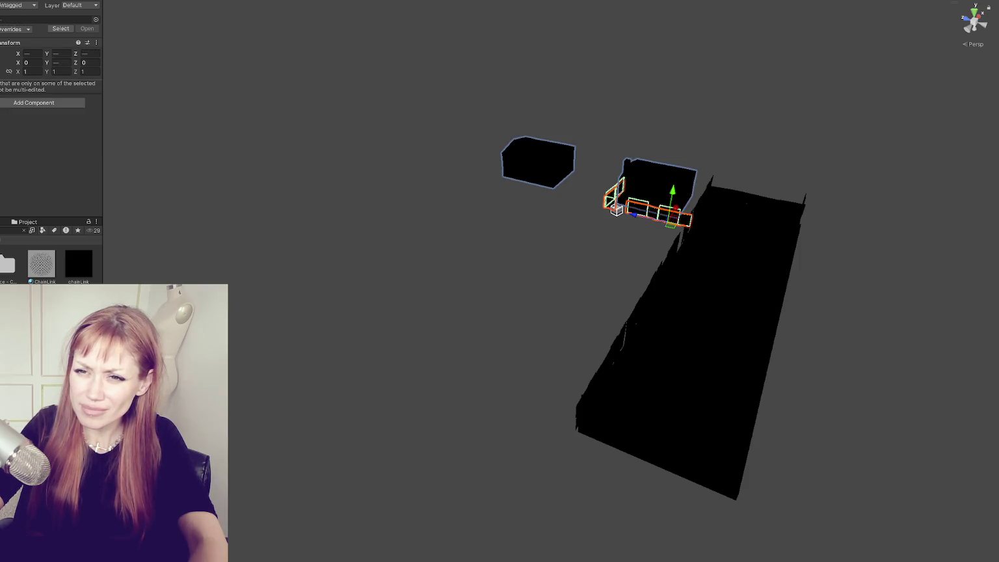
key(h)
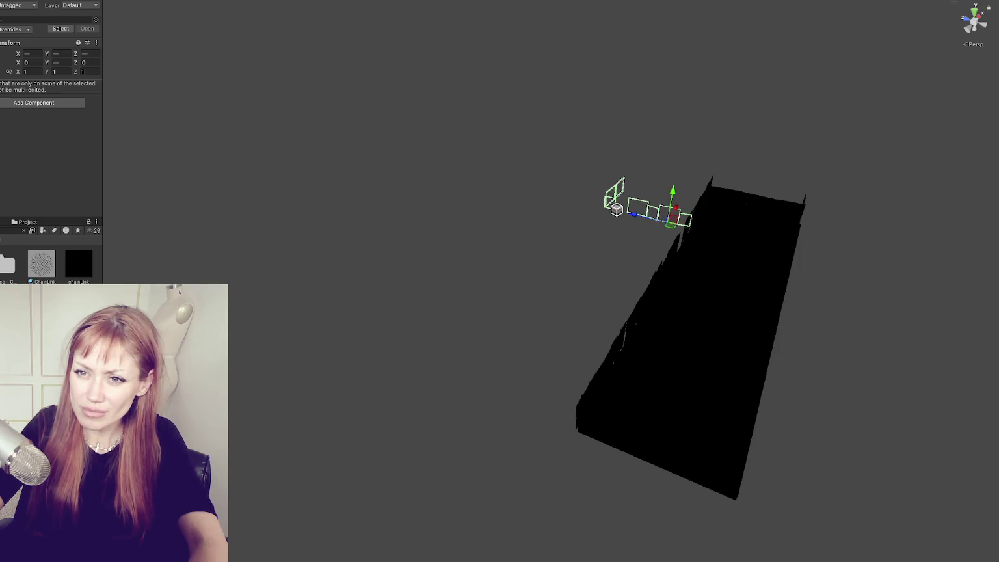
key(h)
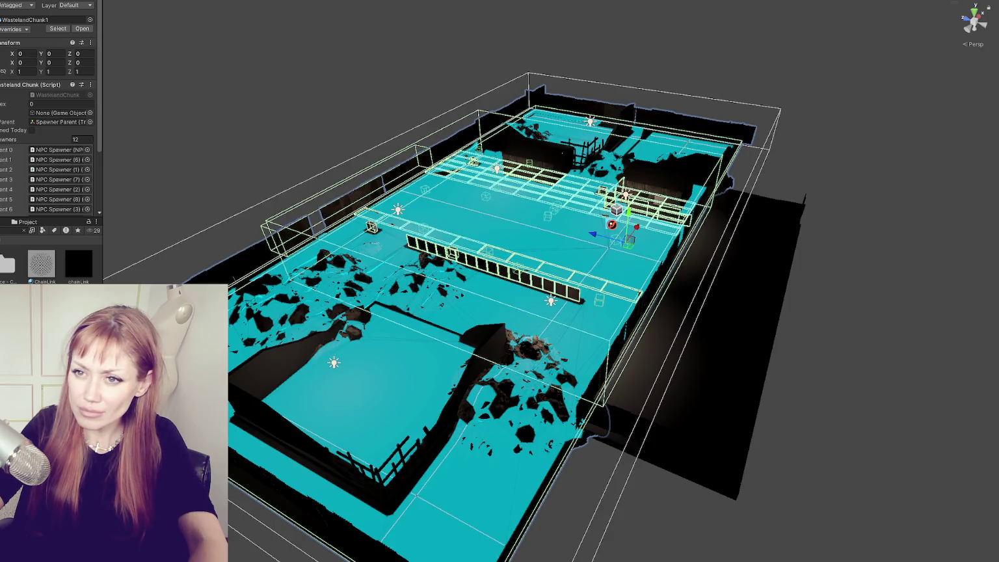
- Apply all overrides to WastelandChunk1, hide the level geometry, clear the ChainLink search, and start playing
click(24, 31)
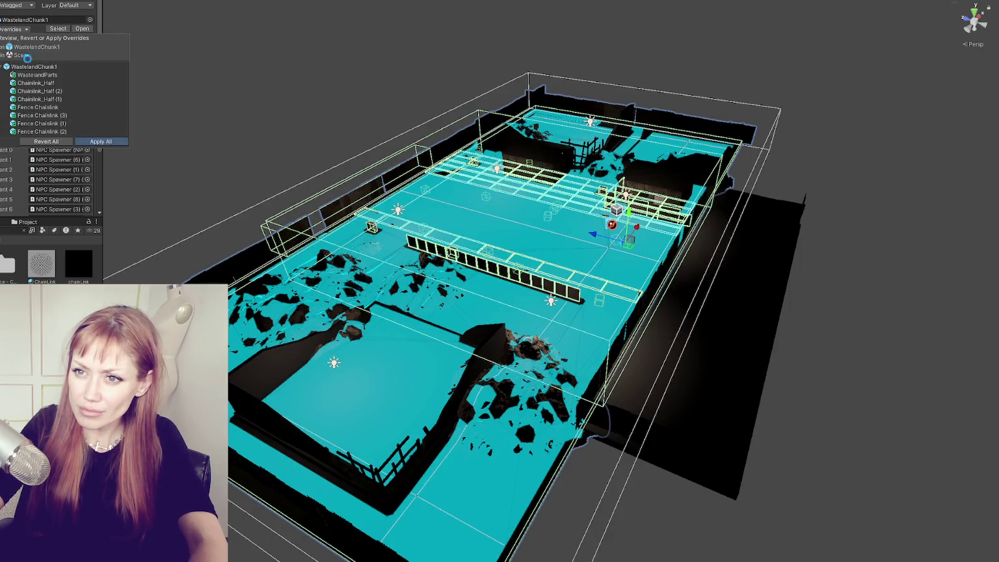
click(118, 142)
key(h)
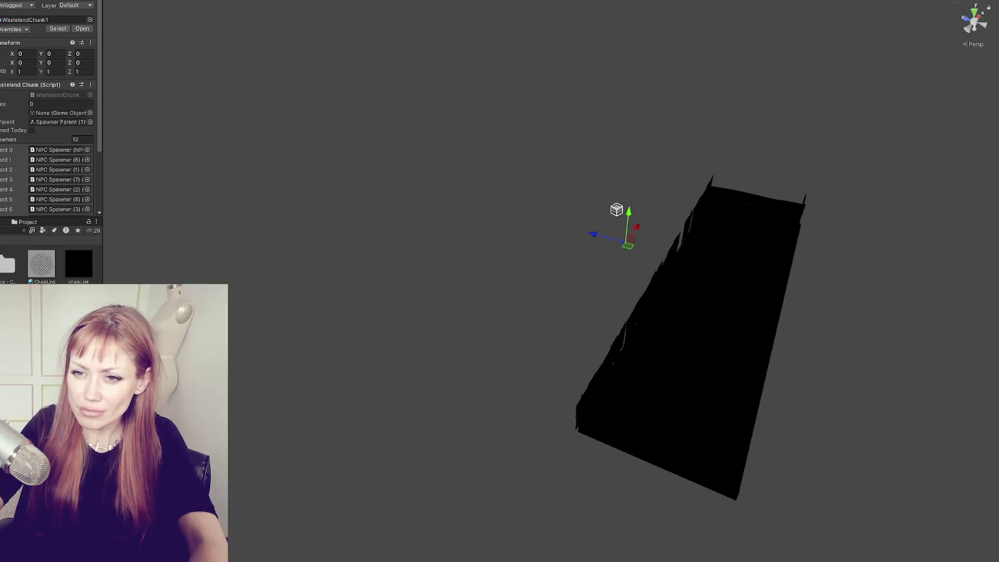
click(231, 143)
key(ctrl+z)
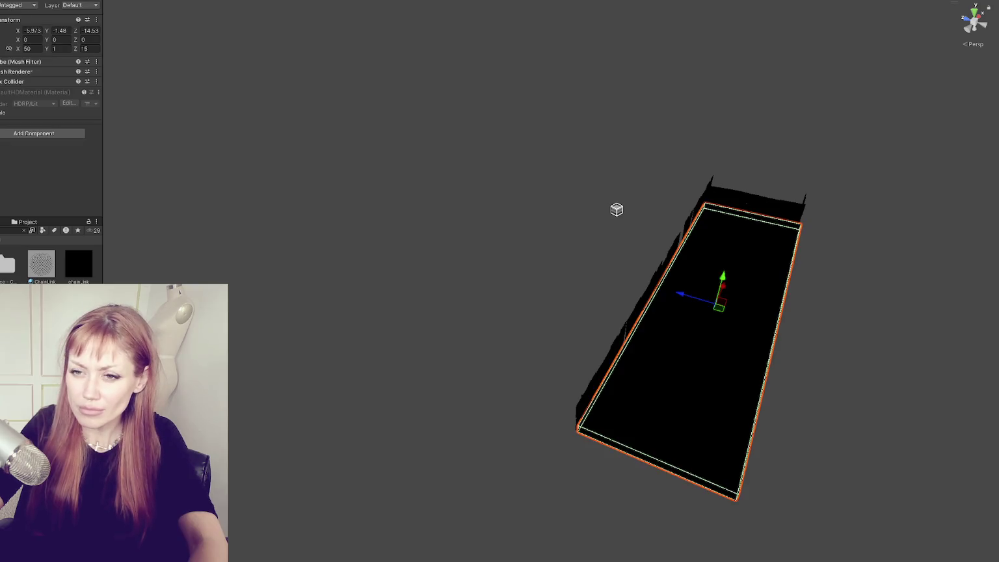
click(203, 152)
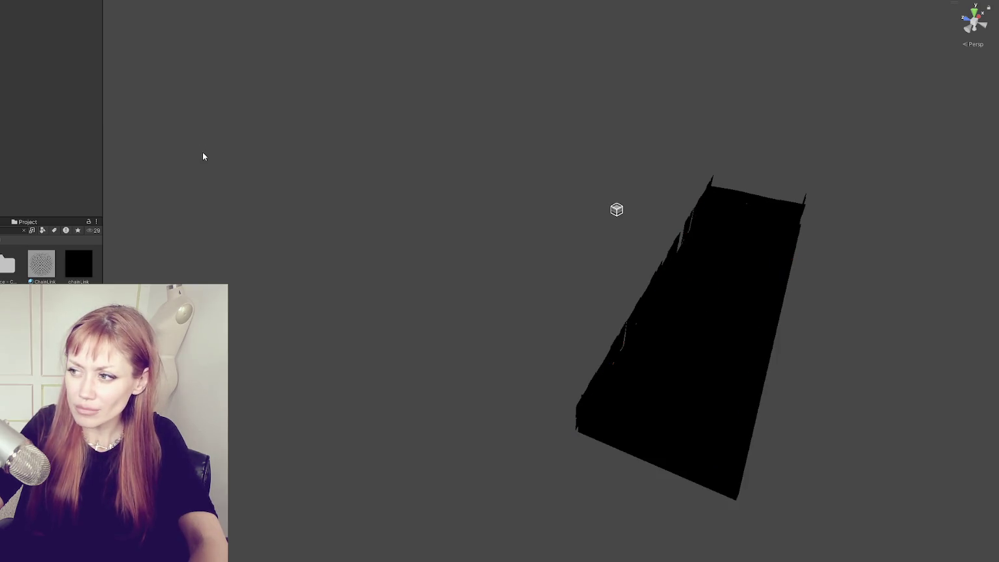
key(Escape)
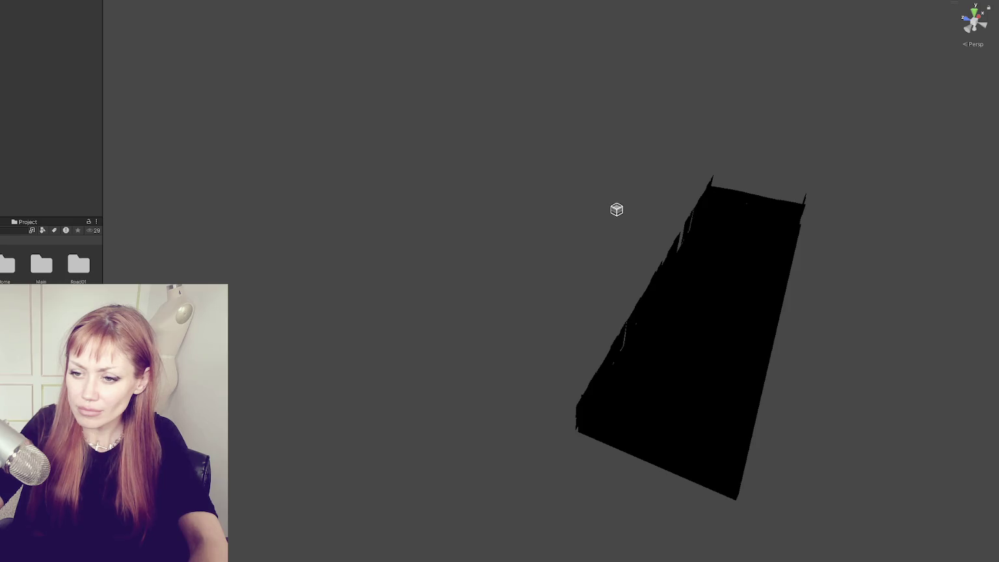
key(ctrl+p)
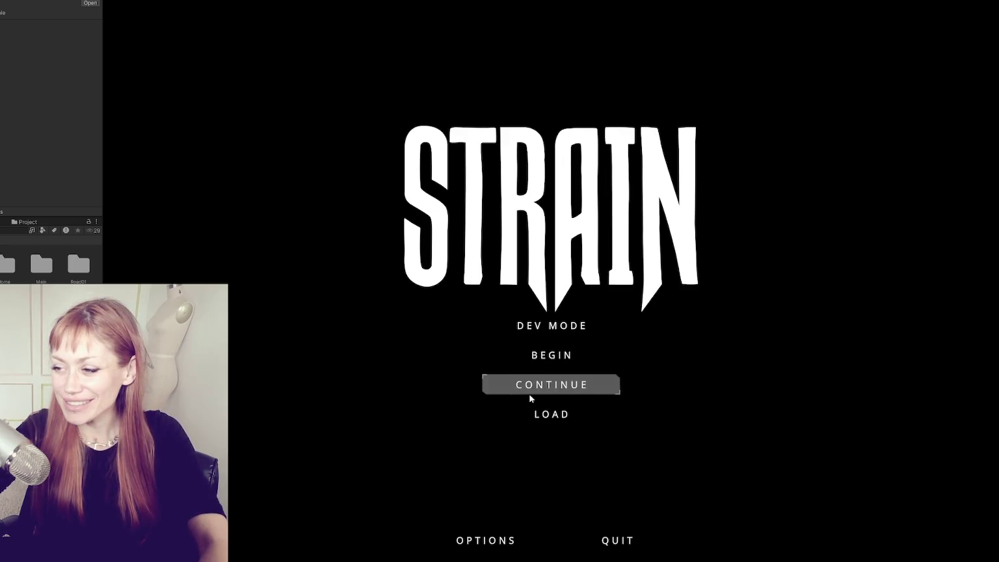
- Continue the saved game, walk back across the street, pause, and exit Play mode
click(593, 390)
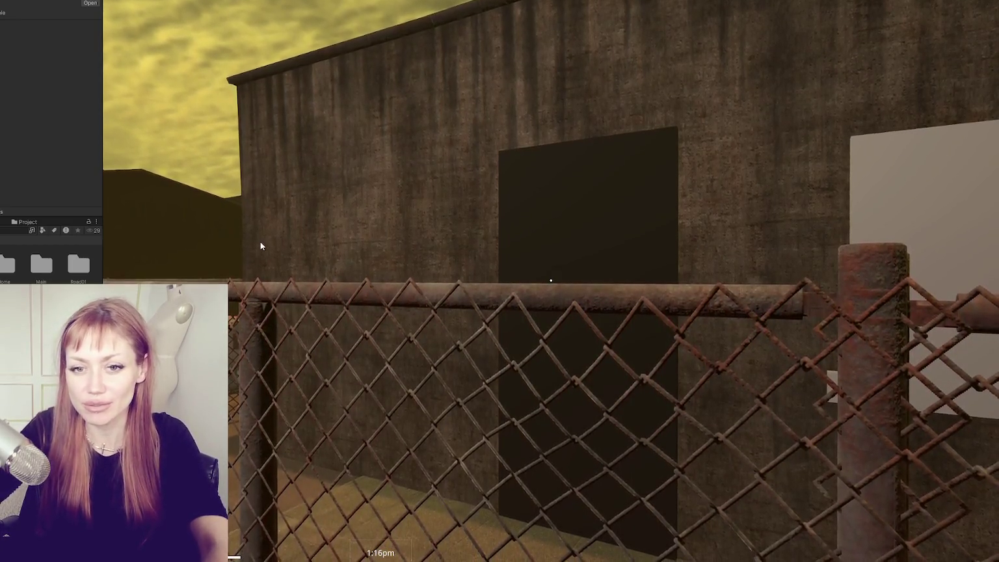
key(s)
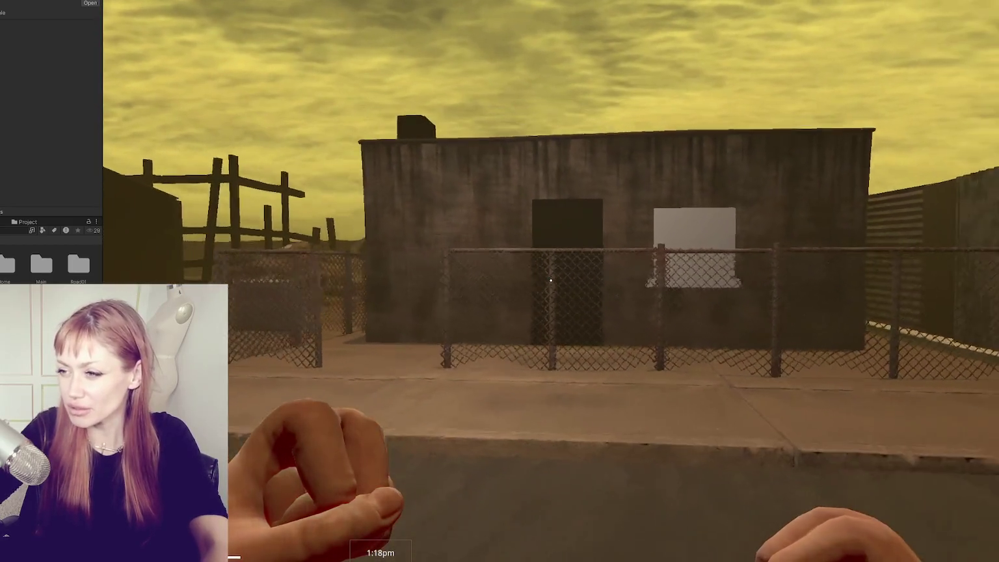
key(s)
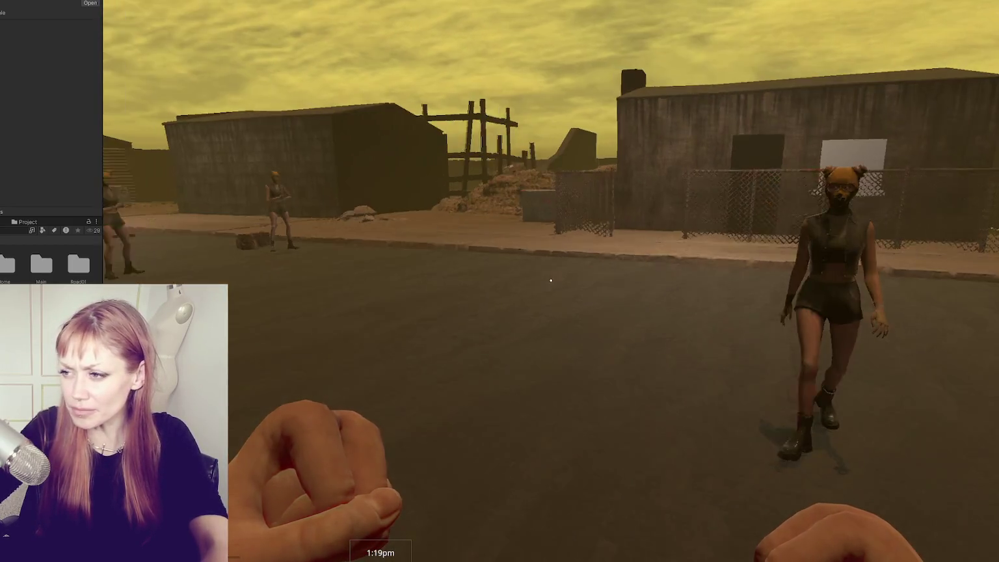
key(Escape)
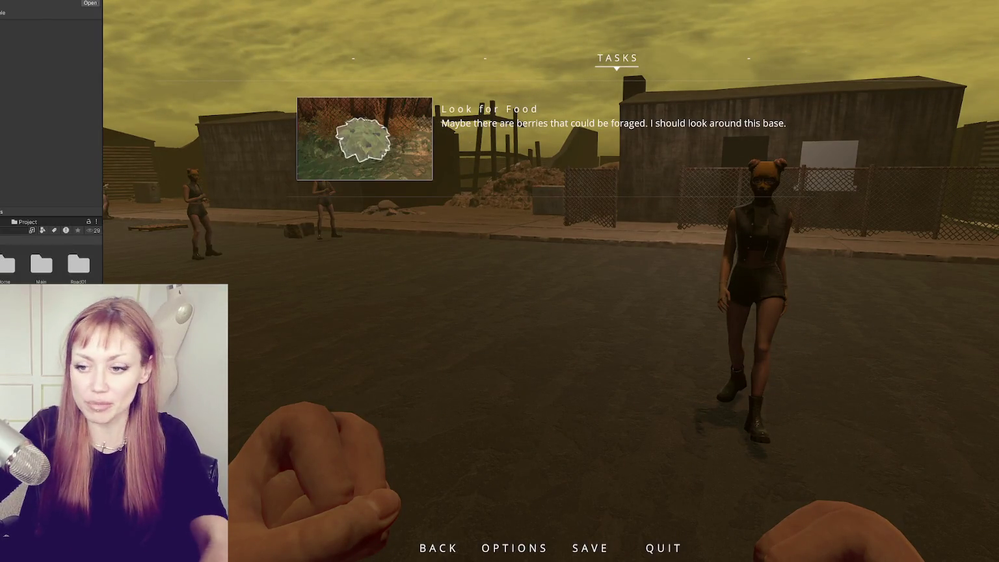
key(ctrl+p)
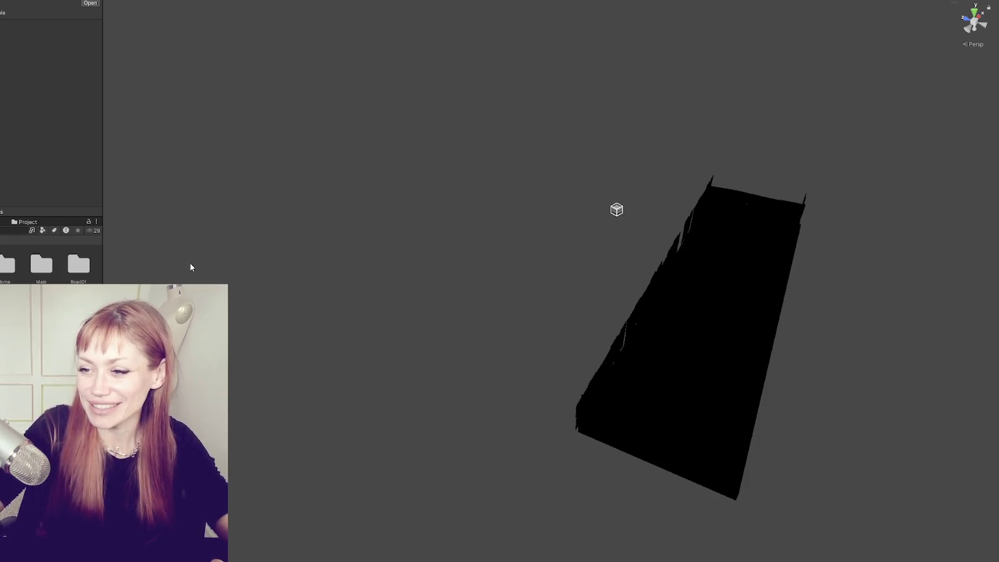
- In Maya, dismiss the WastelandParts.mb save prompt, leaving the Building2 house scene unchanged
click(185, 240)
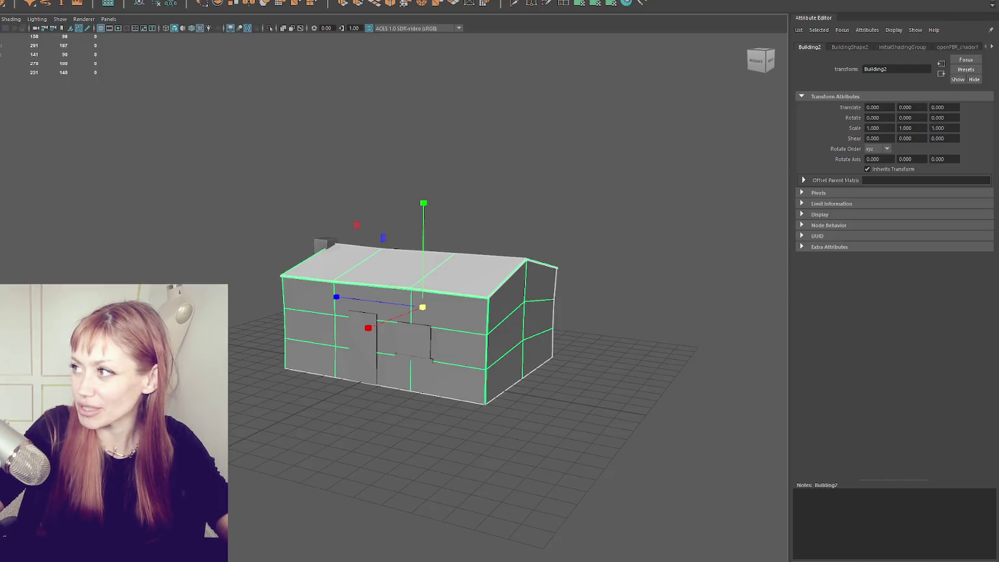
key(ctrl+n)
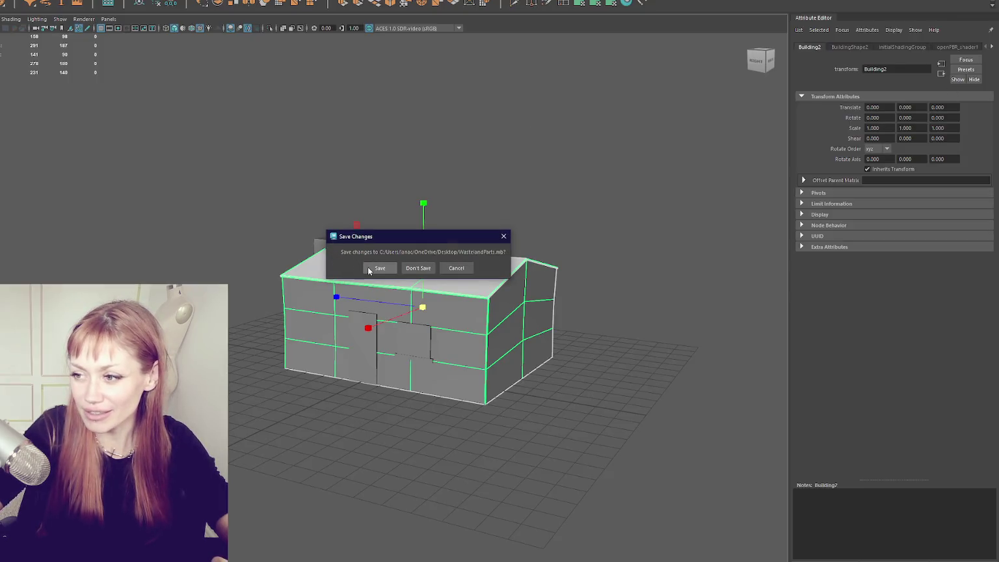
key(Escape)
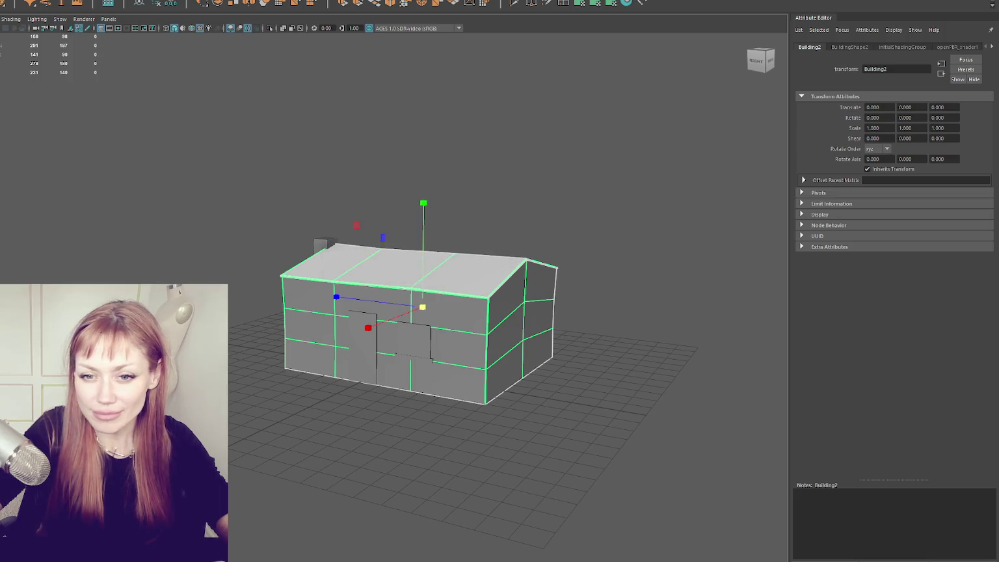
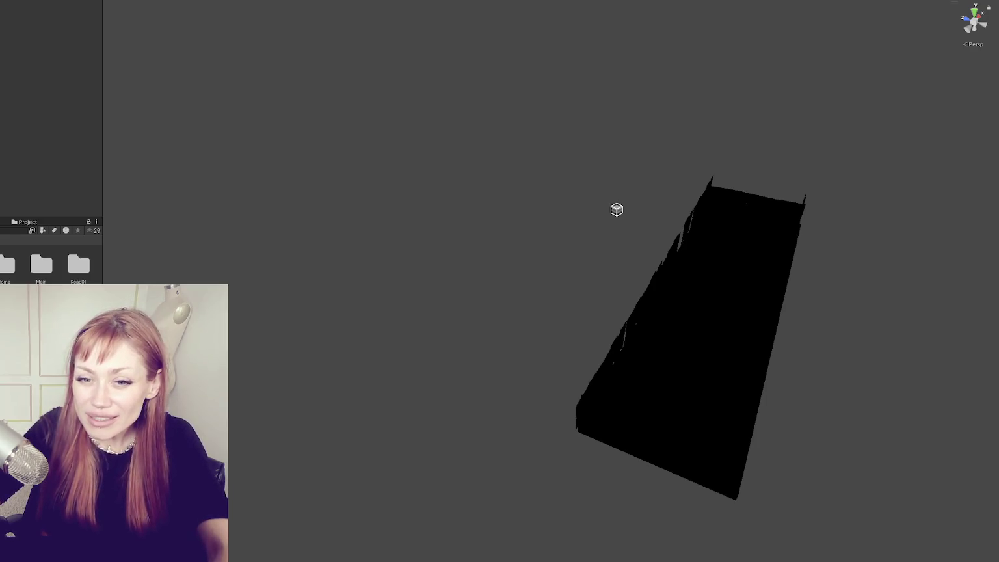
- Select WastelandChunk1 and set its Spawners array size to 3
click(616, 210)
scroll(52, 130, down, 2)
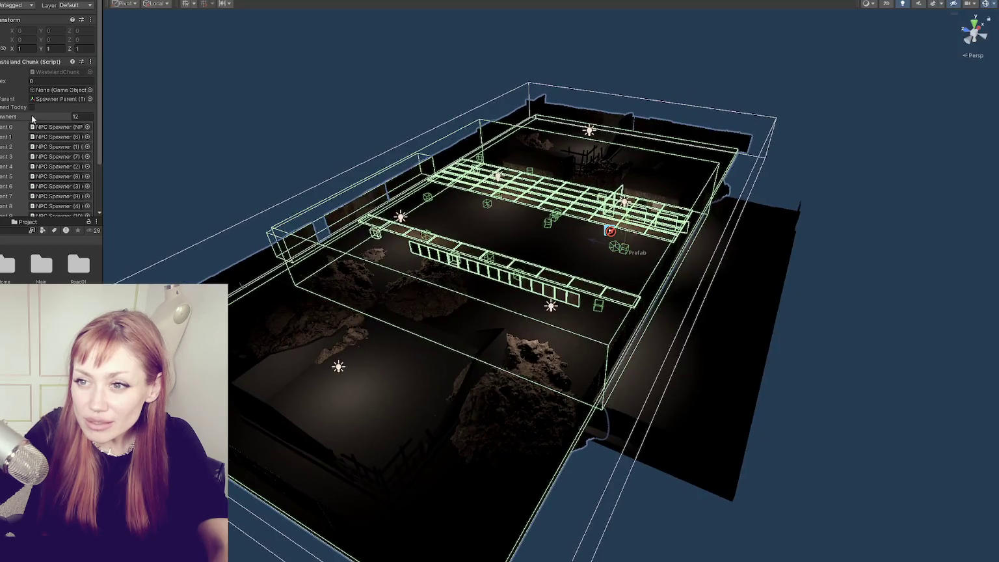
click(82, 92)
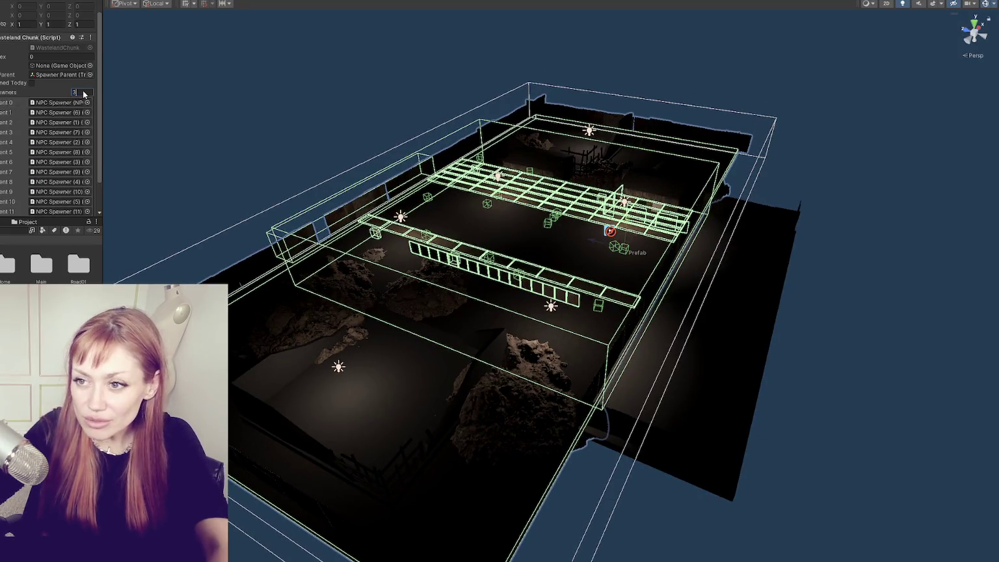
text(3)
key(Return)
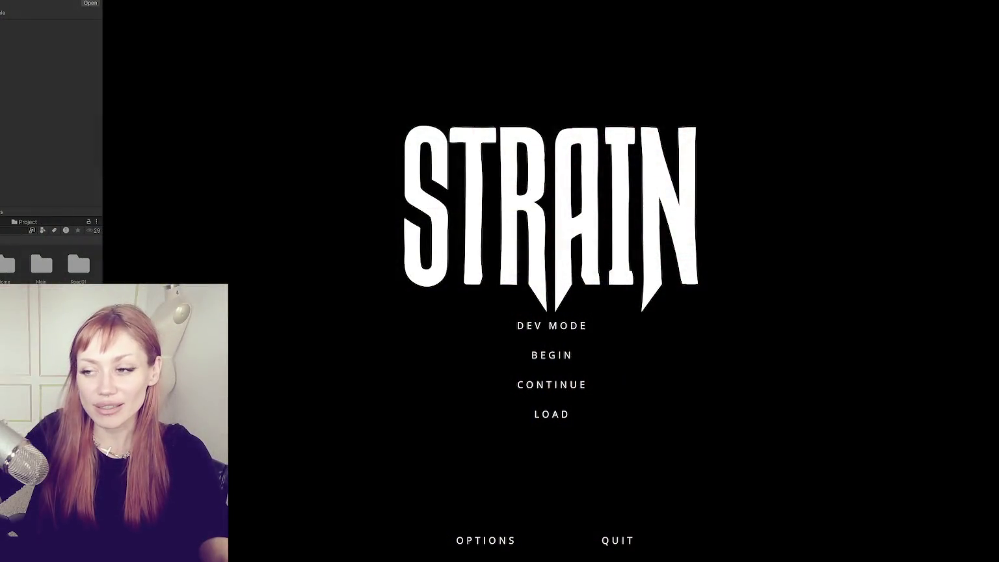
- Narrow the left panel to widen the game view, then continue the saved game
drag(103, 132, 60, 138)
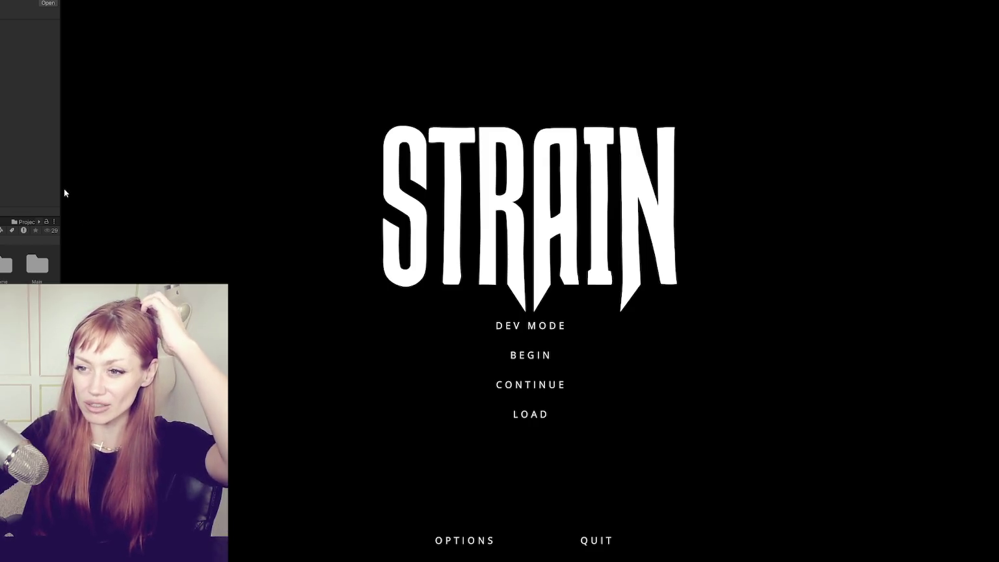
drag(53, 191, 48, 195)
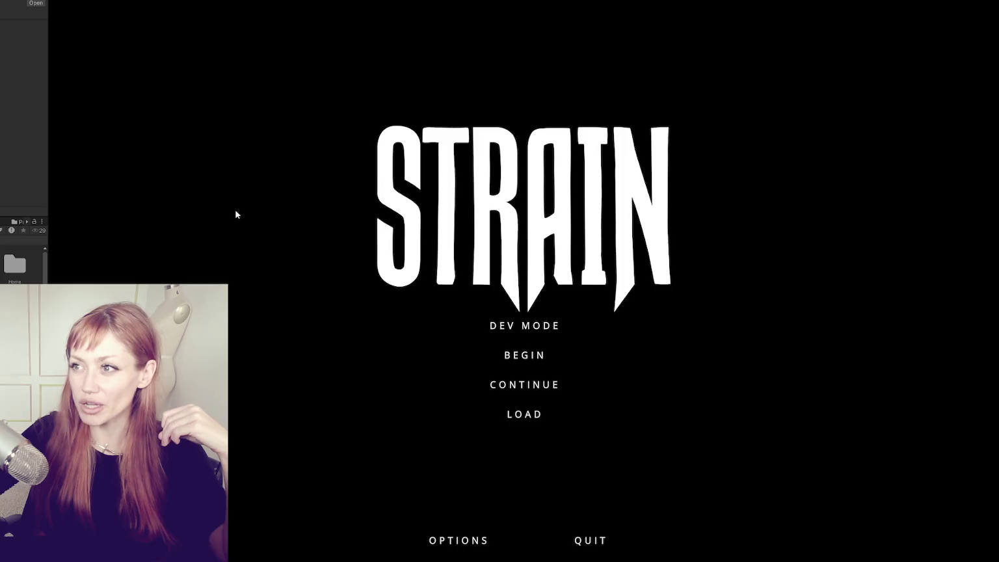
click(543, 389)
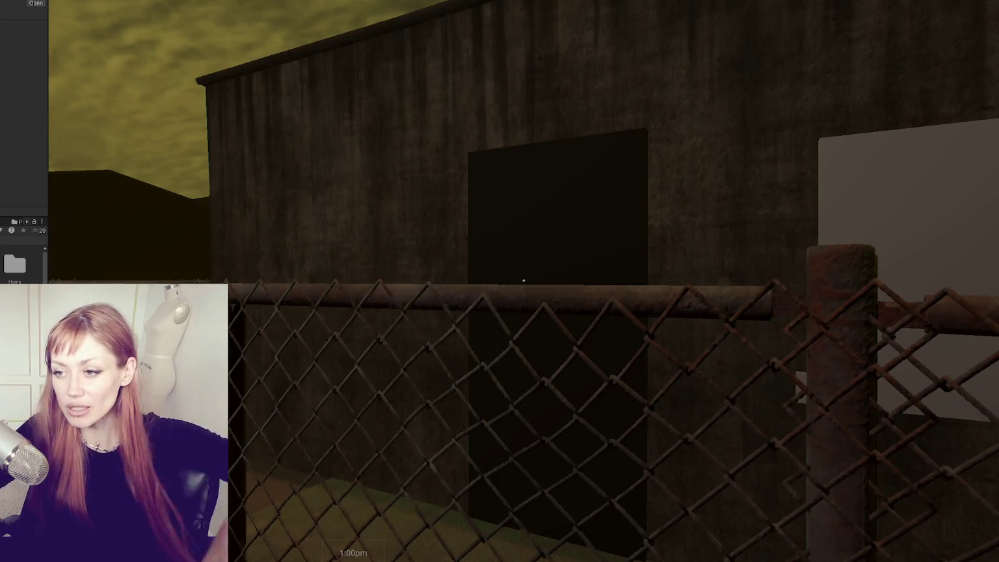
- Walk the player around the fenced shed, then open the Tasks menu showing Look for Food
key(s)
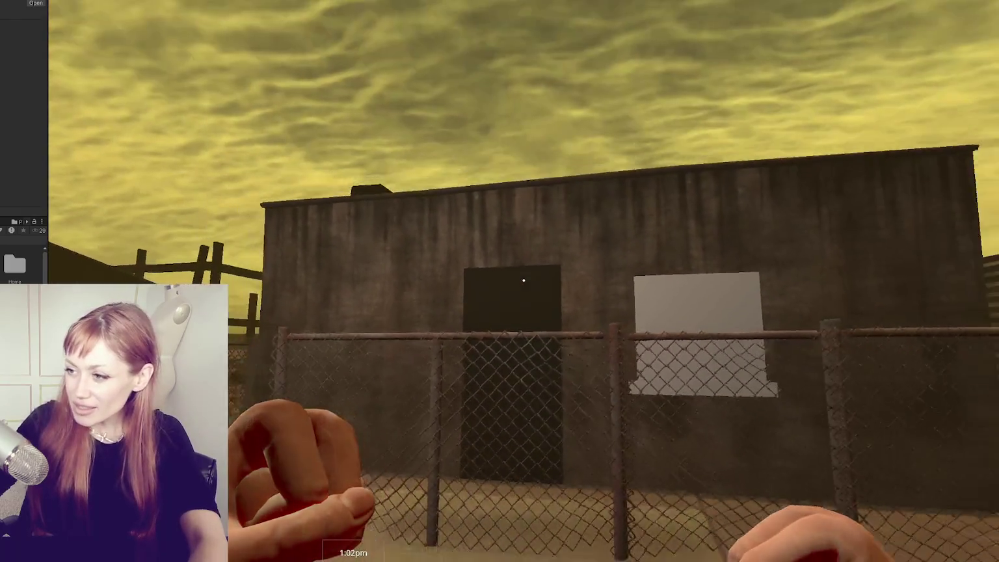
key(s)
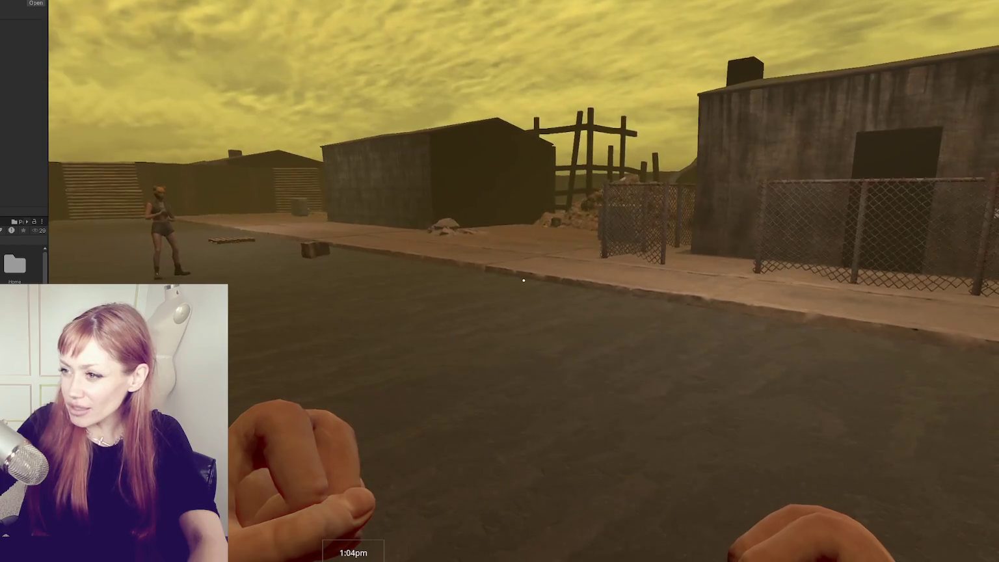
key(w)
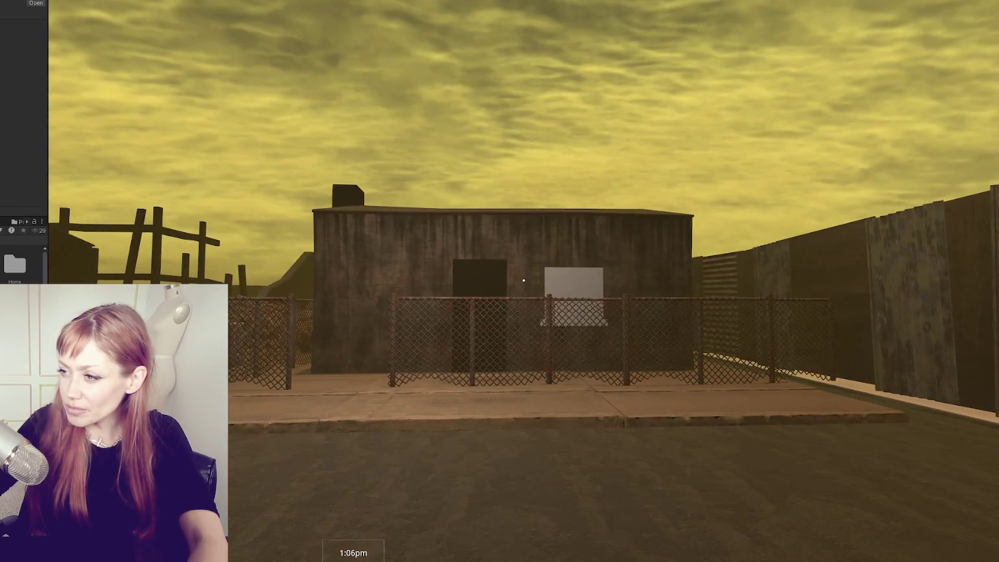
key(a)
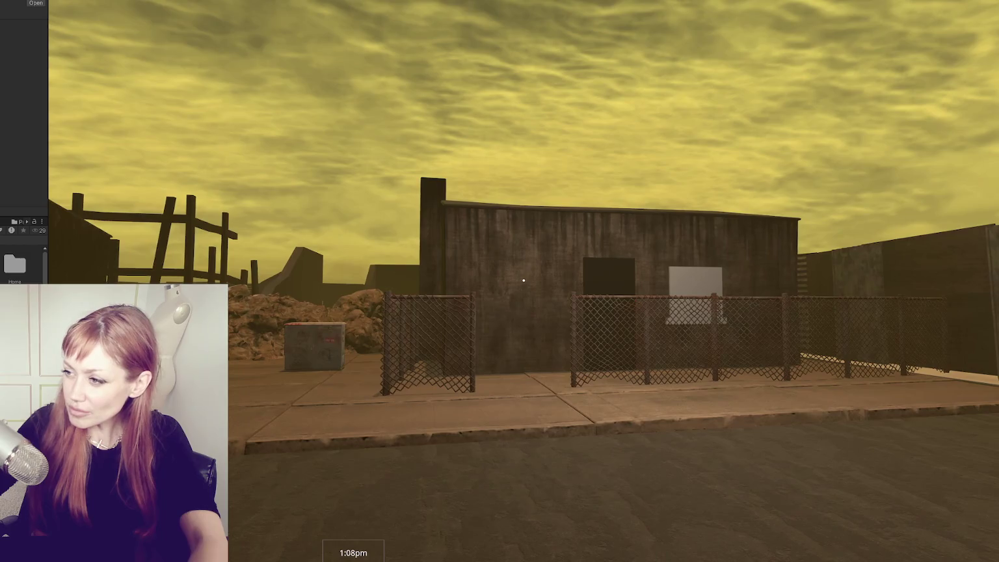
key(w)
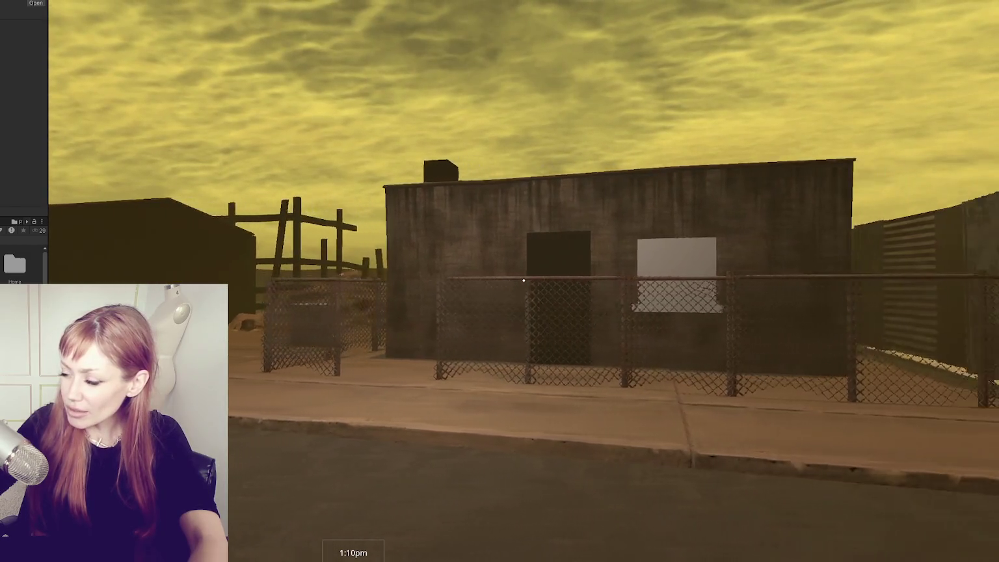
key(s)
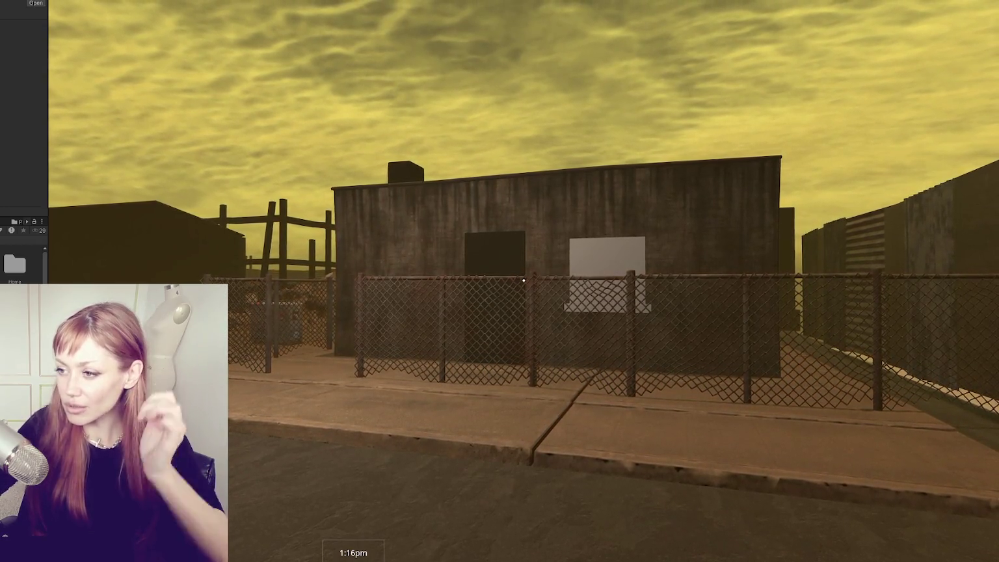
mouse_move(523, 280)
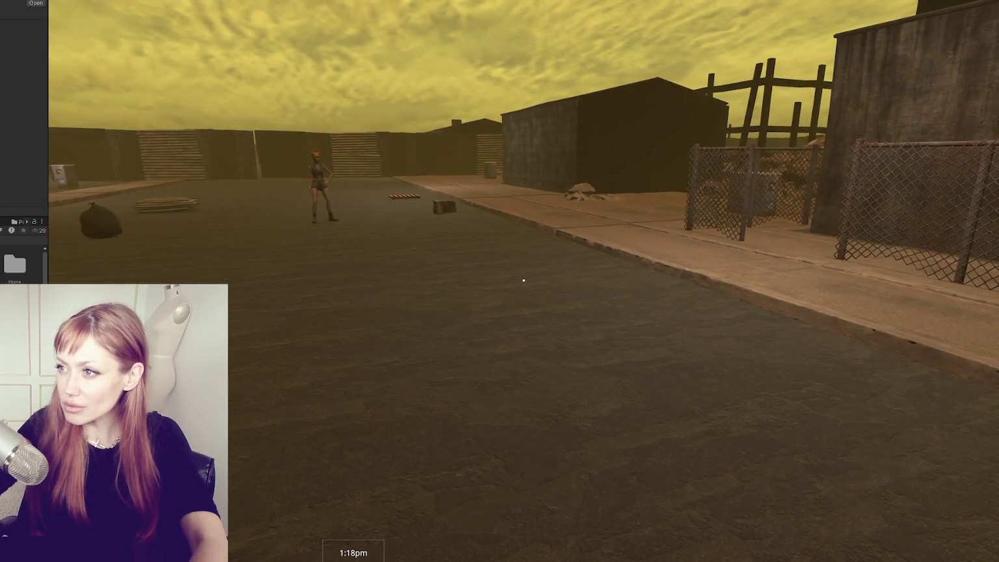
key(Escape)
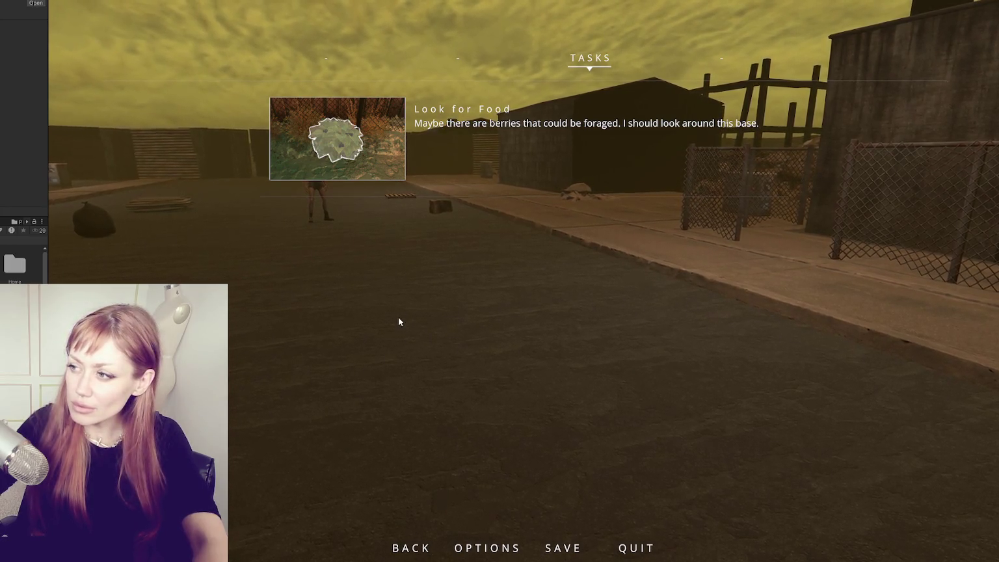
- Close the in-game Tasks menu and resume play
key(Escape)
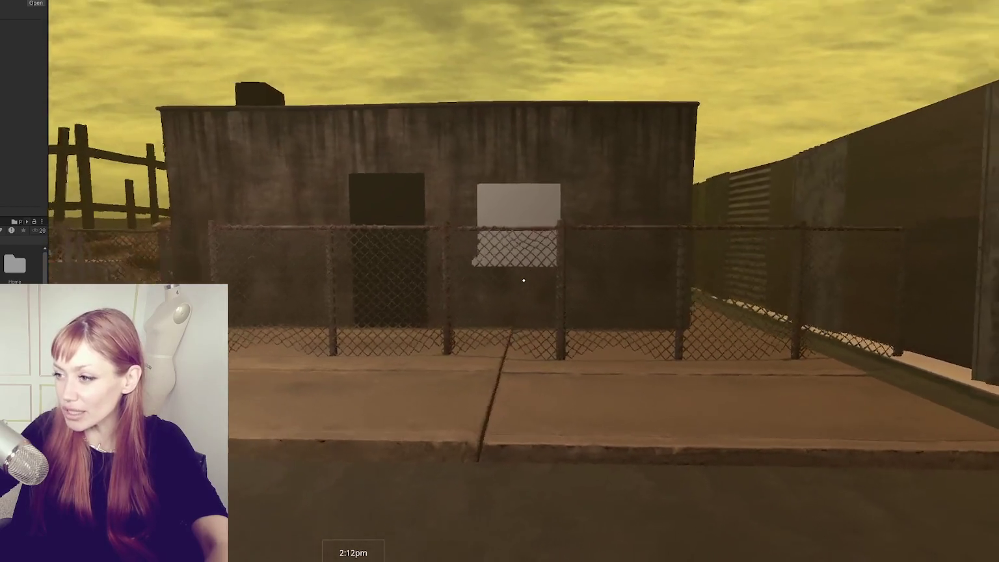
key(s)
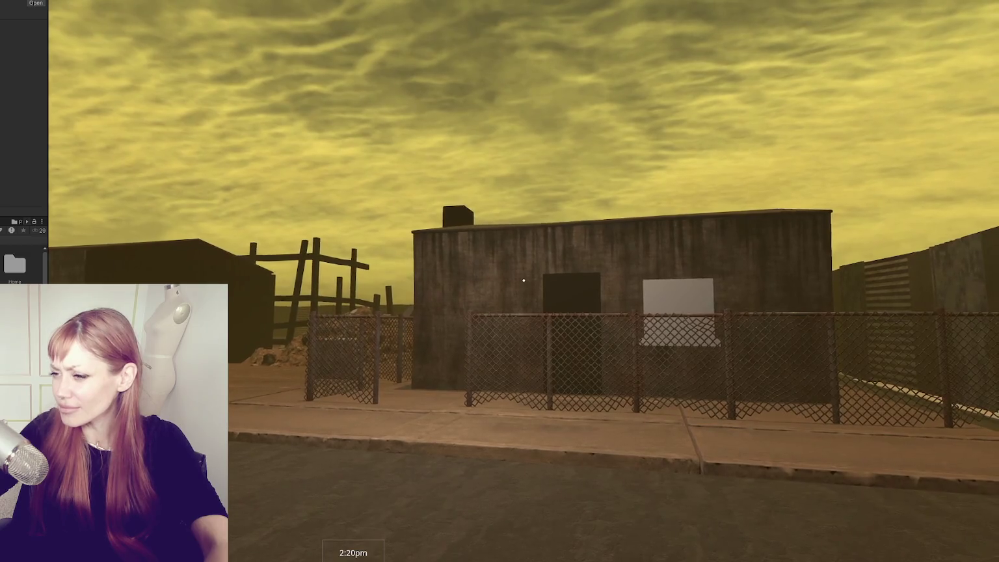
key(Escape)
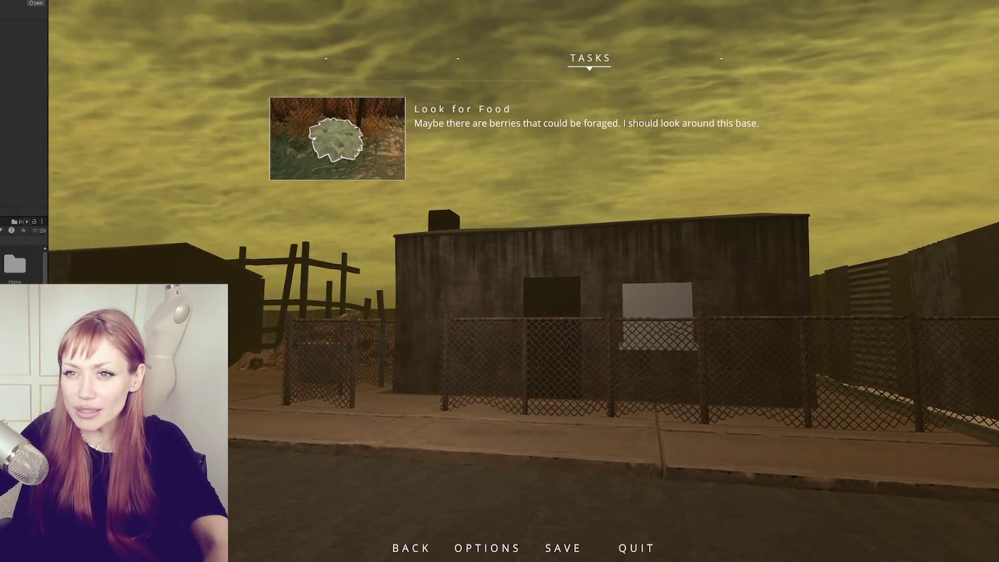
key(Escape)
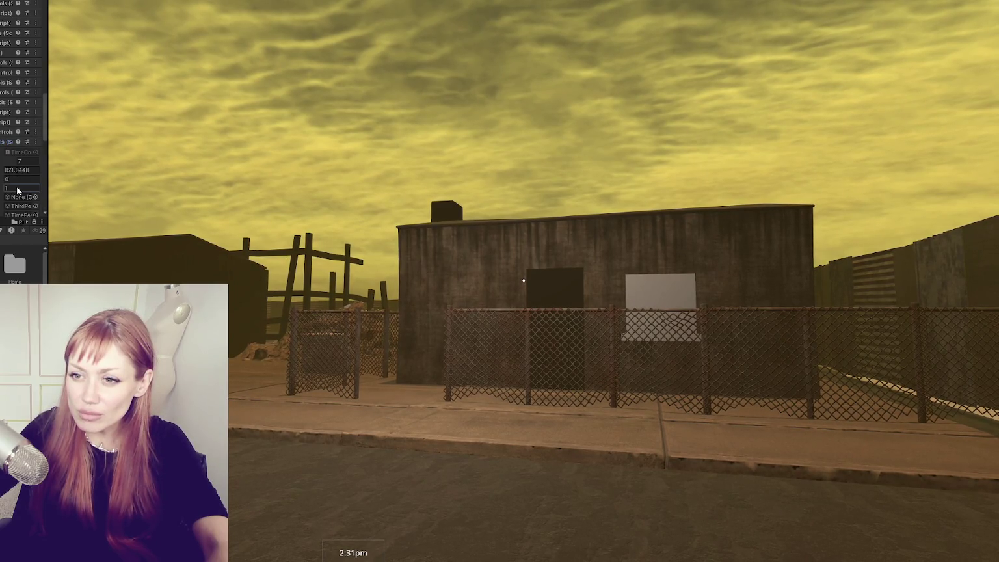
- Set the time controller's speed value to 5
text(5)
key(Return)
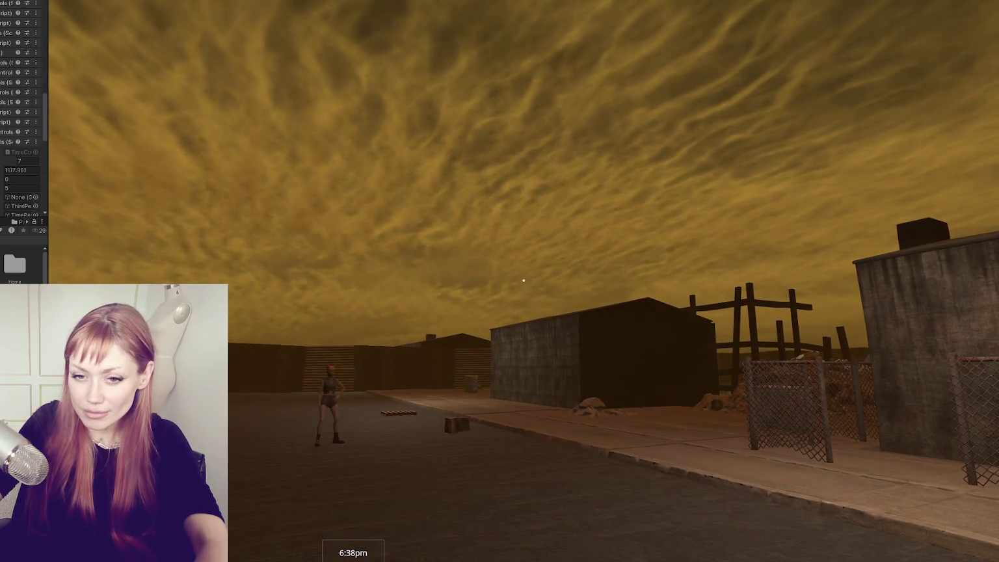
- Give control to the game, switch to first-person view, and throw a punch
click(523, 283)
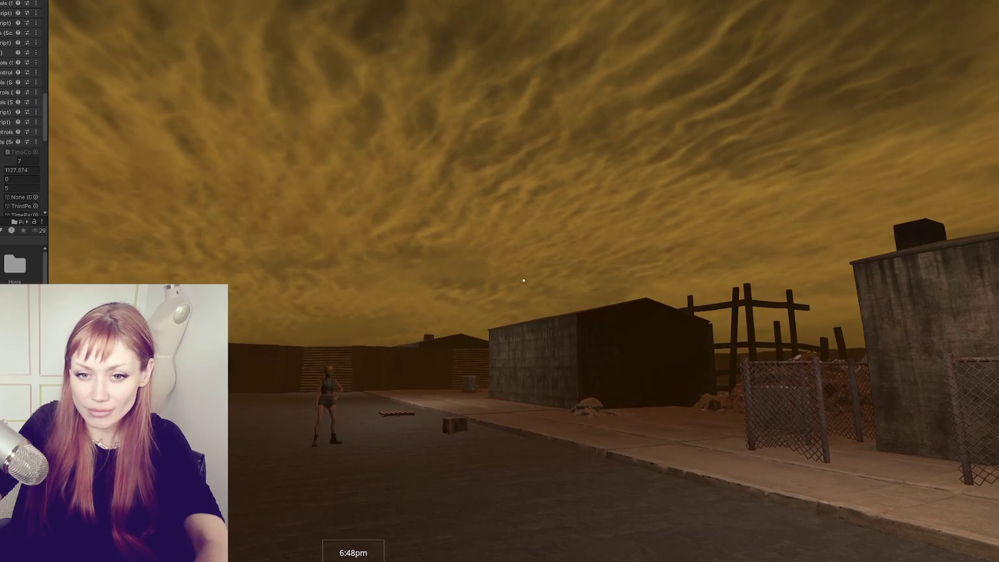
click(455, 325)
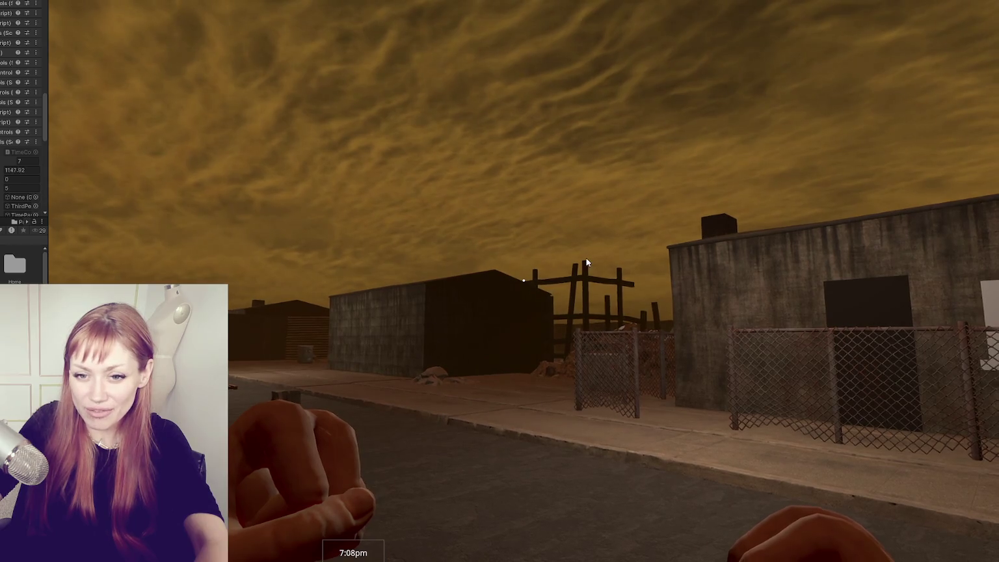
click(523, 281)
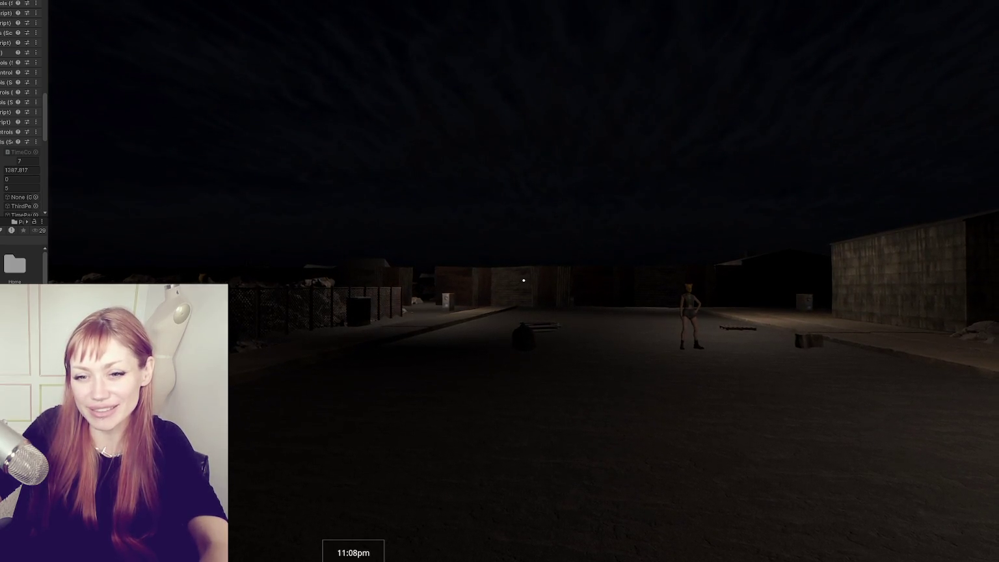
- Walk up to the graffiti box and back, open the pause menu, then exit Play mode
mouse_move(523, 280)
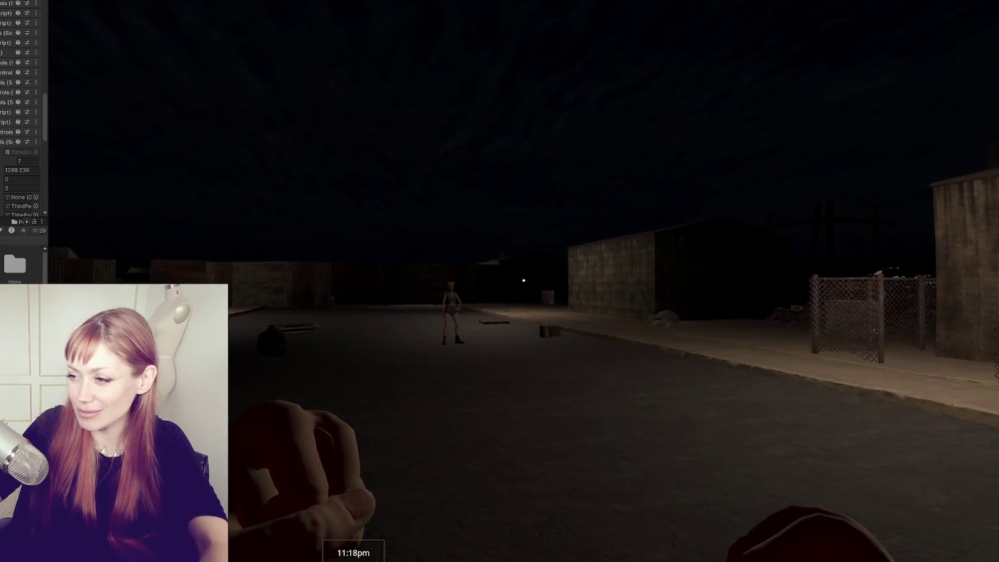
key(w)
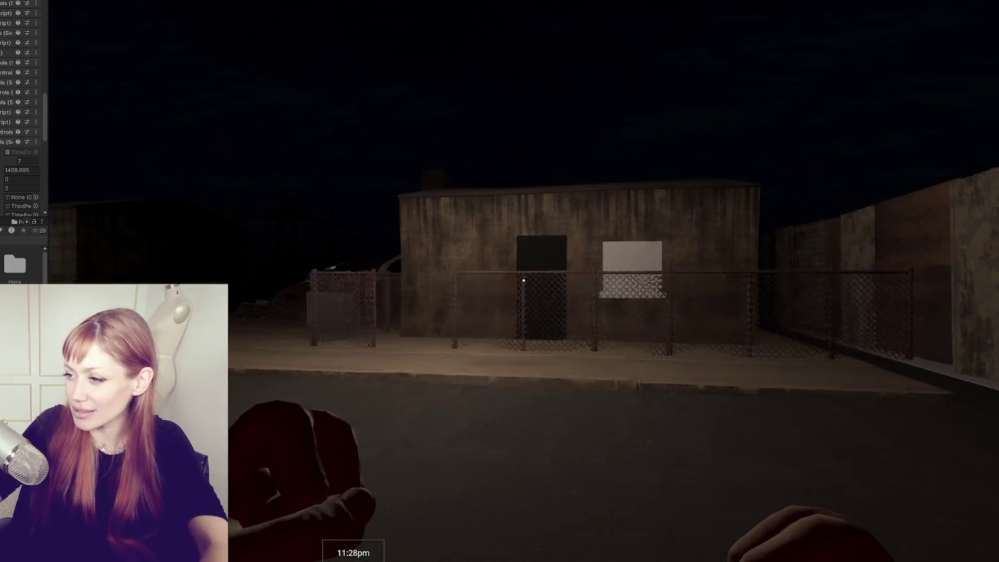
key(w)
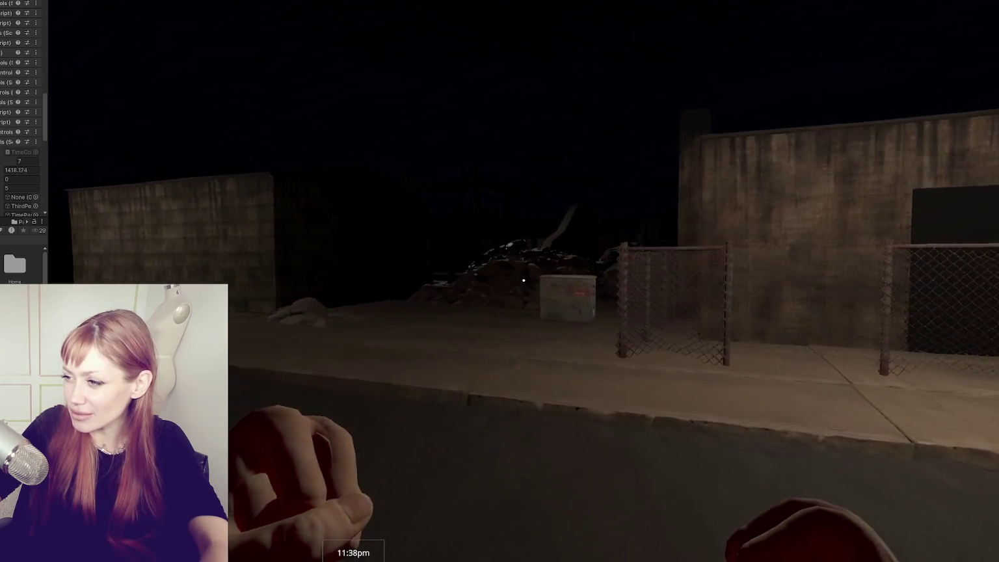
key(w)
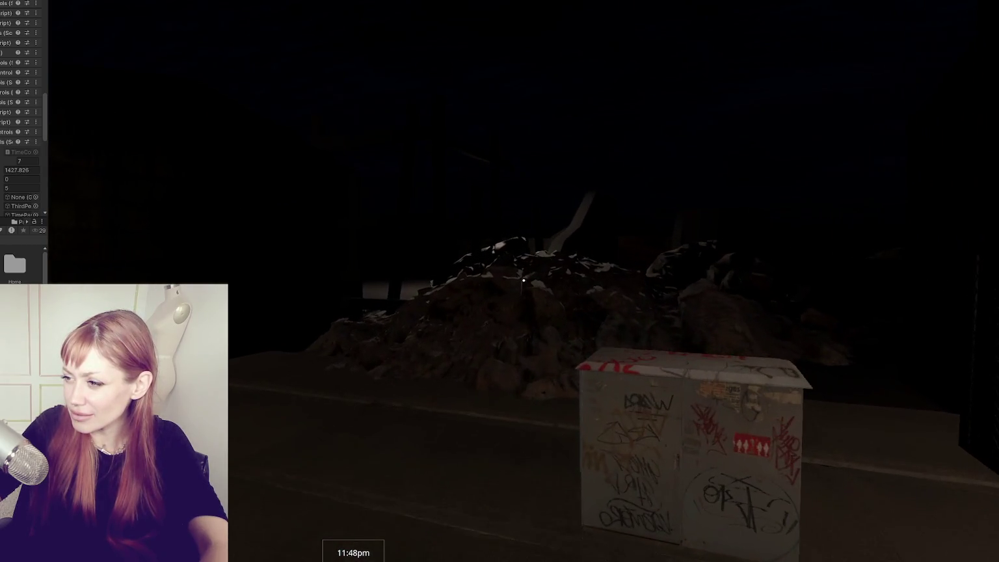
key(s)
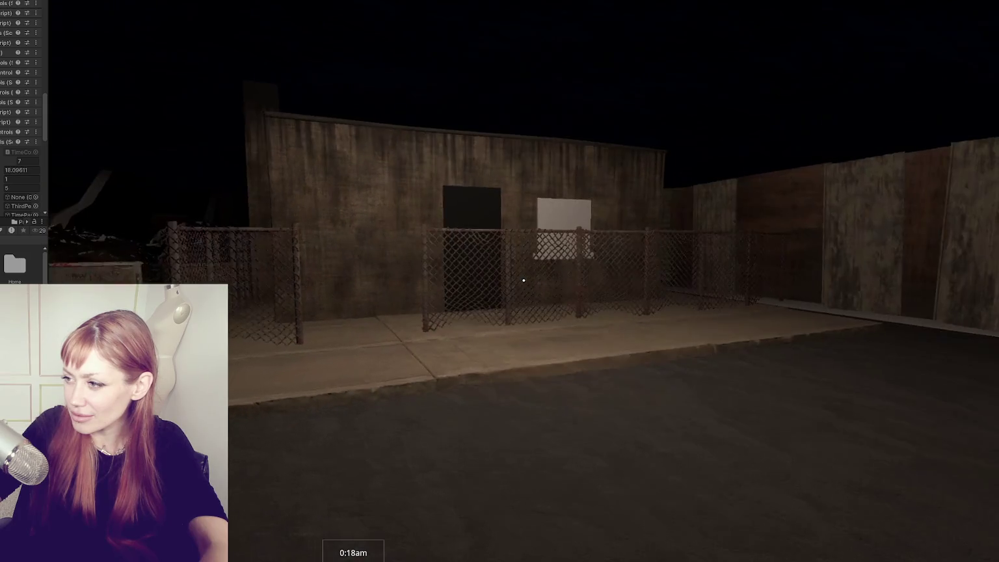
key(s)
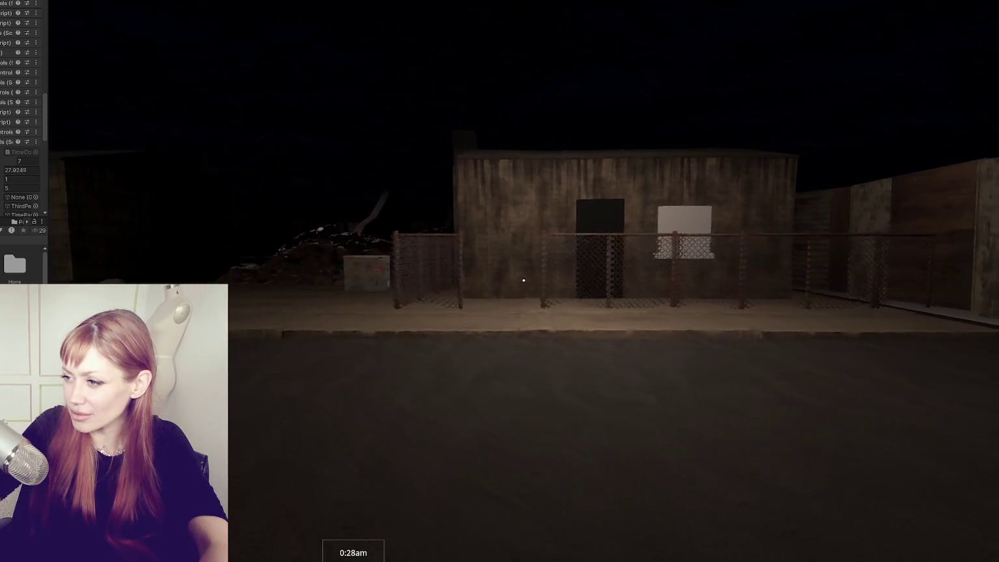
key(d)
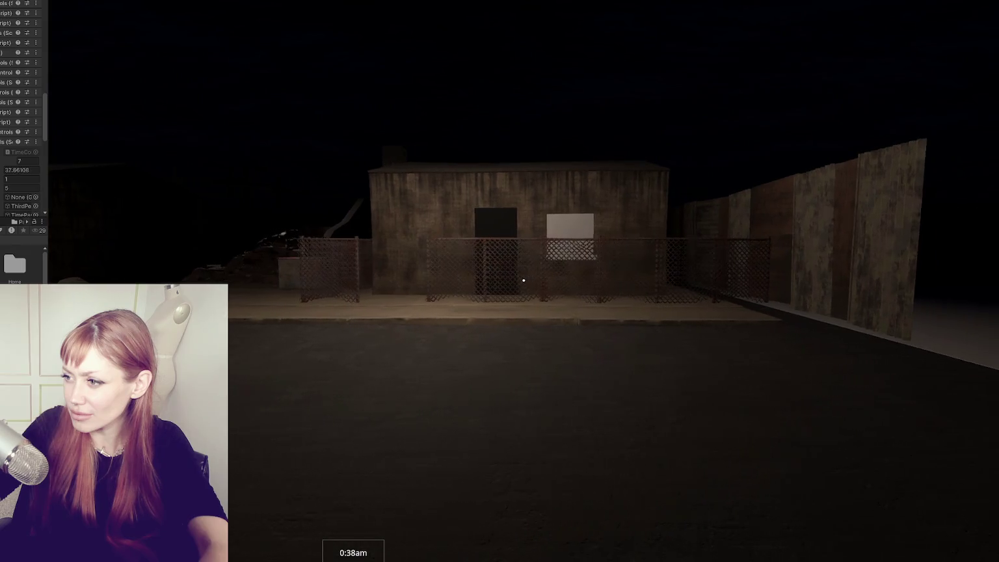
key(Escape)
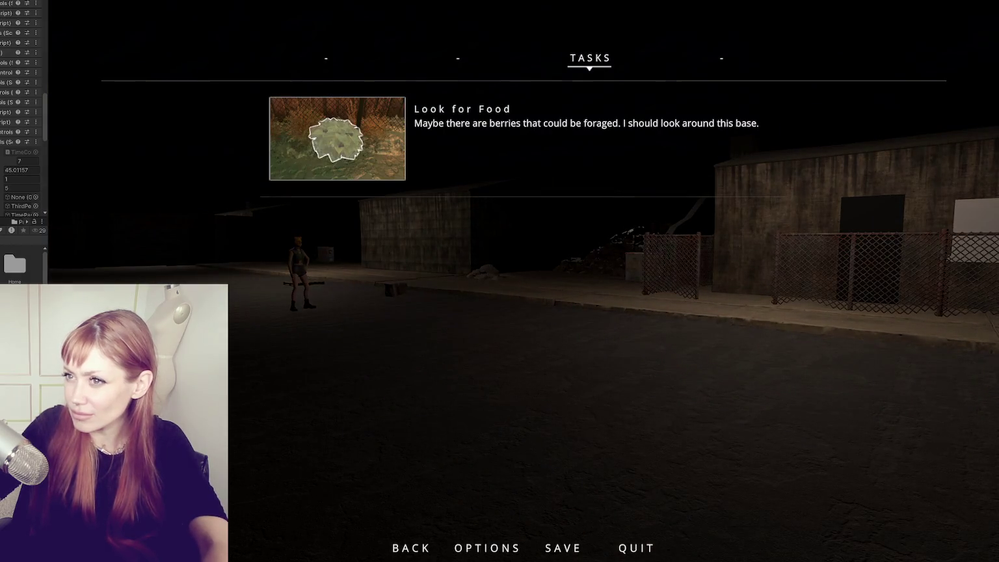
key(ctrl+1)
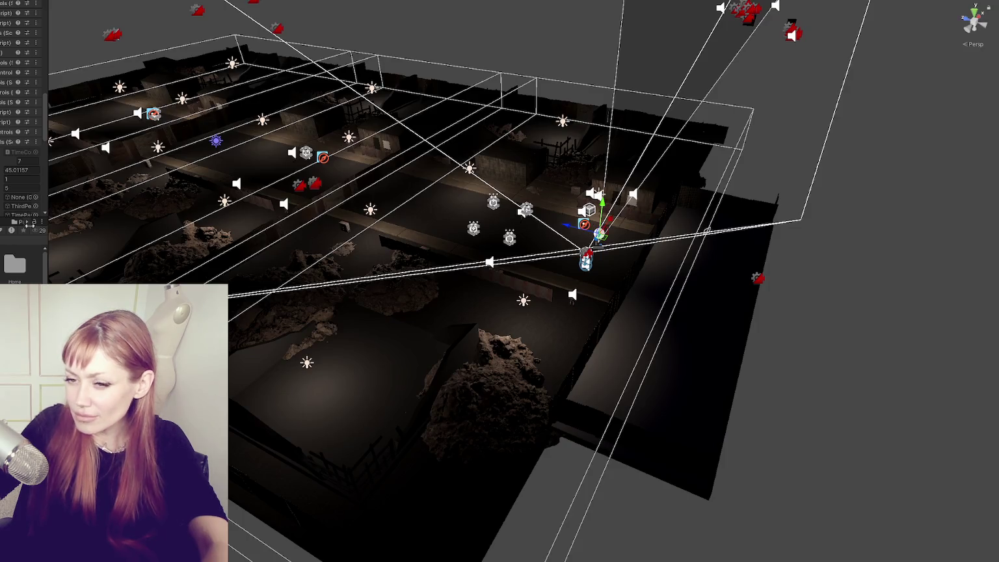
- Select the NPC and drag her from mid-street toward the building fence
key(f)
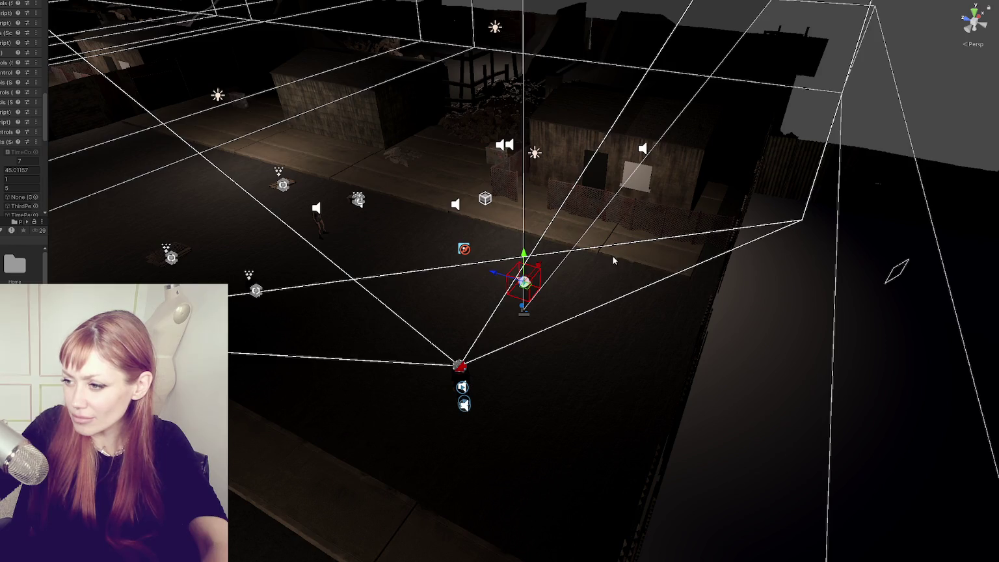
click(295, 217)
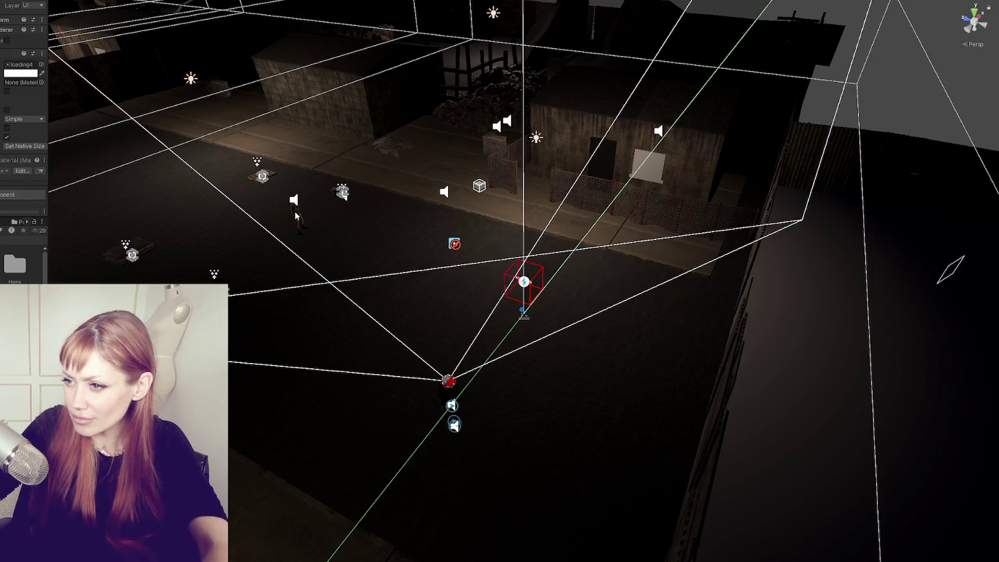
mouse_move(293, 214)
mouse_down()
mouse_move(390, 227)
mouse_move(583, 191)
mouse_up()
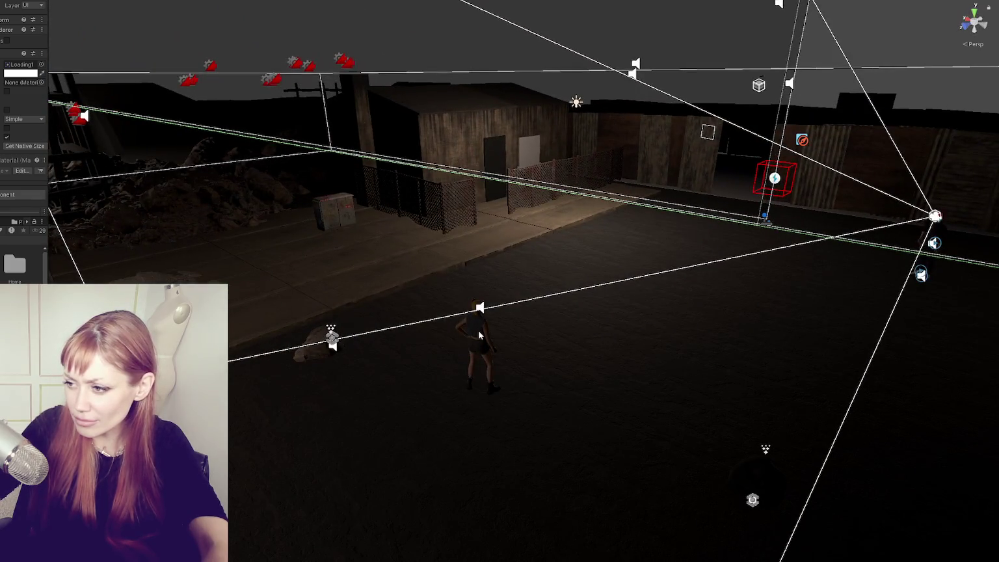
click(478, 335)
click(479, 336)
mouse_move(509, 401)
mouse_down()
mouse_move(195, 316)
mouse_move(261, 318)
mouse_move(507, 262)
mouse_up()
key(e)
mouse_move(500, 221)
mouse_down()
mouse_move(174, 223)
mouse_move(256, 223)
mouse_up()
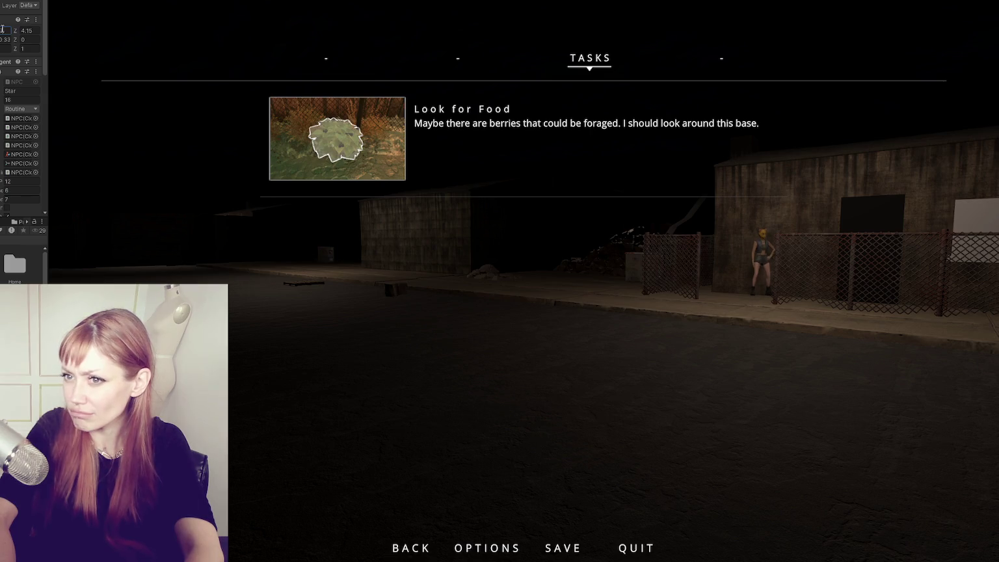
- Shift the NPC's Position Z to 2.6, then walk the player up to her at the fence
click(2, 29)
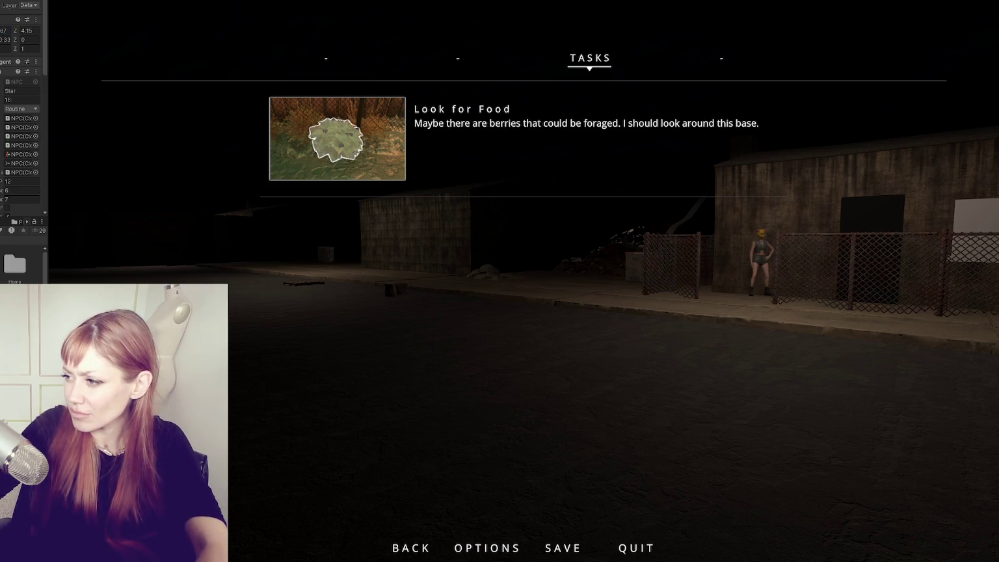
drag(13, 31, 5, 37)
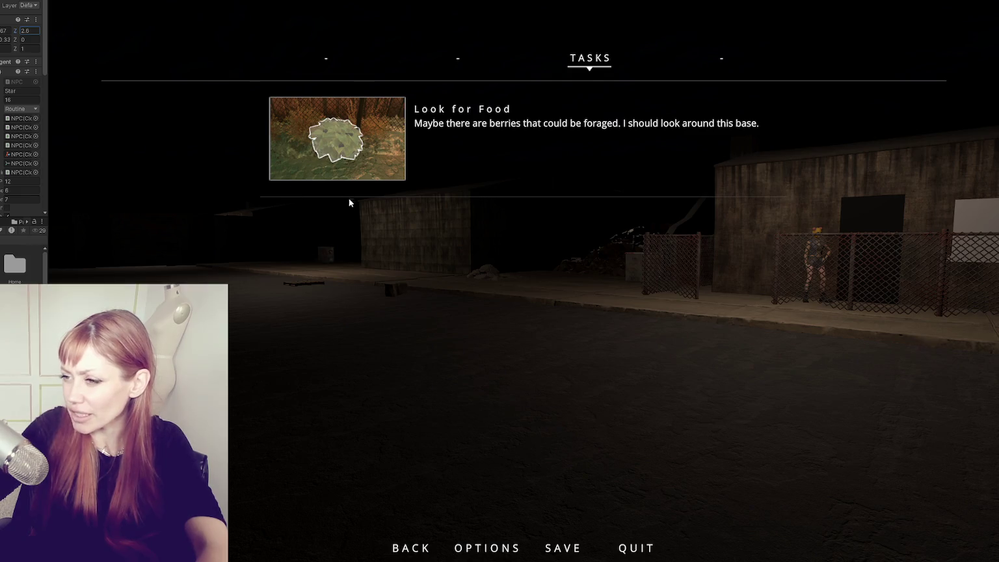
key(Escape)
key(w)
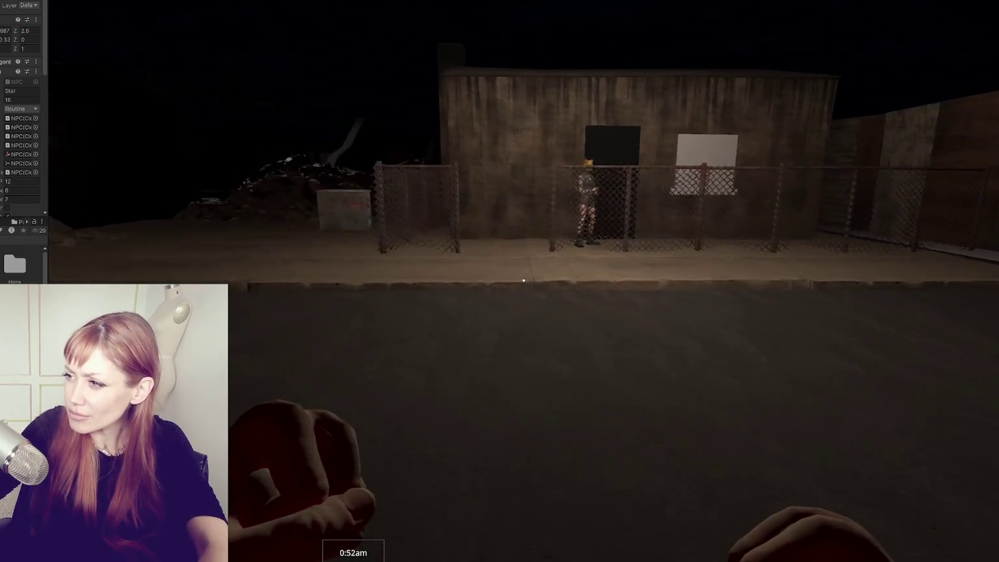
key(w)
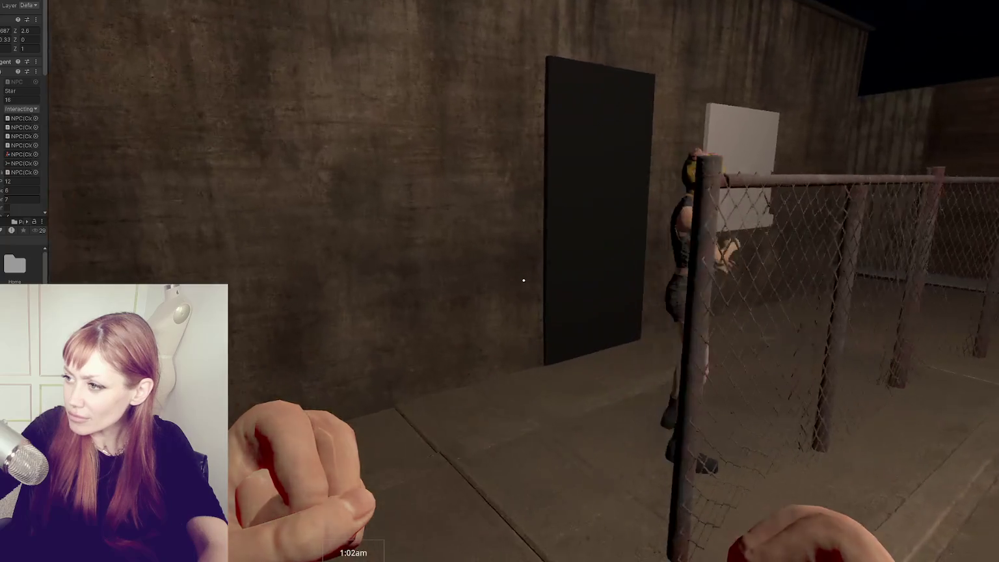
key(w)
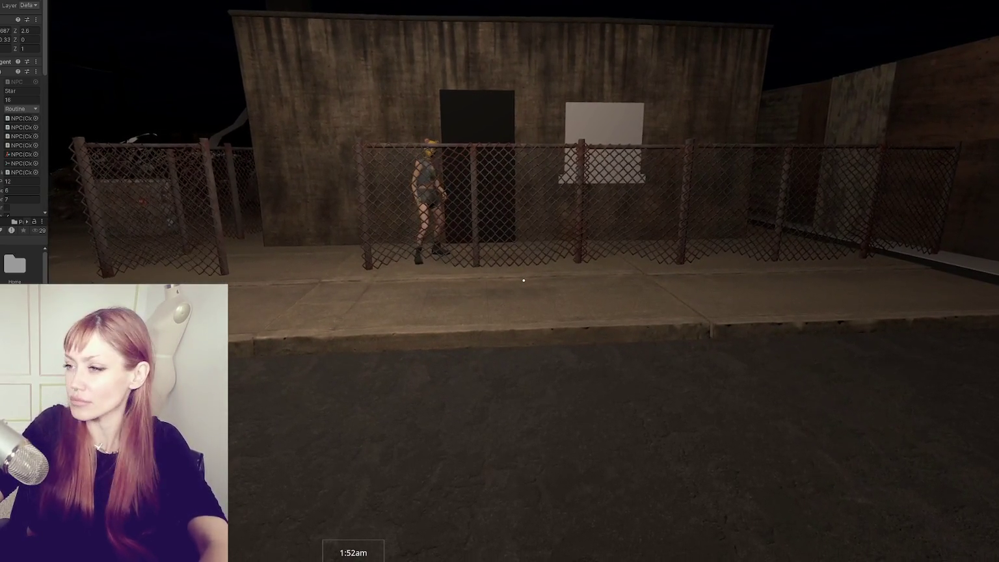
key(w)
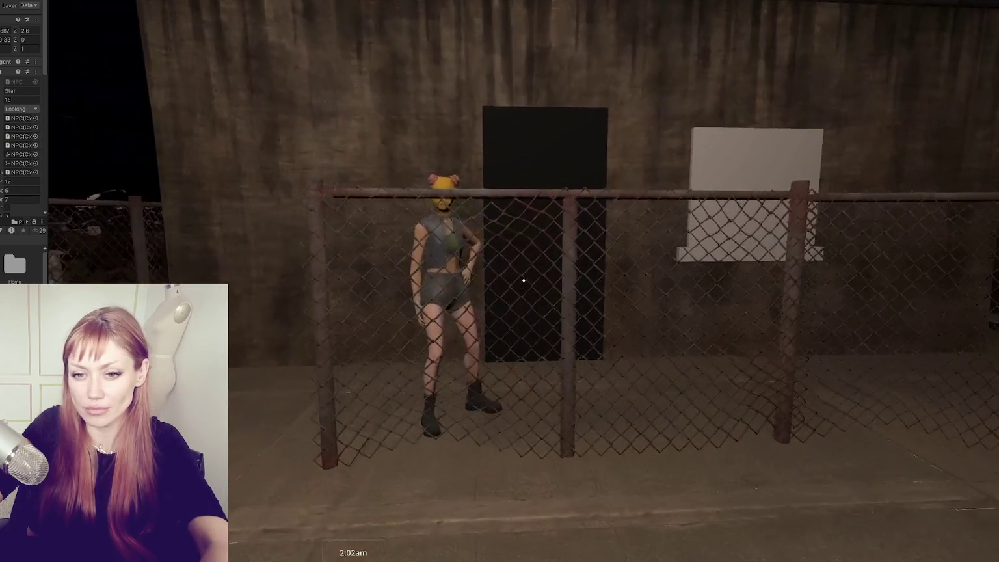
key(s)
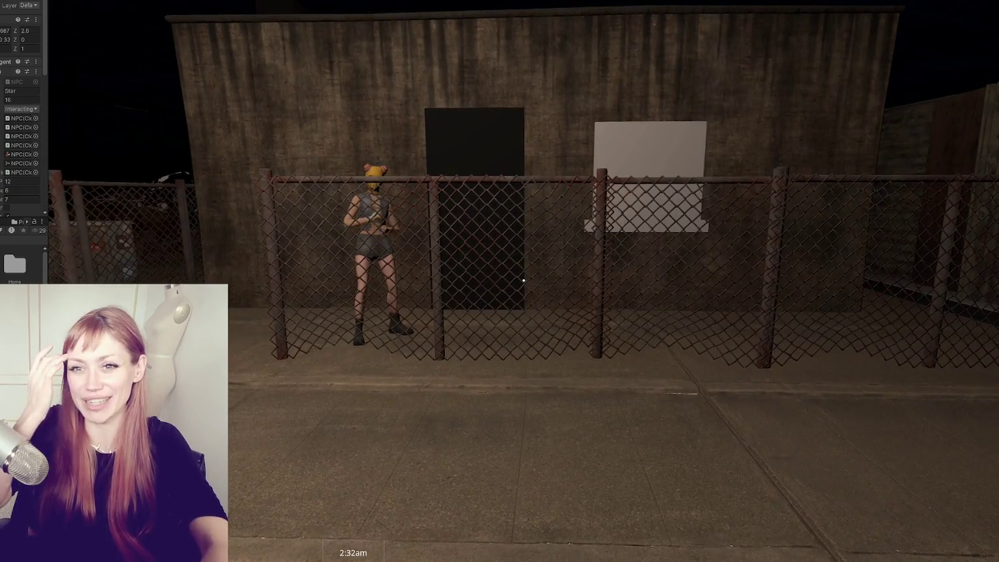
- Pause, resume, step back and forth at the fence, then pause again
key(Escape)
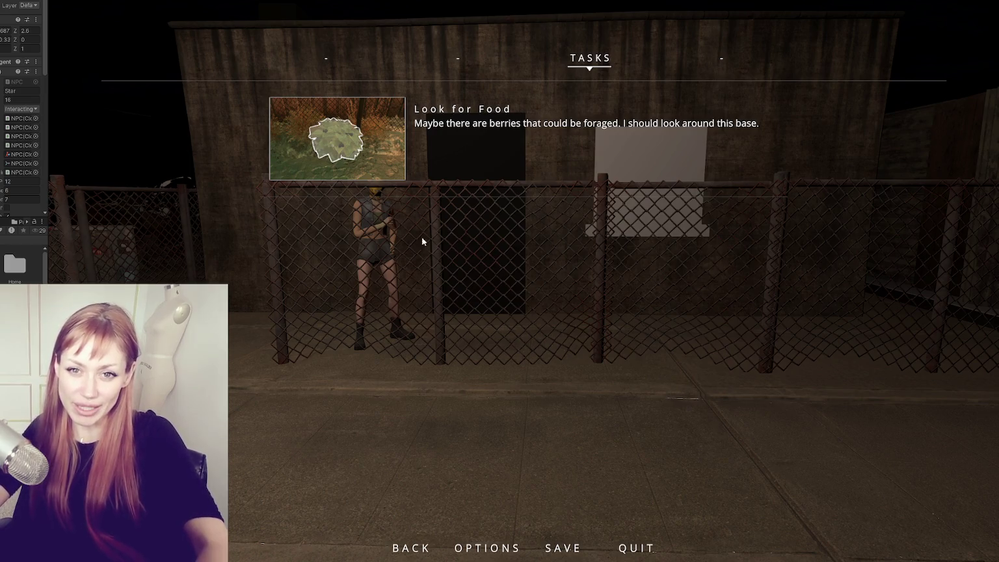
key(Escape)
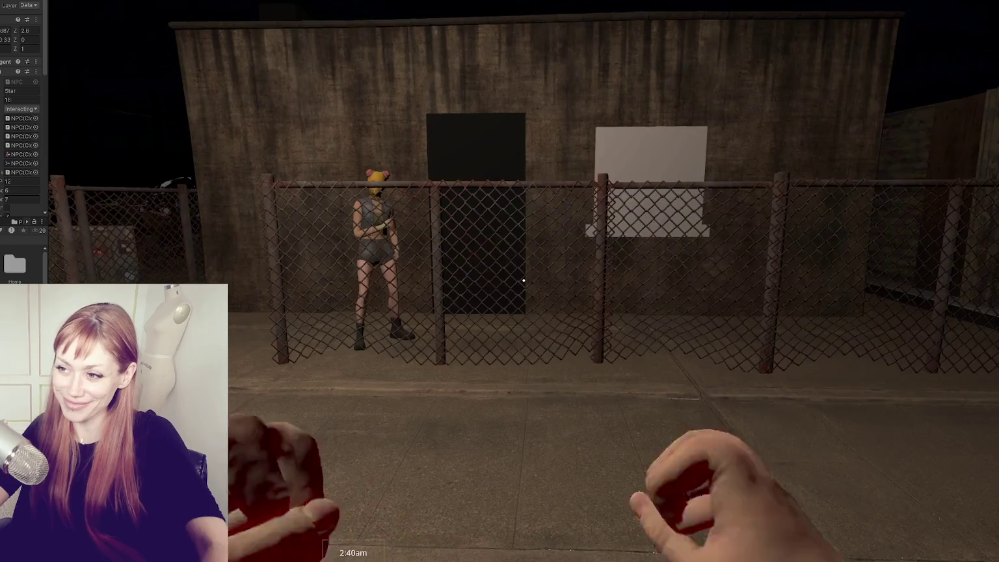
key(s)
key(w)
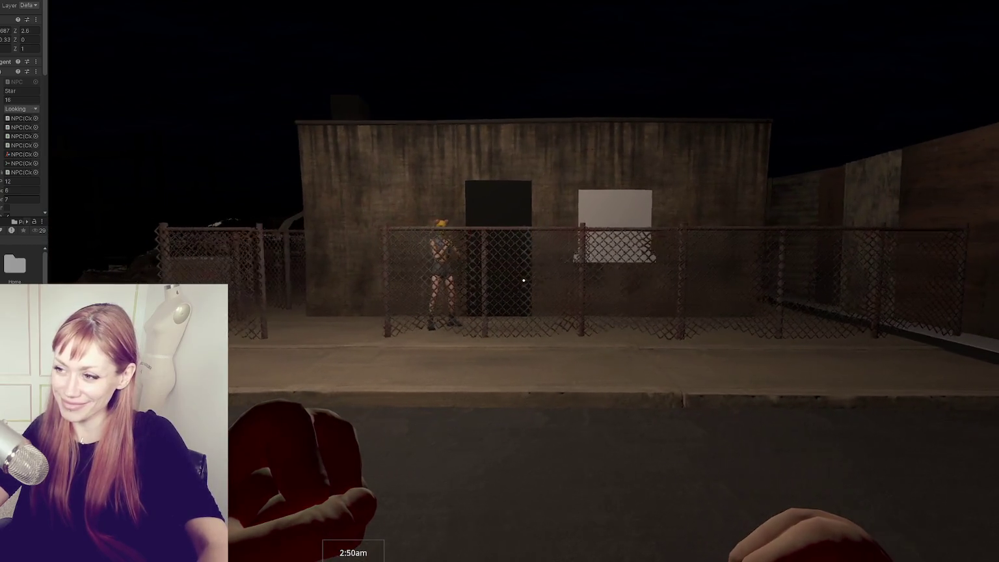
key(s)
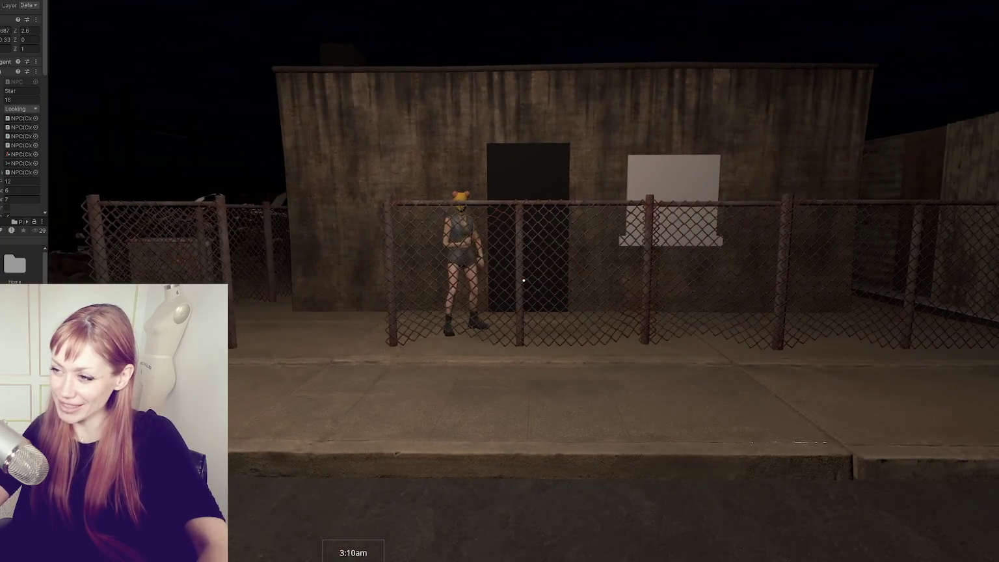
key(s)
key(Escape)
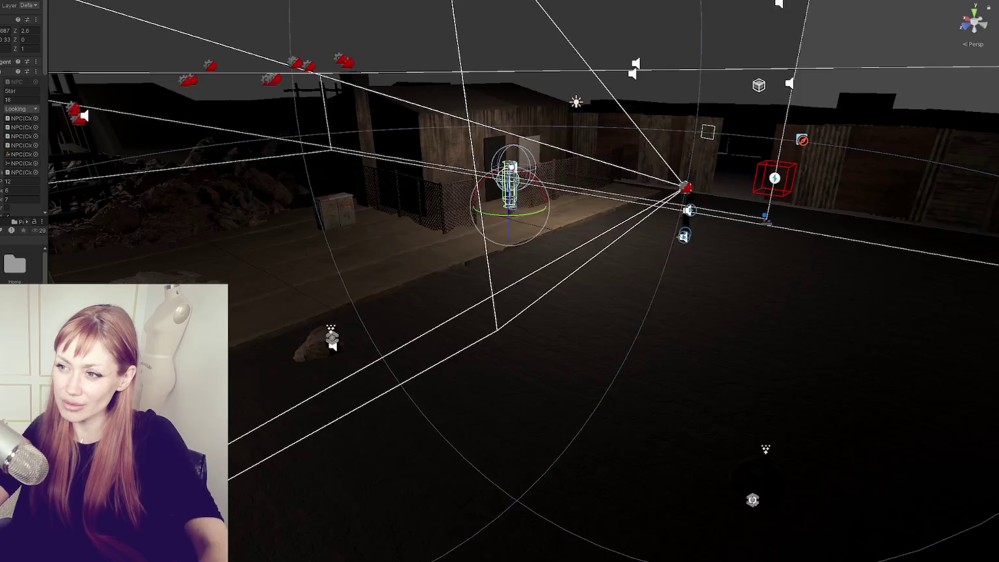
- Select the fence panels and try scale values of 0.9, then 0.8
click(458, 205)
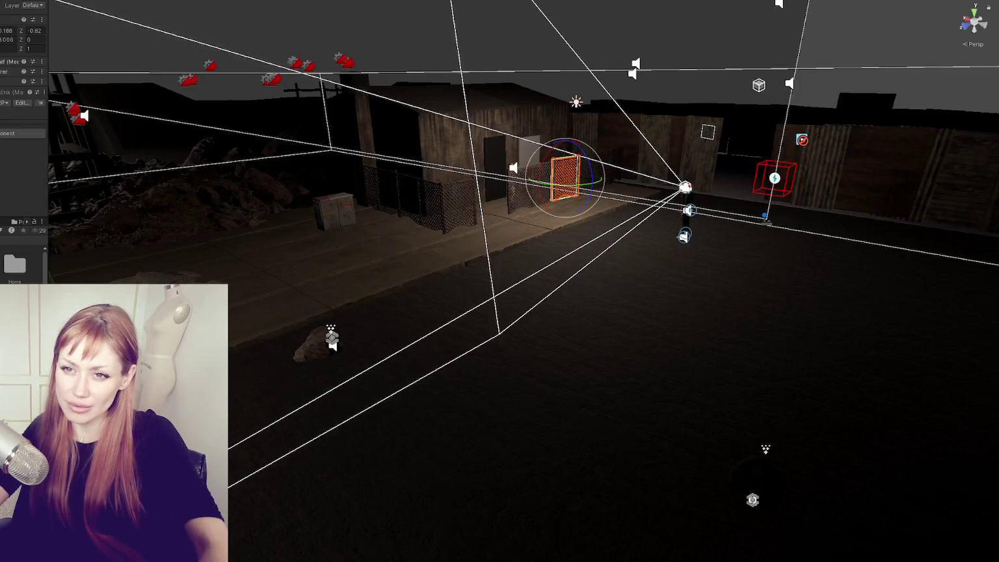
shift+click(416, 195)
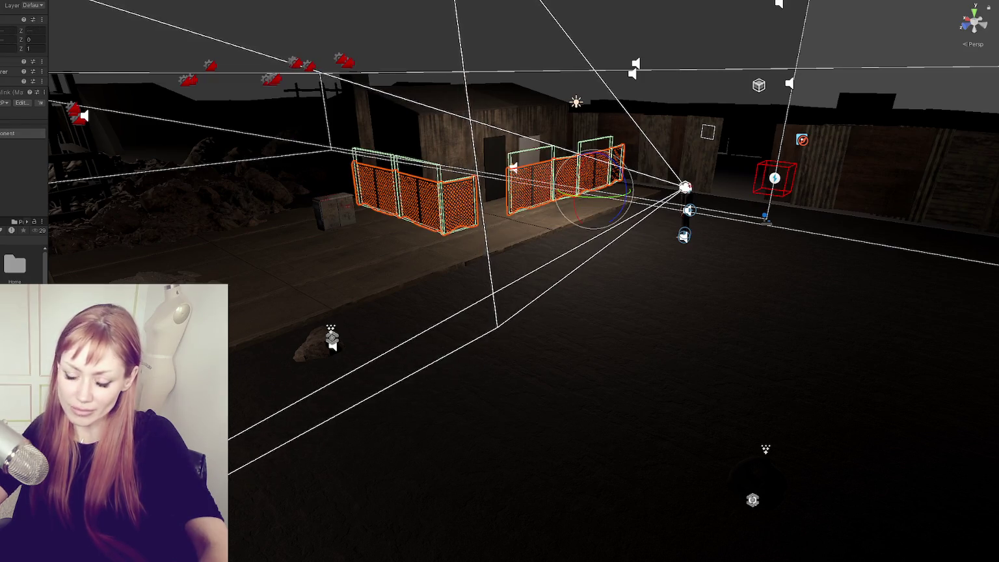
text(.9)
key(Tab)
text(.9)
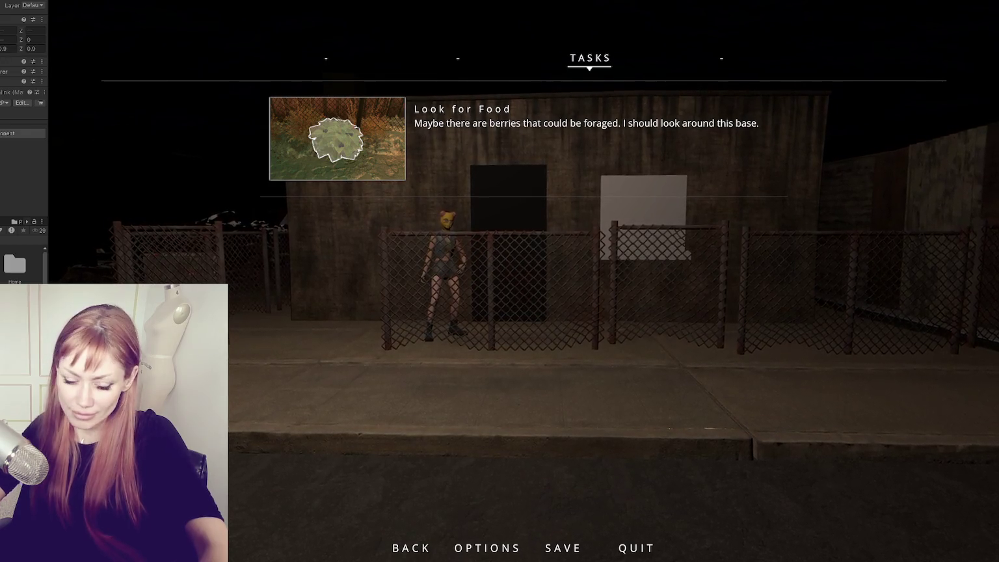
text(.8)
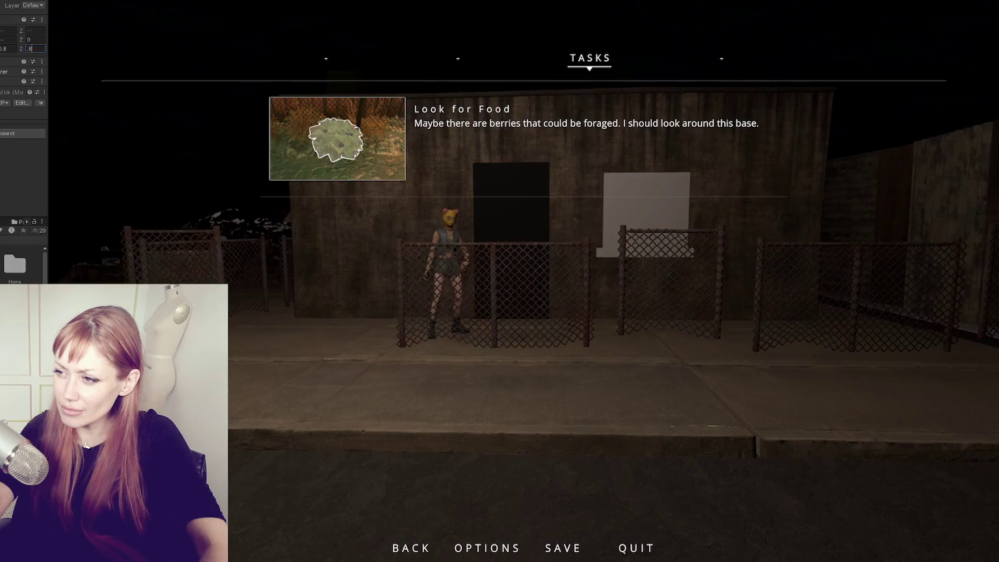
- Set the fence panels' X and Z to 0.85 and resume the paused game
click(3, 48)
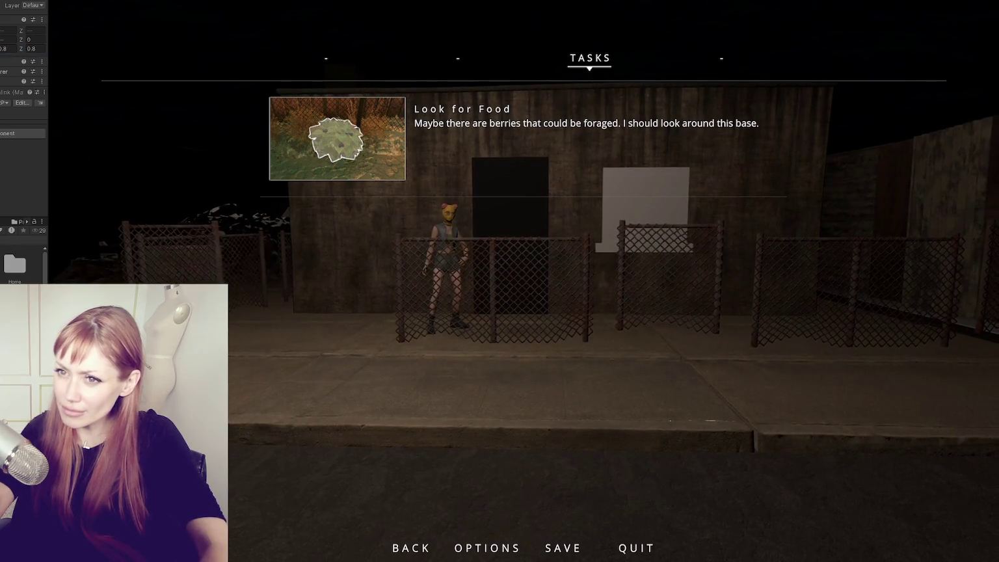
text(.85)
key(Tab)
text(.85)
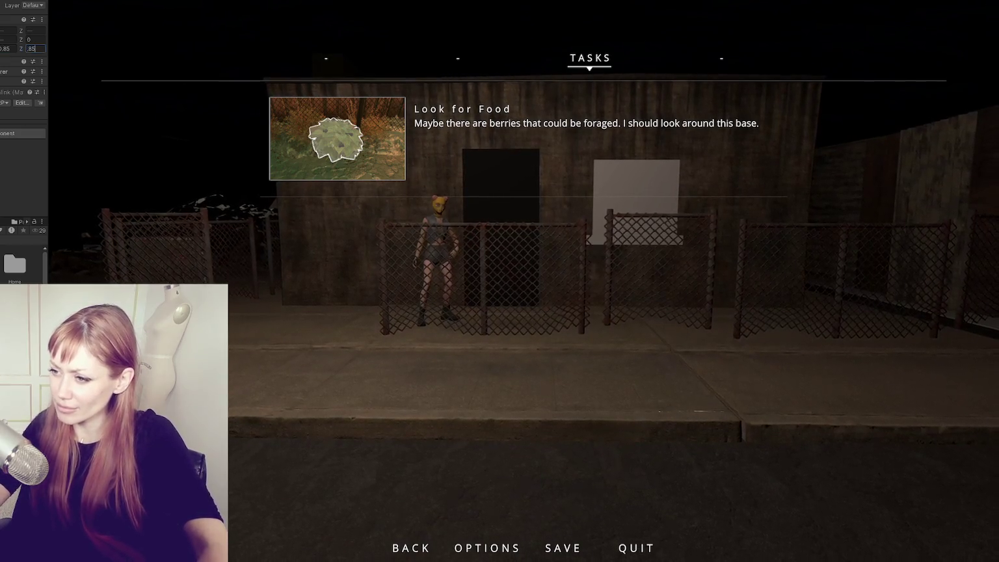
key(Return)
key(Escape)
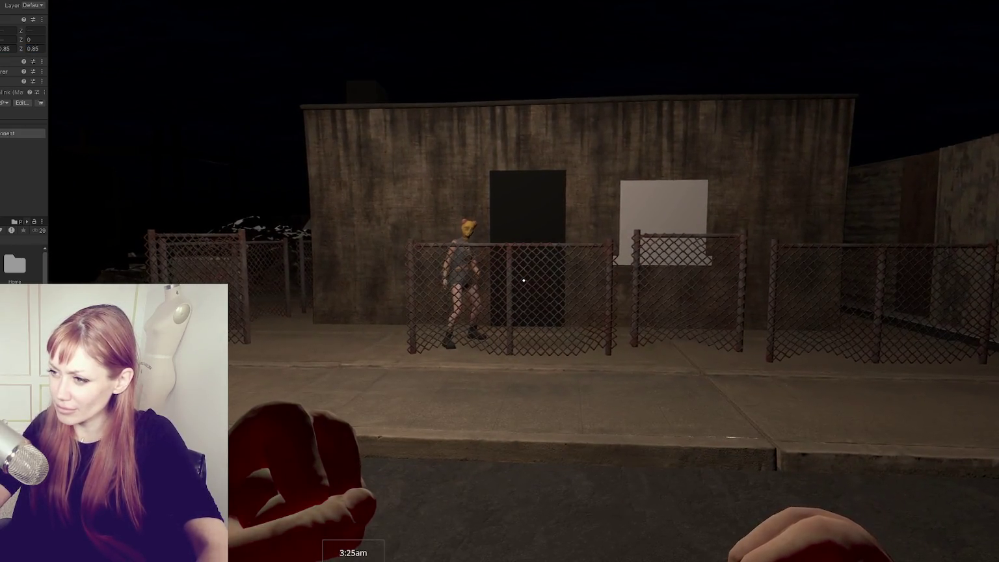
- Walk the player past the fence toward the dark door, then pause and return to the Scene view
key(w)
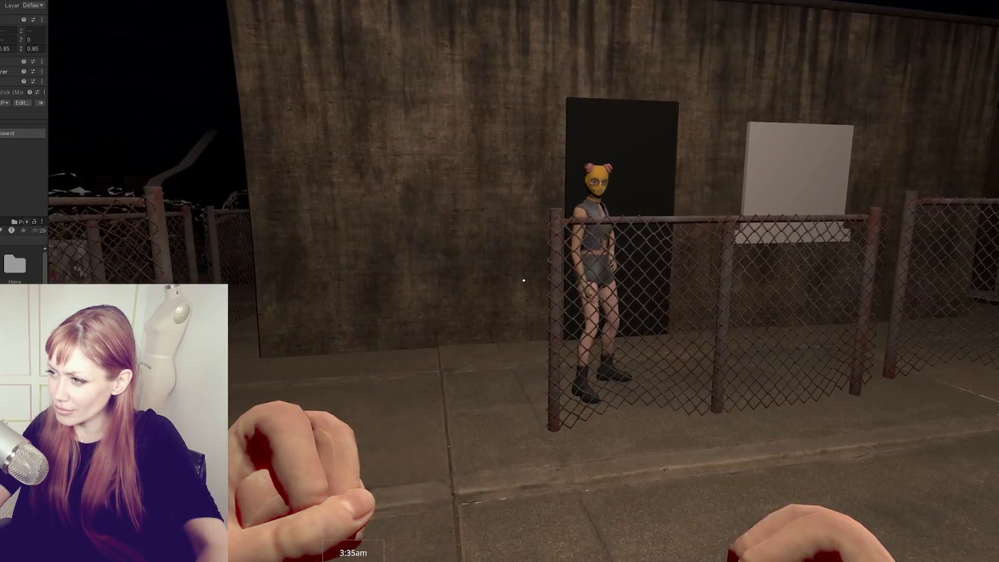
key(a)
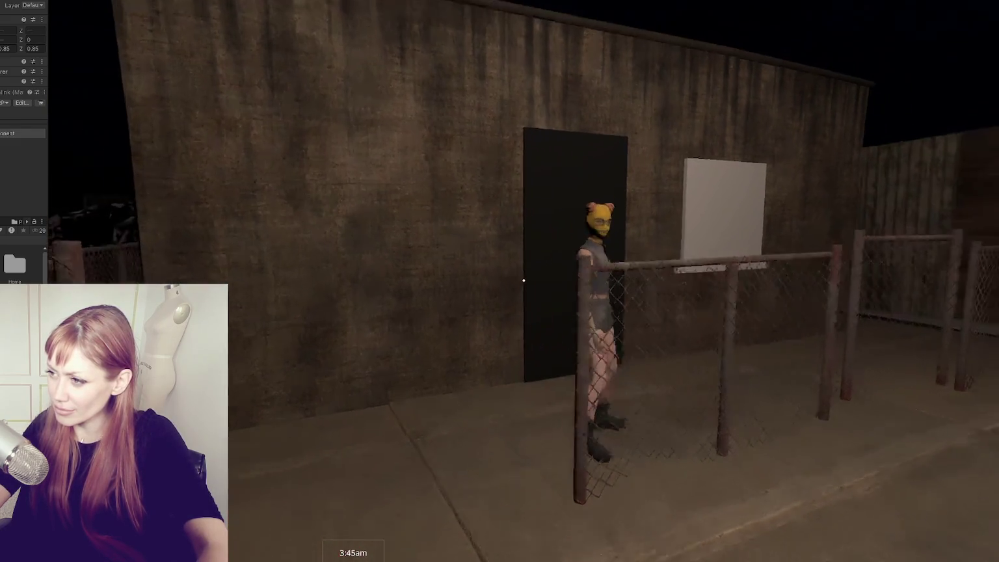
key(w)
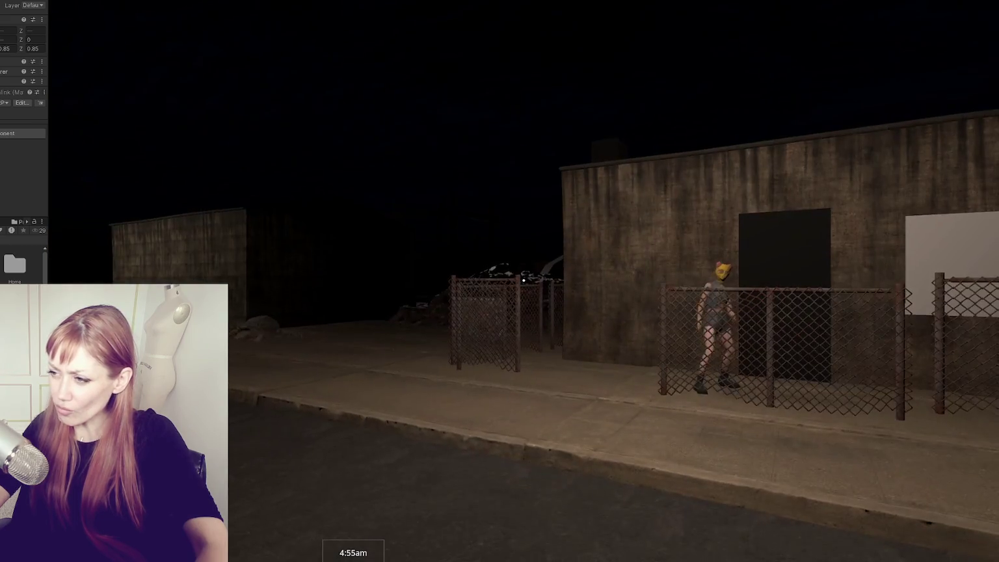
key(Escape)
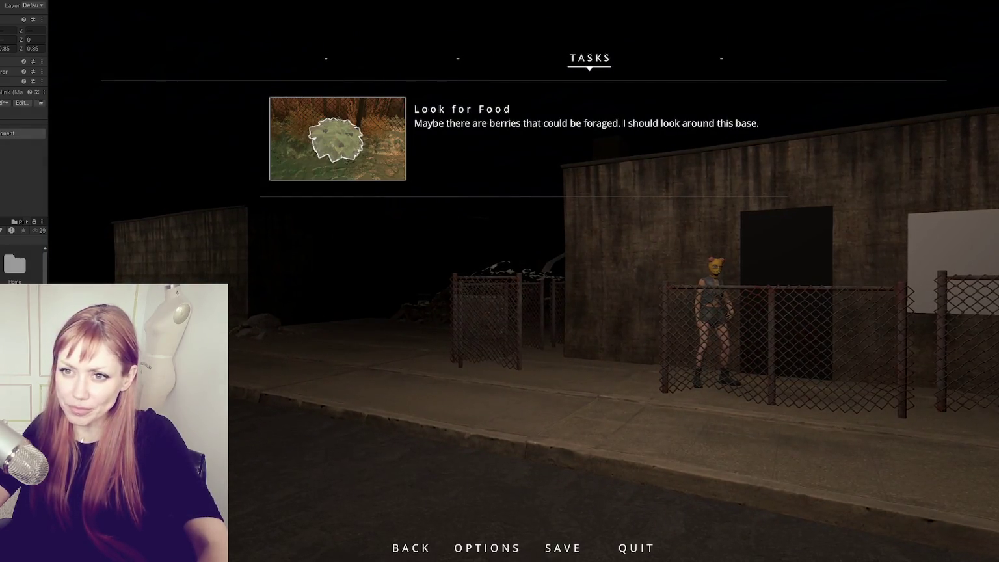
key(ctrl+p)
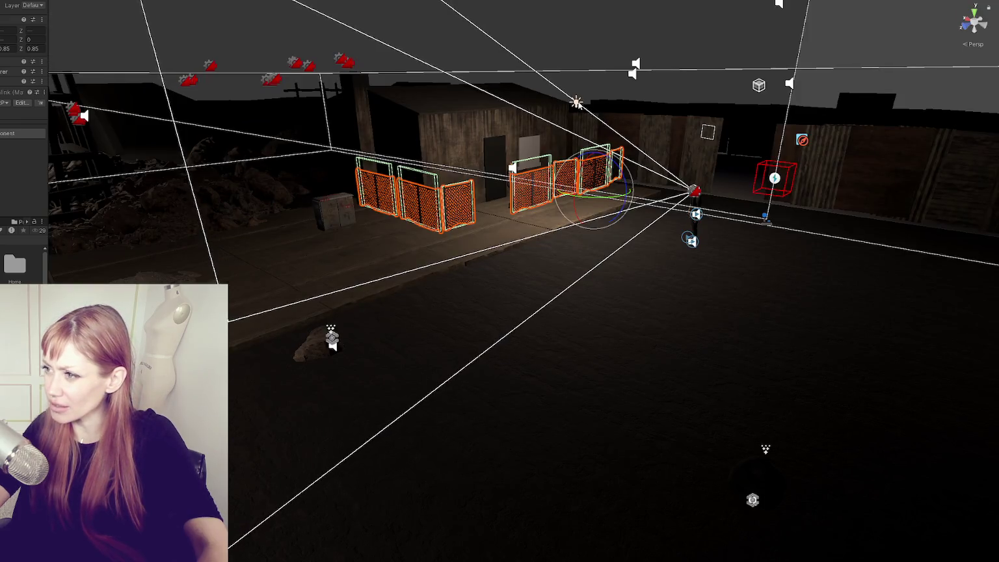
- Back in the running game, make the light's colour temperature warmer
key(ctrl+2)
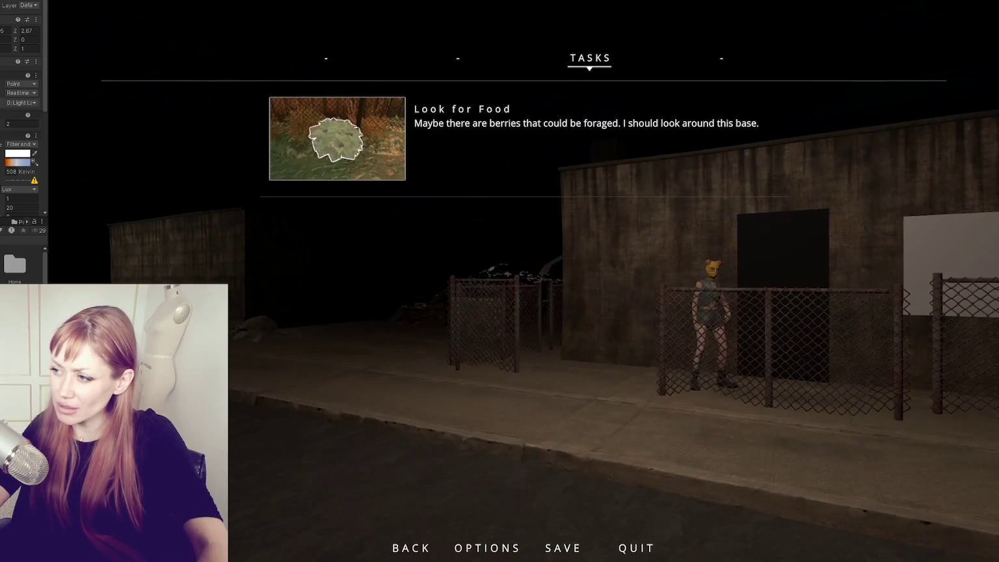
key(Escape)
key(Escape)
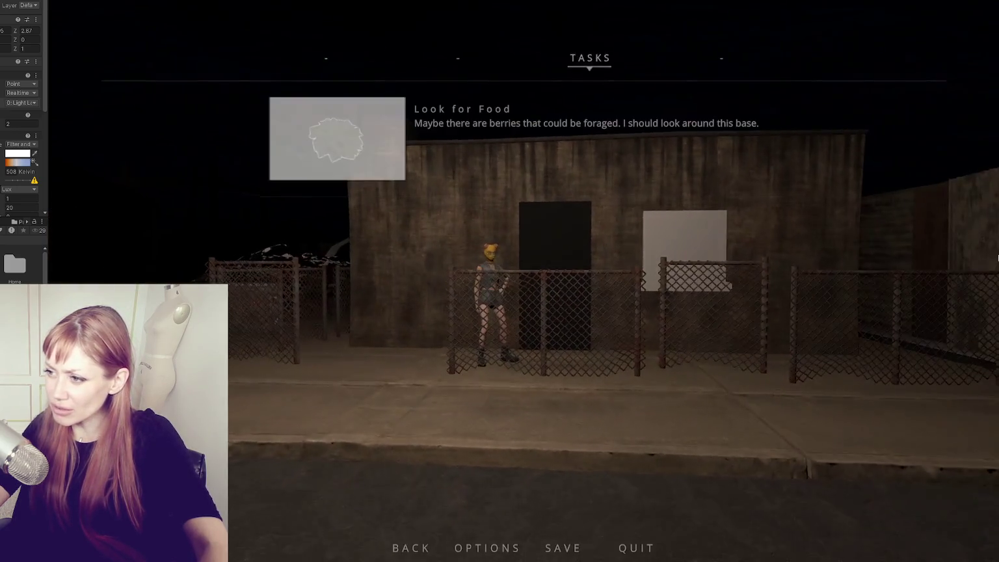
scroll(41, 139, down, 5)
mouse_move(46, 128)
mouse_down()
mouse_move(90, 128)
mouse_move(42, 118)
mouse_move(23, 143)
mouse_up()
scroll(42, 124, up, 3)
click(36, 116)
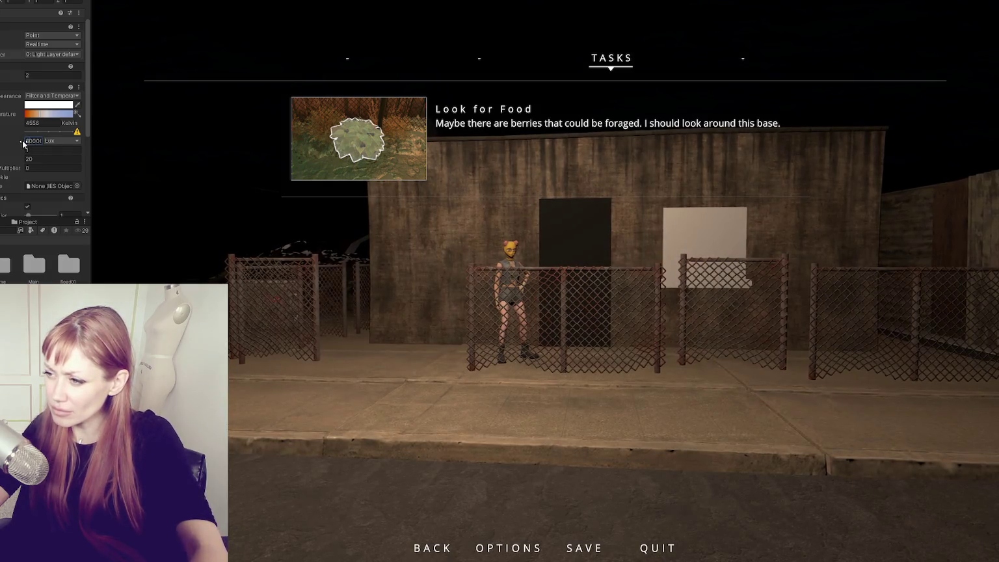
text(10000)
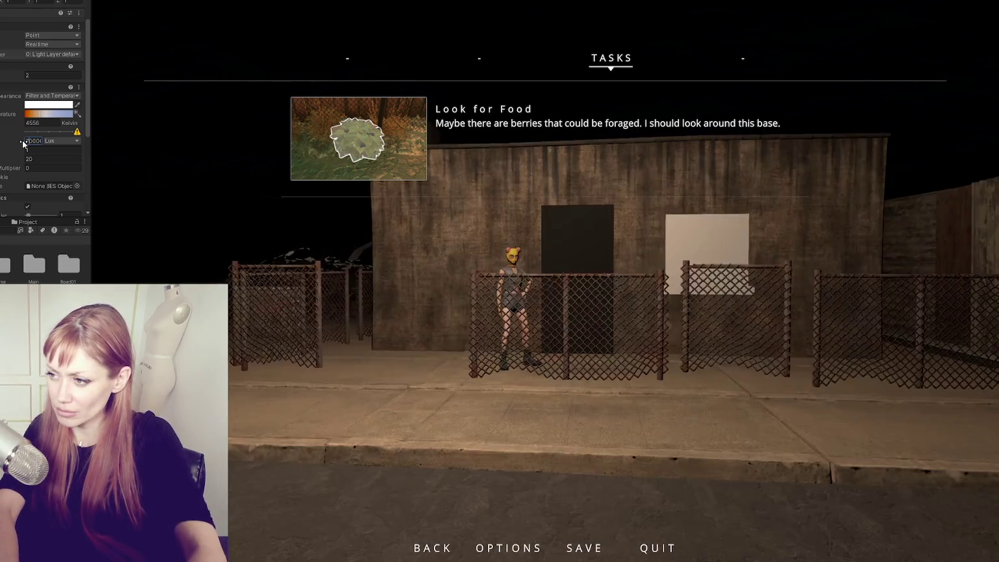
text(80002000)
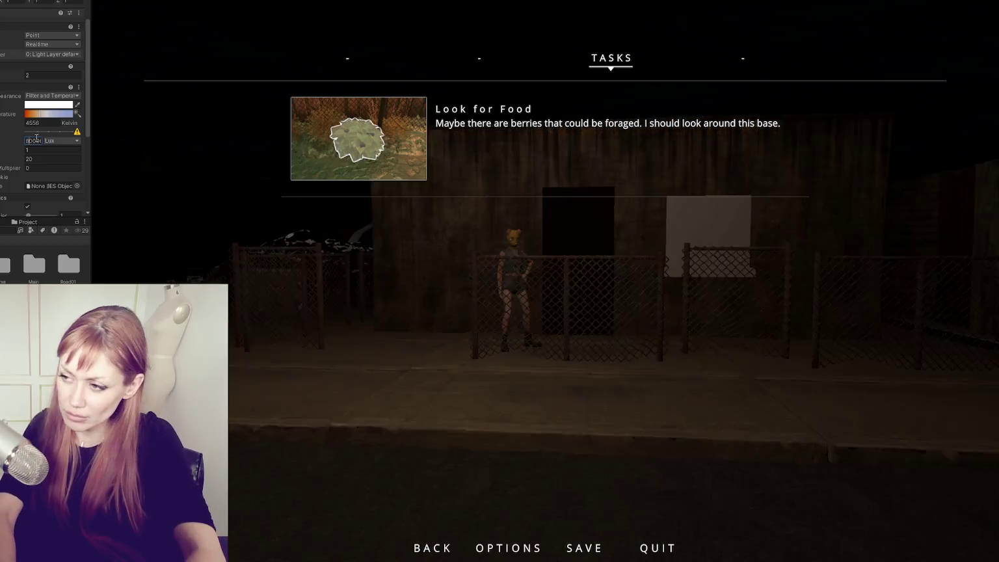
text(7000)
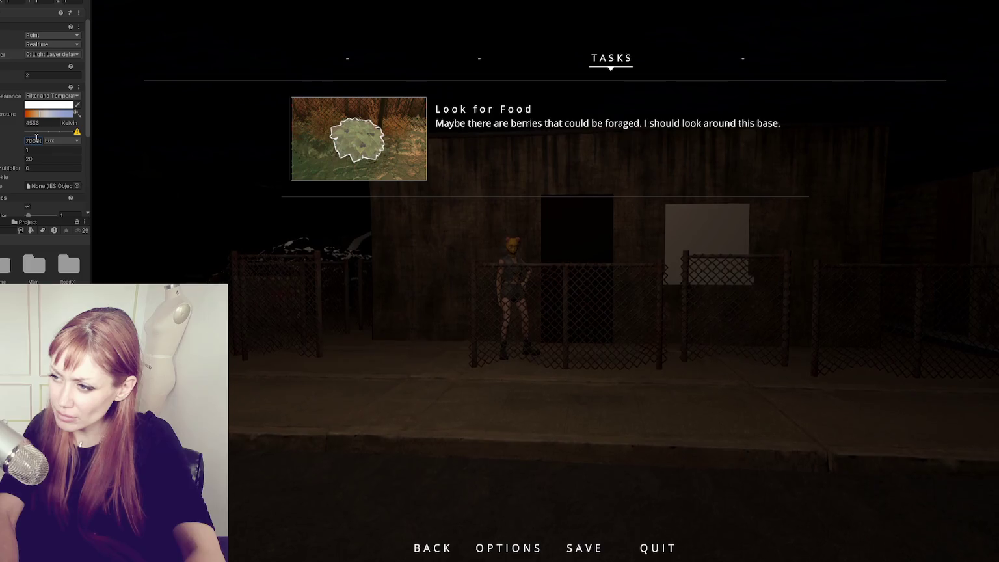
text(2000)
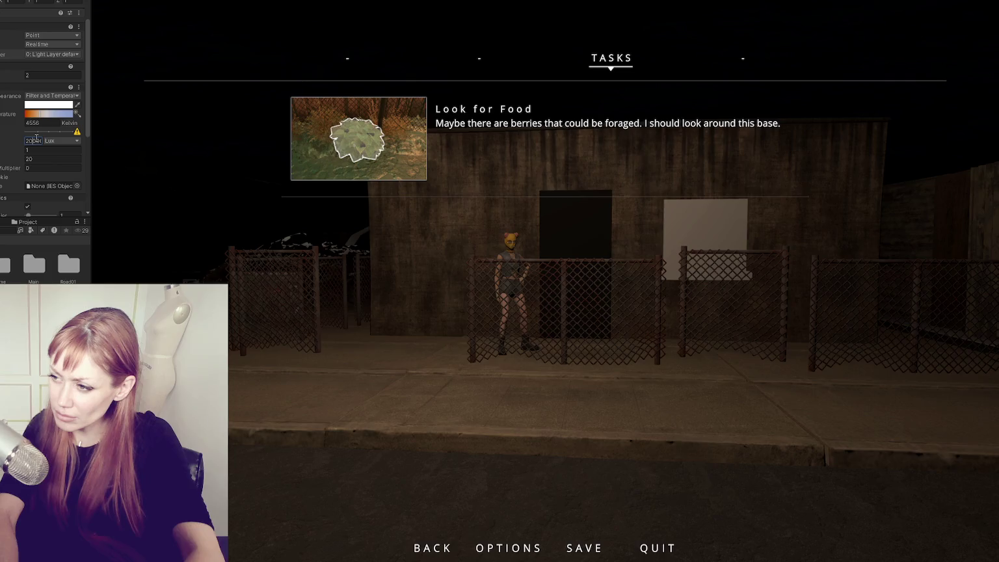
text(3000)
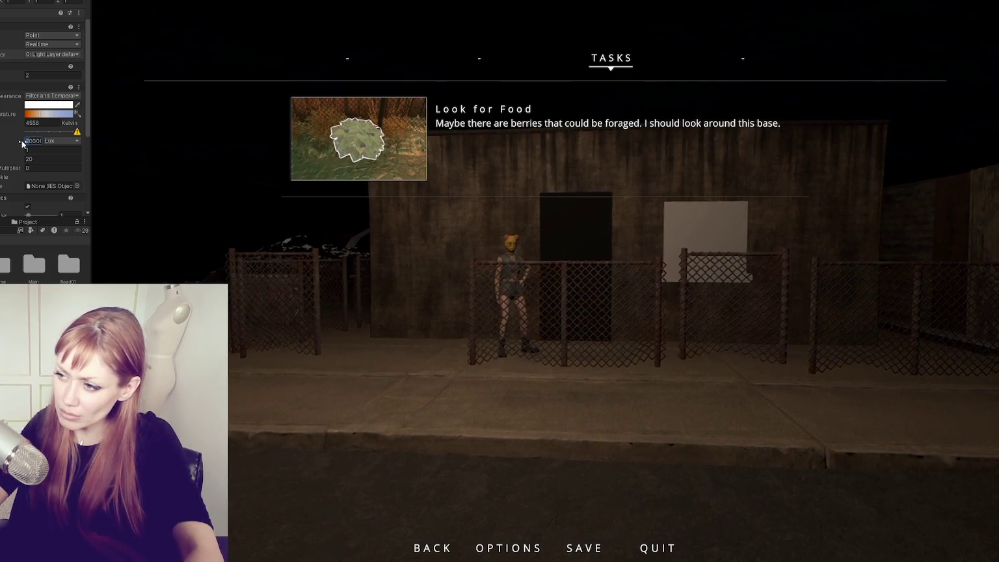
text(4000)
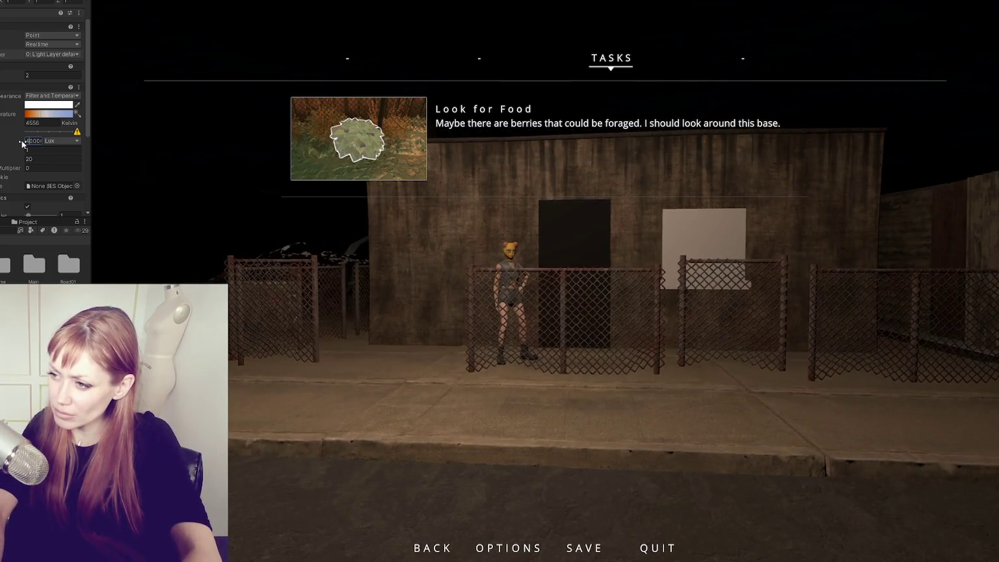
text(6000)
text(3000)
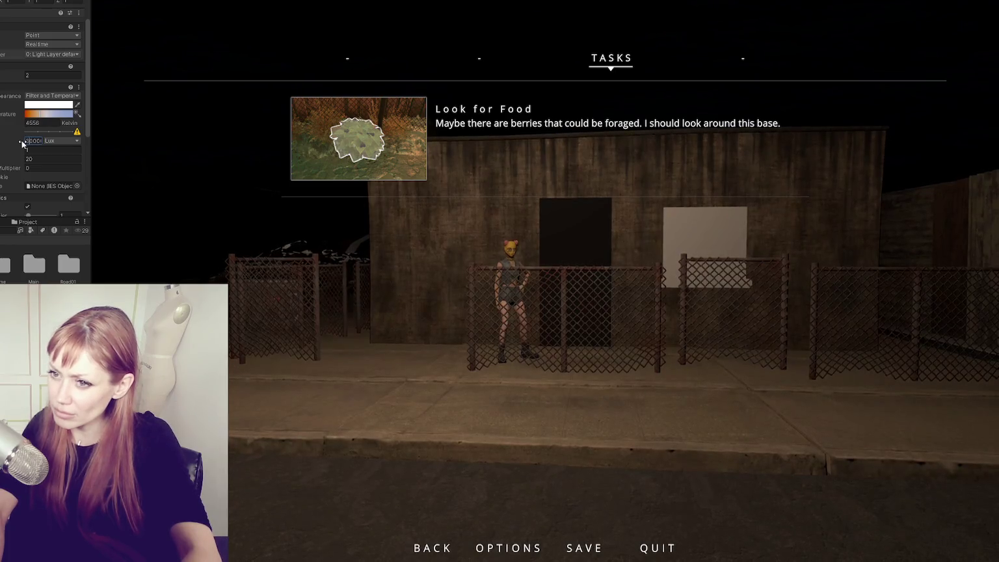
- Increase the light's range from 1.77 to brighten the scene
click(31, 157)
text(1.77)
drag(7, 159, 266, 191)
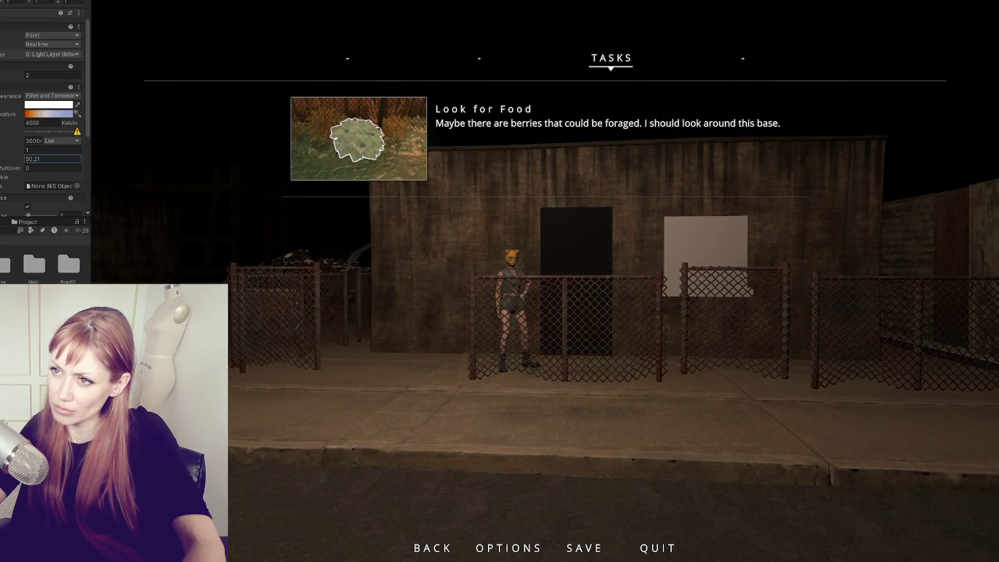
- Turn off several point lights and give the point light beside the building a range of 20
key(ctrl+1)
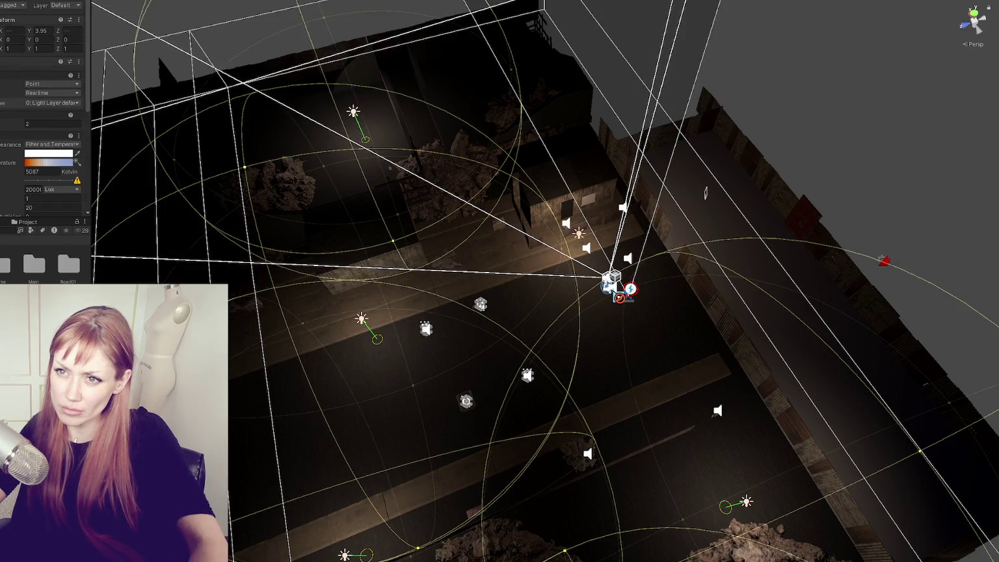
key(alt+shift+a)
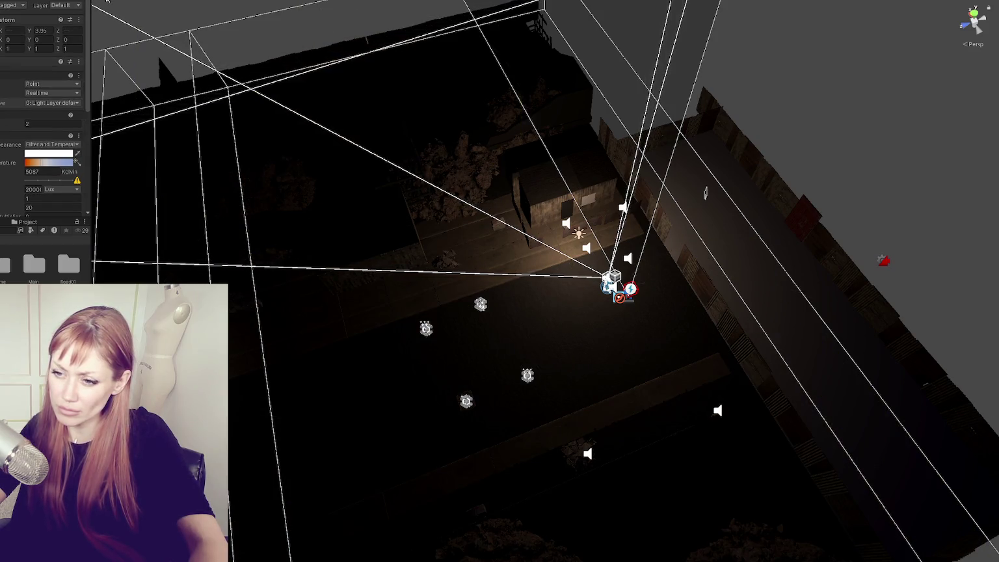
click(579, 233)
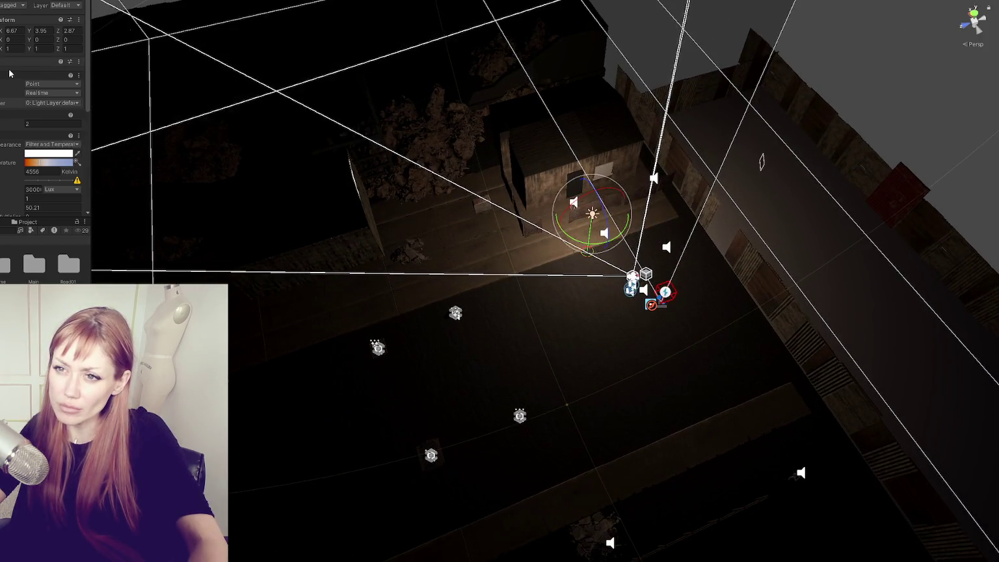
scroll(20, 130, down, 3)
mouse_move(5, 120)
mouse_down()
mouse_move(19, 116)
mouse_move(0, 113)
mouse_up()
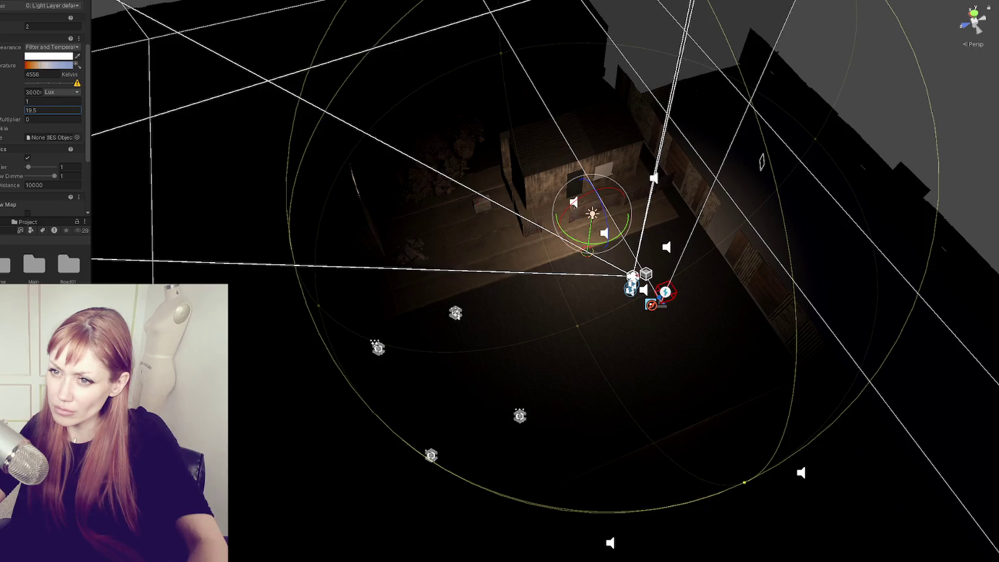
text(20)
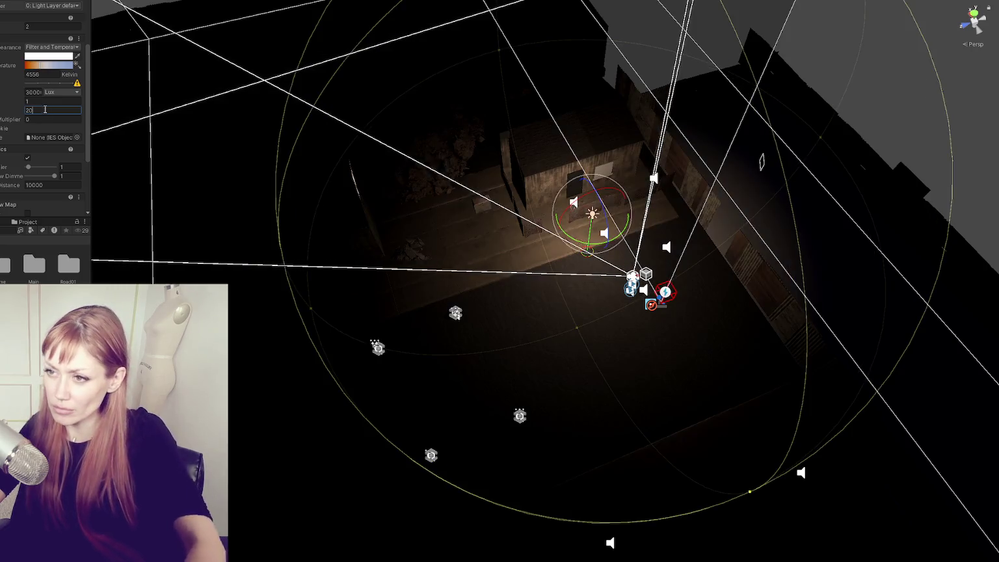
click(133, 1)
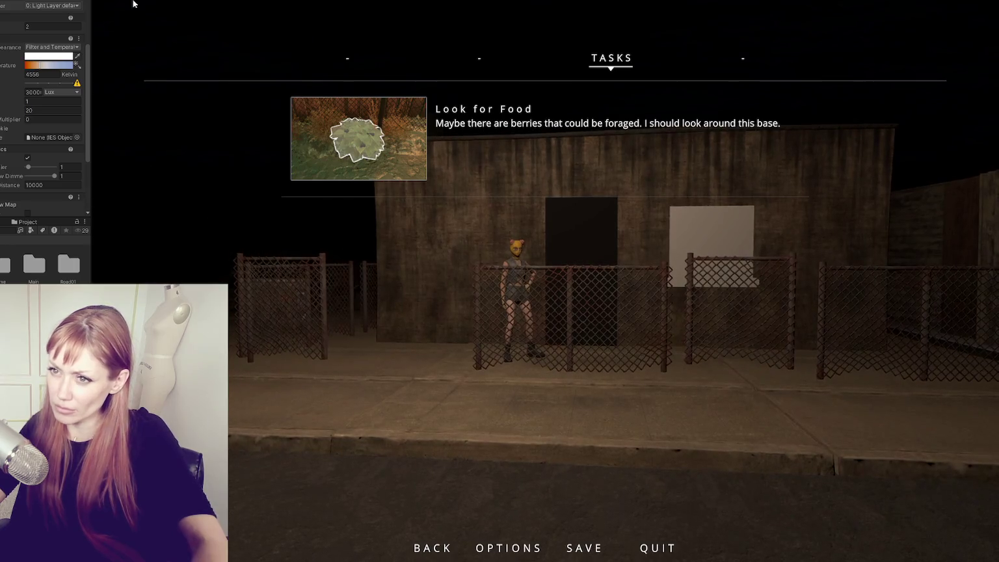
- Set that light's intensity to 50000 Lux and resume the game
double_click(32, 92)
text(20000)
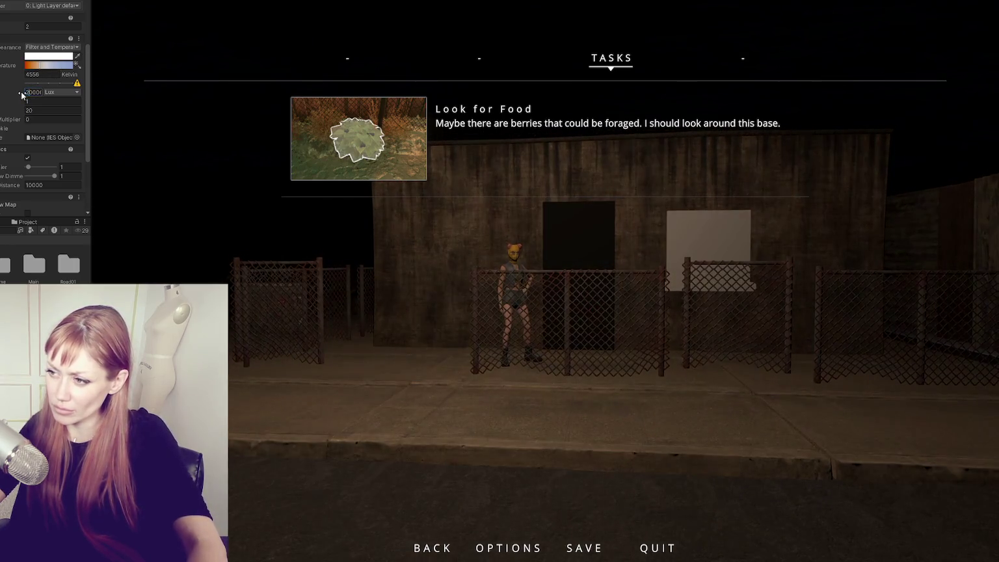
text(50000)
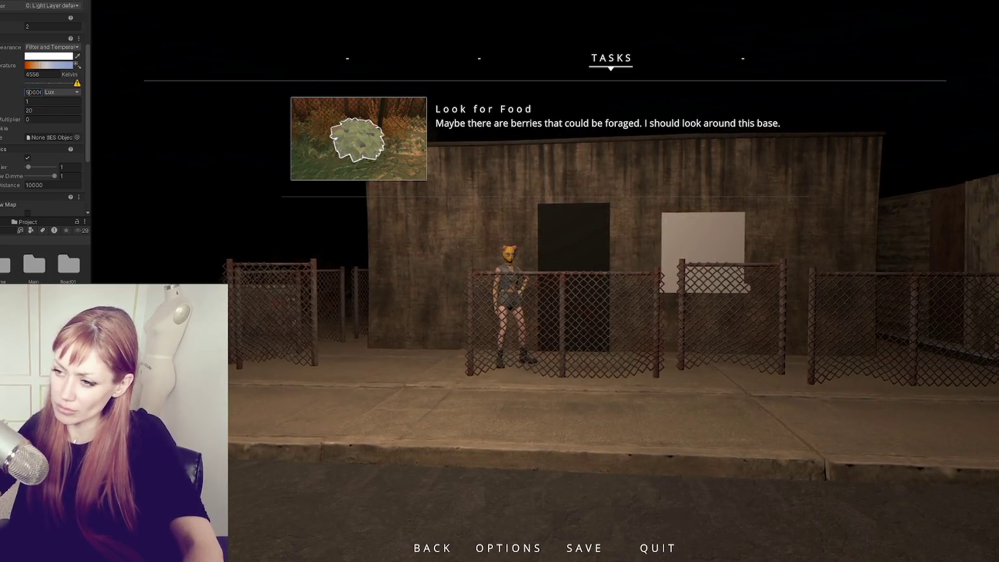
click(676, 334)
key(Escape)
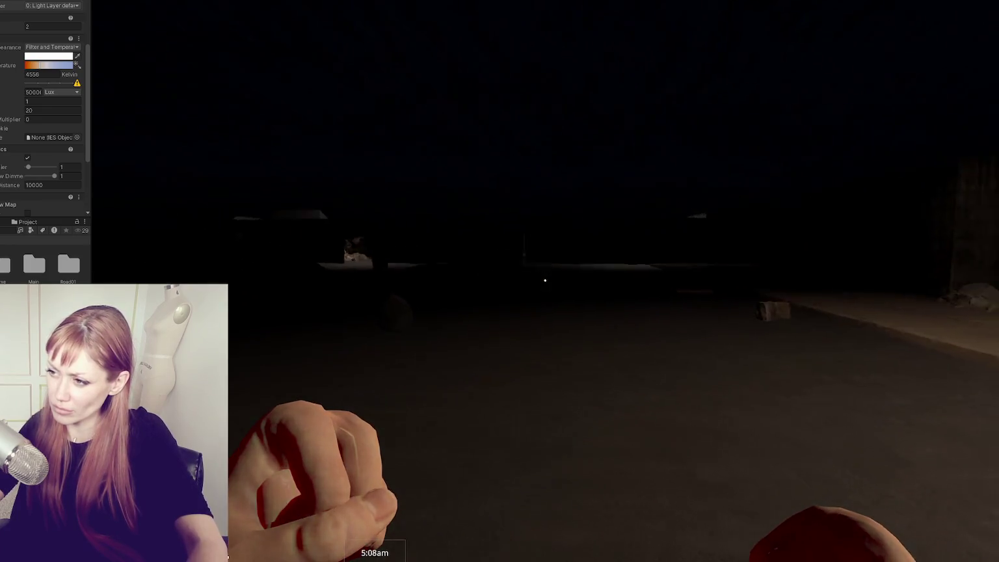
- Walk the character from the dark street out to the daytime fenced garden with planters
key(w)
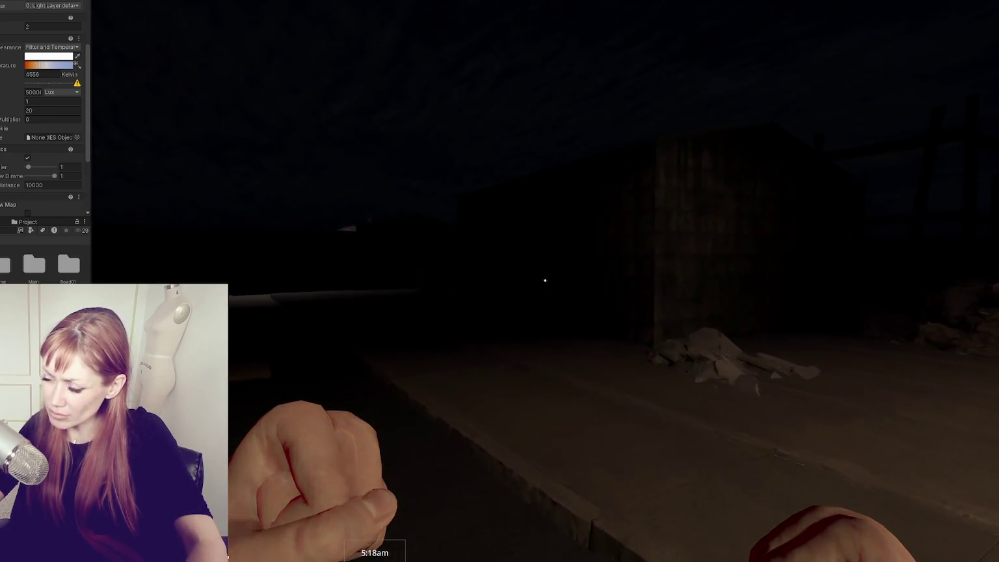
key(w)
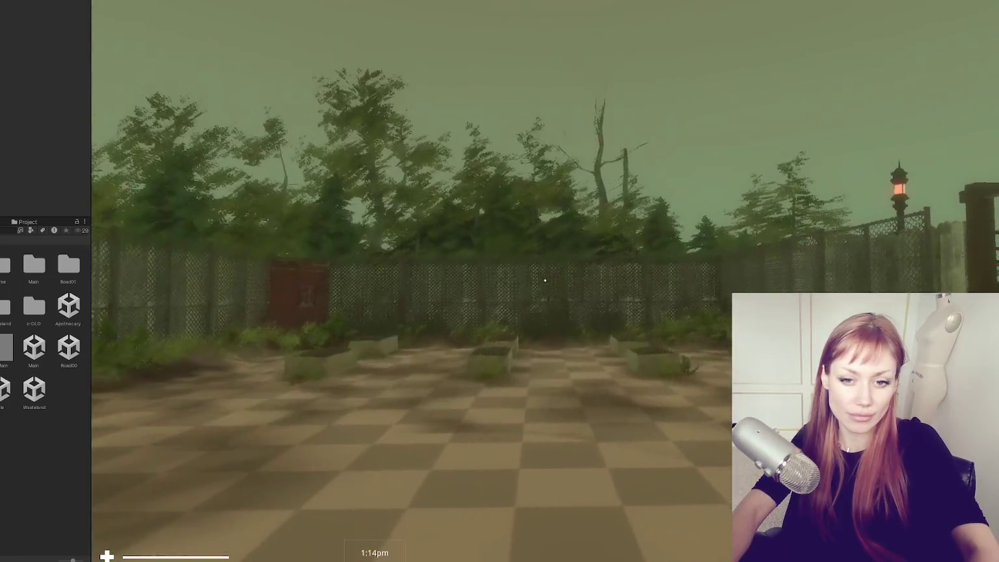
- Take control in the Game view and bring up the pause menu with its task list
click(576, 276)
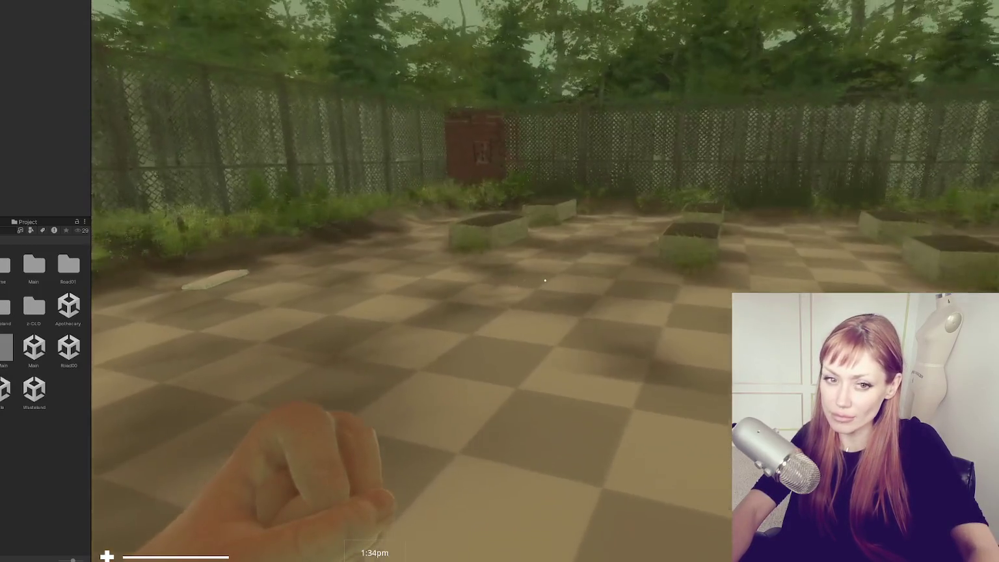
key(Escape)
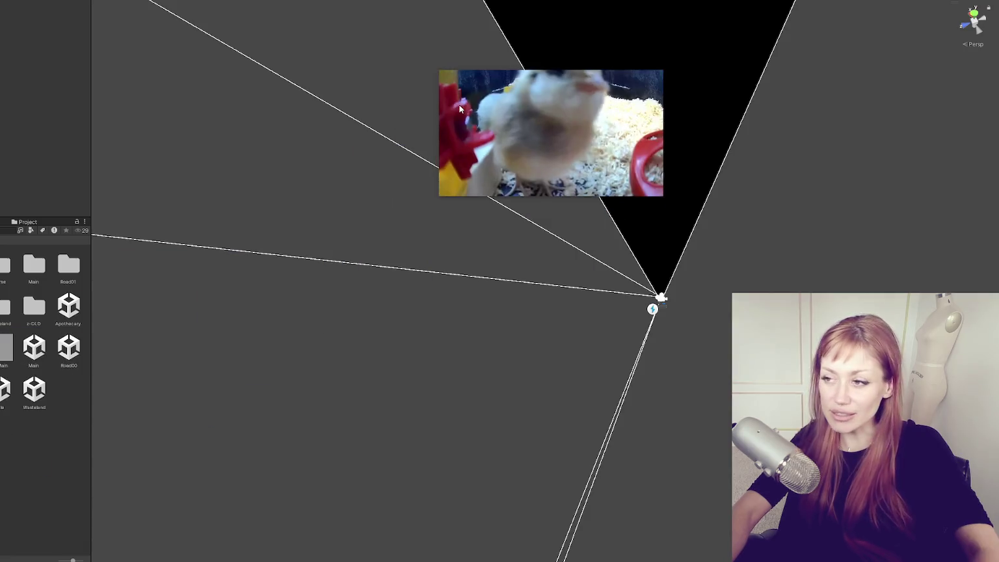
- Enlarge the floating stream video, then shrink it and move it to the right
mouse_move(440, 195)
mouse_down()
mouse_move(154, 346)
mouse_move(3, 484)
mouse_move(26, 434)
mouse_up()
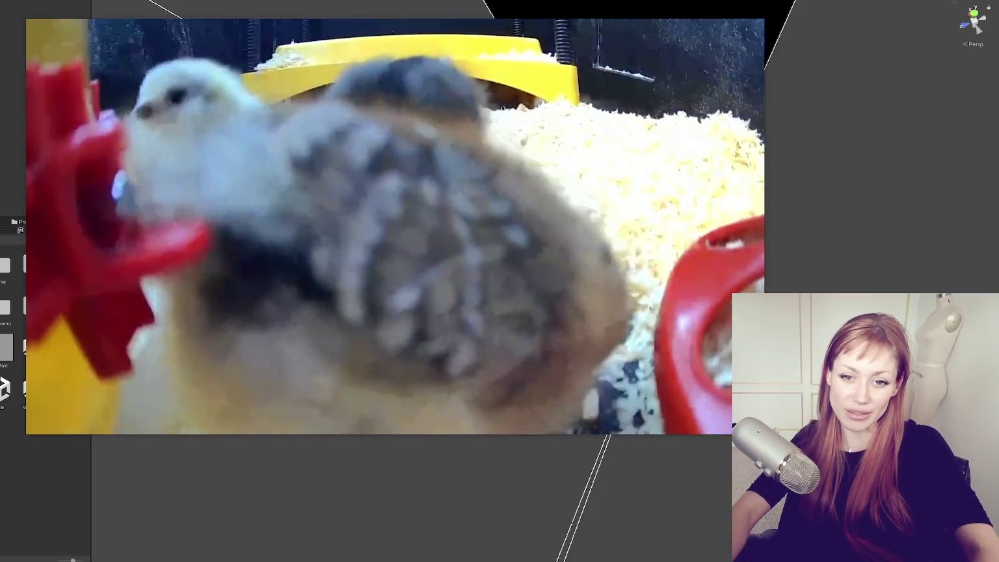
mouse_move(714, 432)
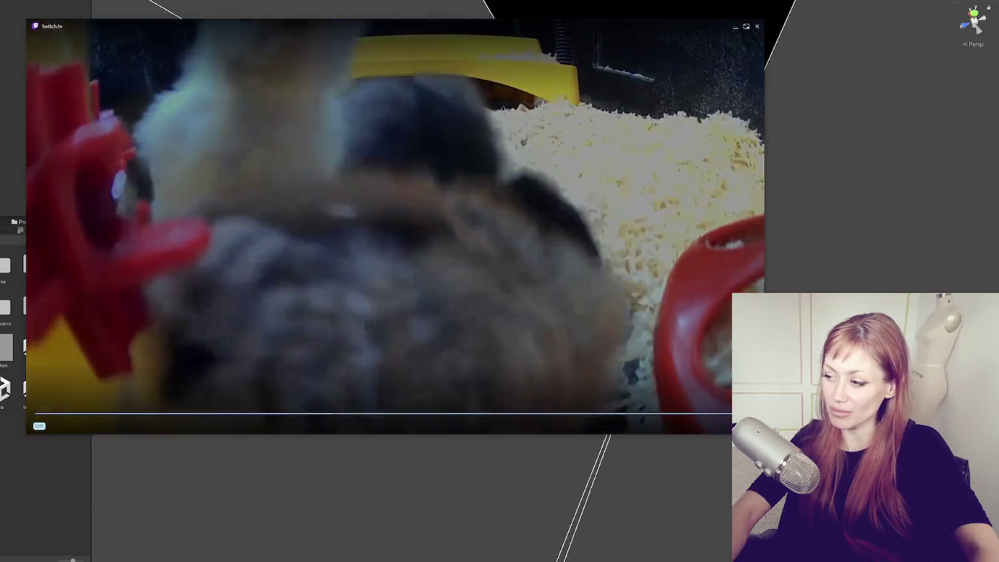
drag(762, 431, 513, 290)
drag(289, 203, 474, 210)
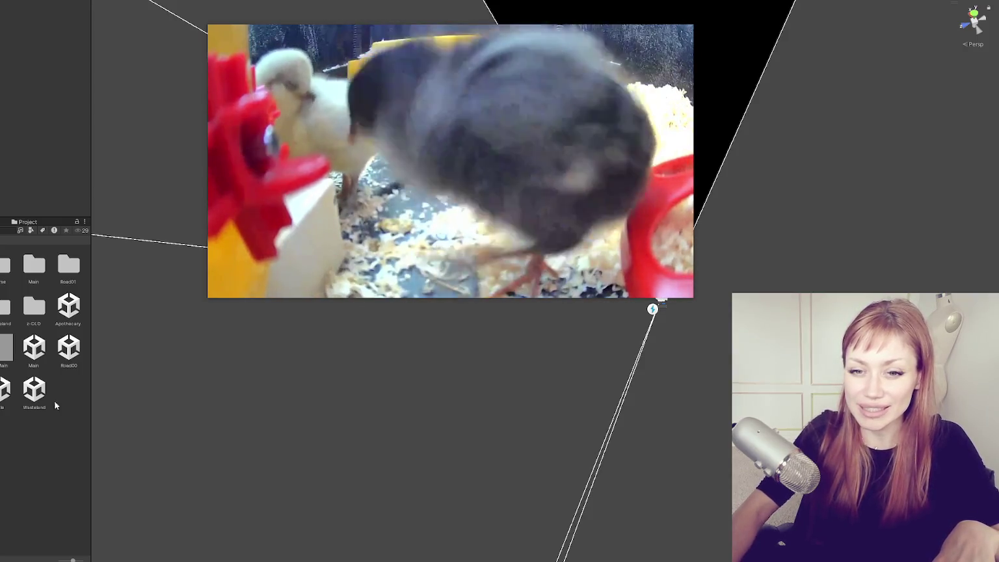
- Close the floating stream window and select WastelandChunk1 in the scene
mouse_move(430, 183)
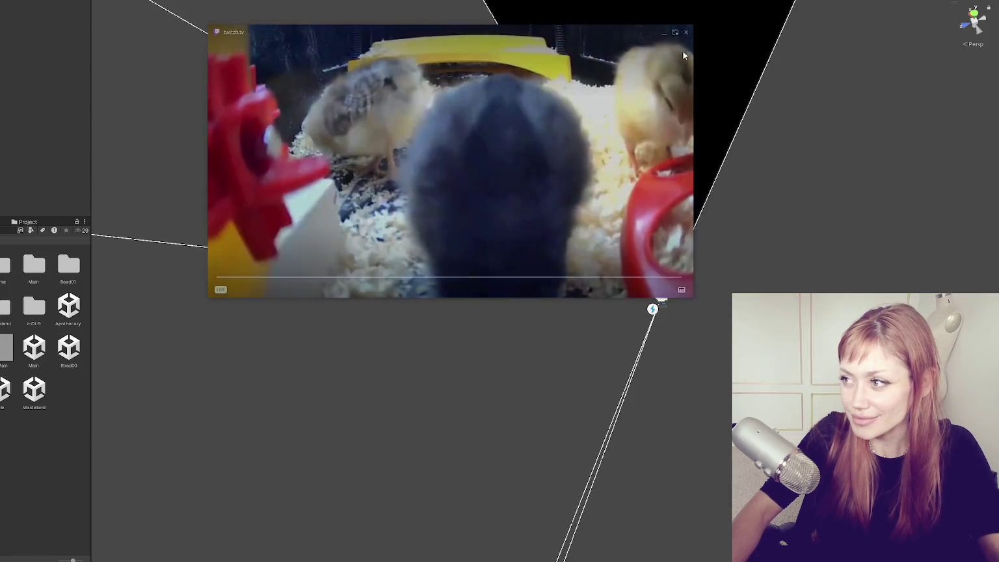
click(679, 33)
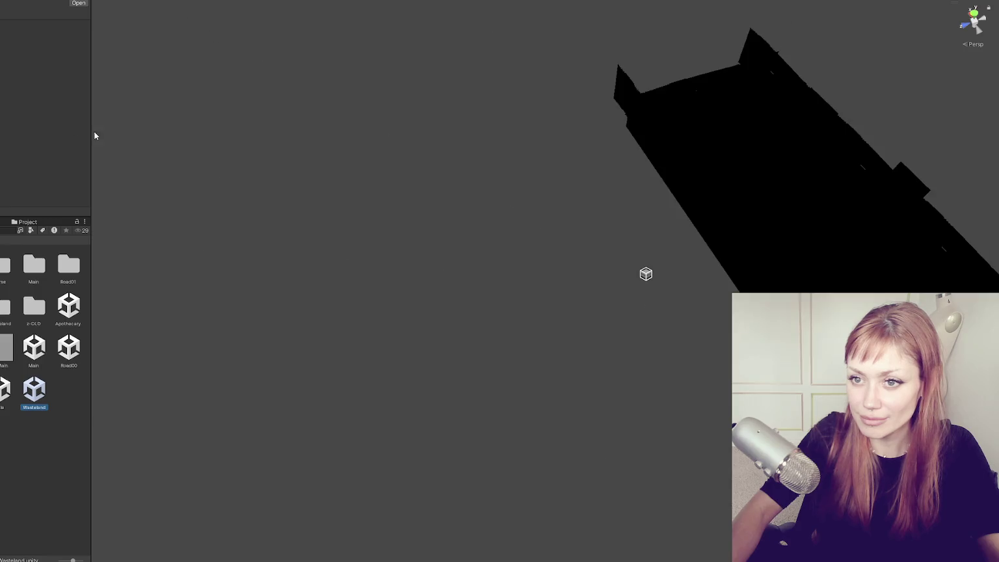
click(646, 274)
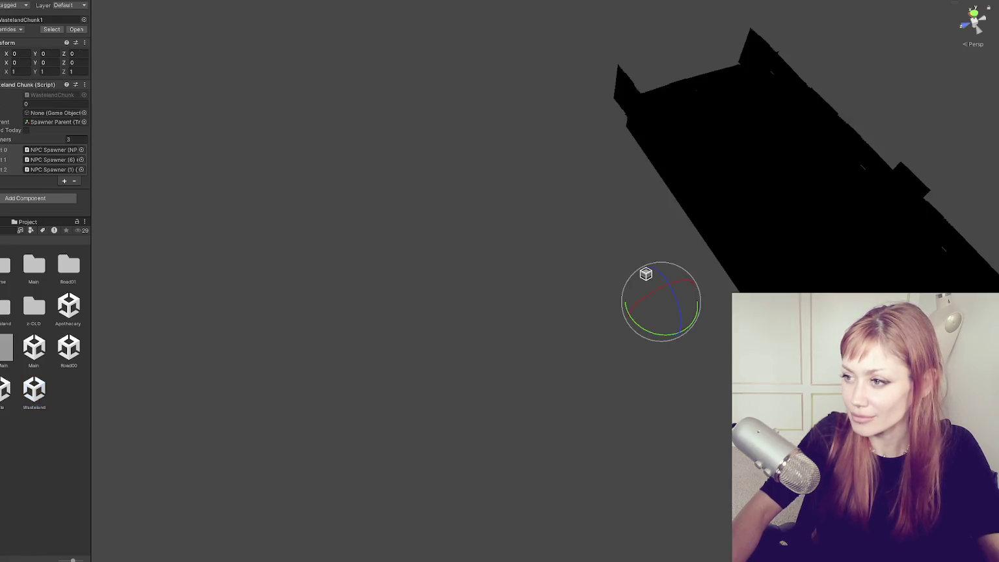
- Zoom and orbit along the street, then frame the chain-link fence panel before the sheds
scroll(657, 149, up, 3)
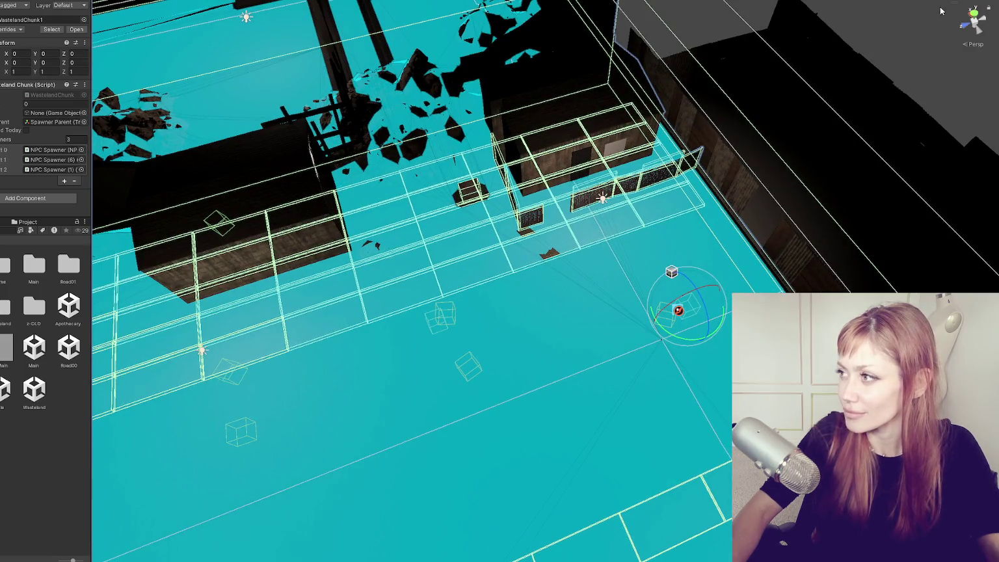
mouse_move(657, 149)
mouse_down()
mouse_move(650, 111)
mouse_move(580, 94)
mouse_move(428, 98)
mouse_move(631, 125)
mouse_up()
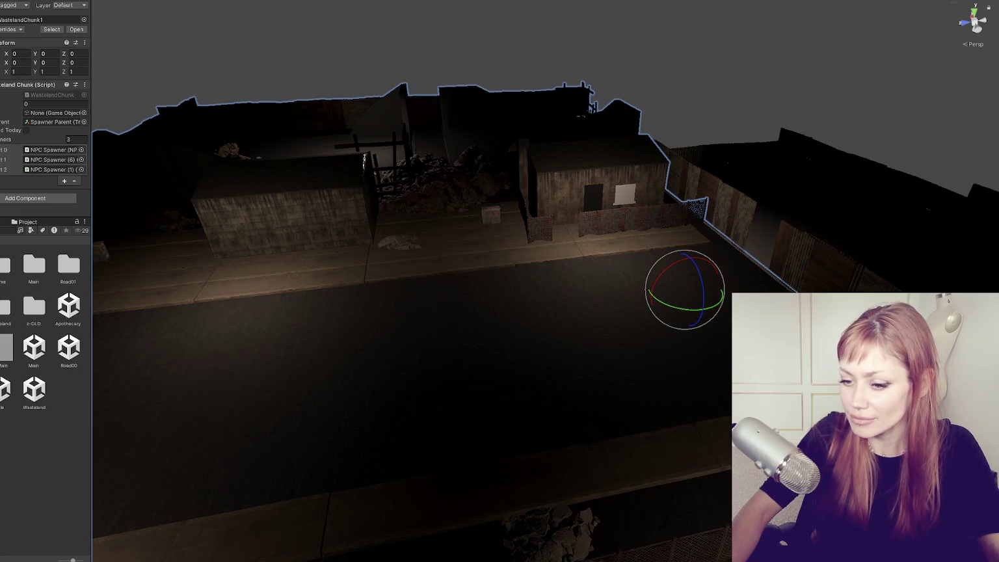
key(super)
click(607, 239)
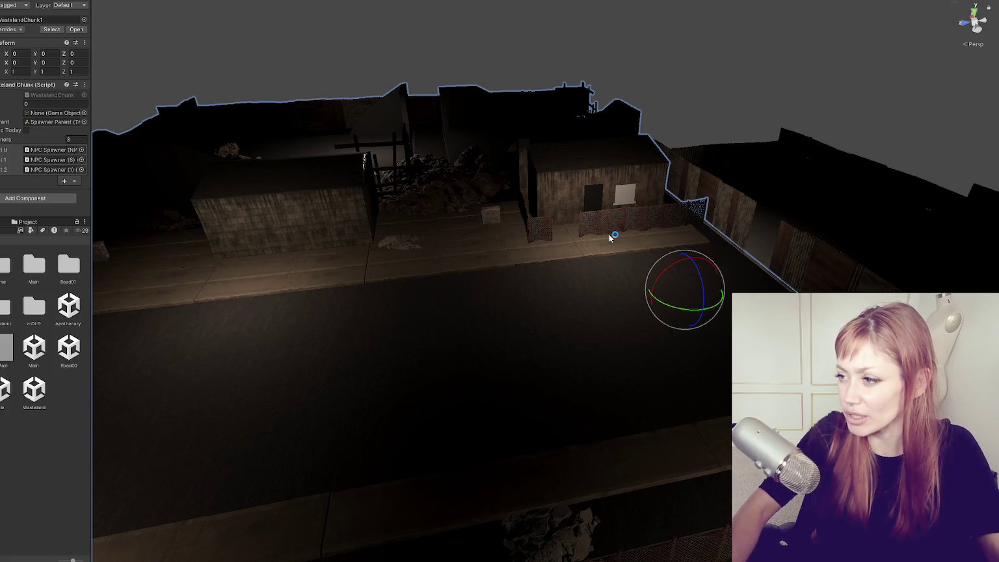
key(f)
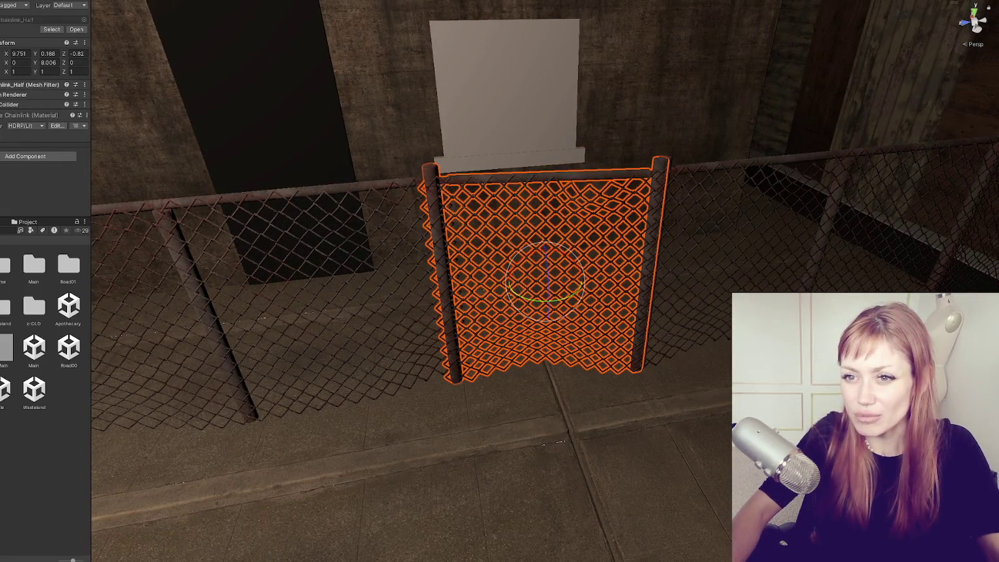
- Narrow the selection back to the centre Chainlink_Half panel and scale it to 0.85 on X, Y and Z
key(ctrl+z)
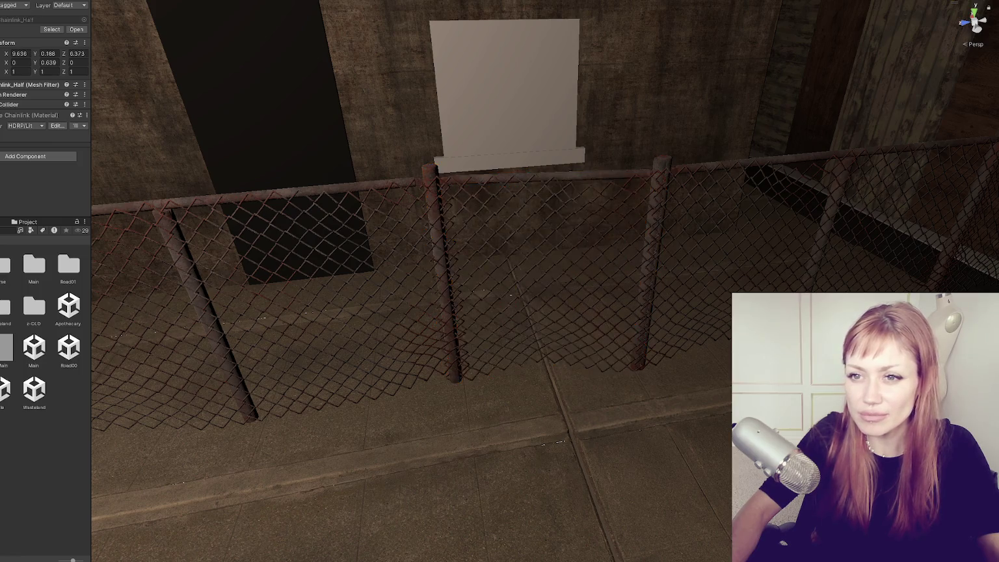
key(ctrl+z)
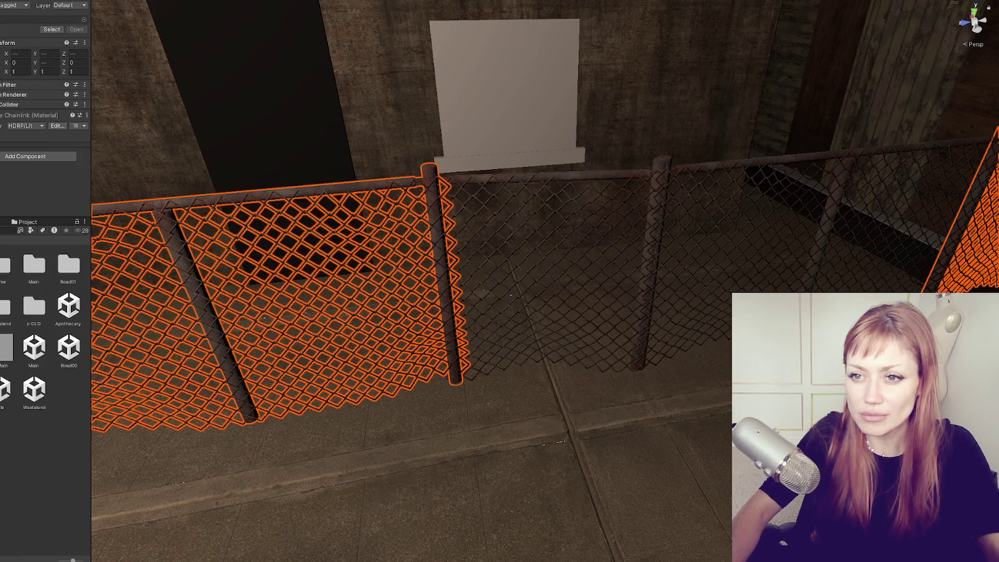
key(ctrl+z)
key(ctrl+z)
key(ctrl+z)
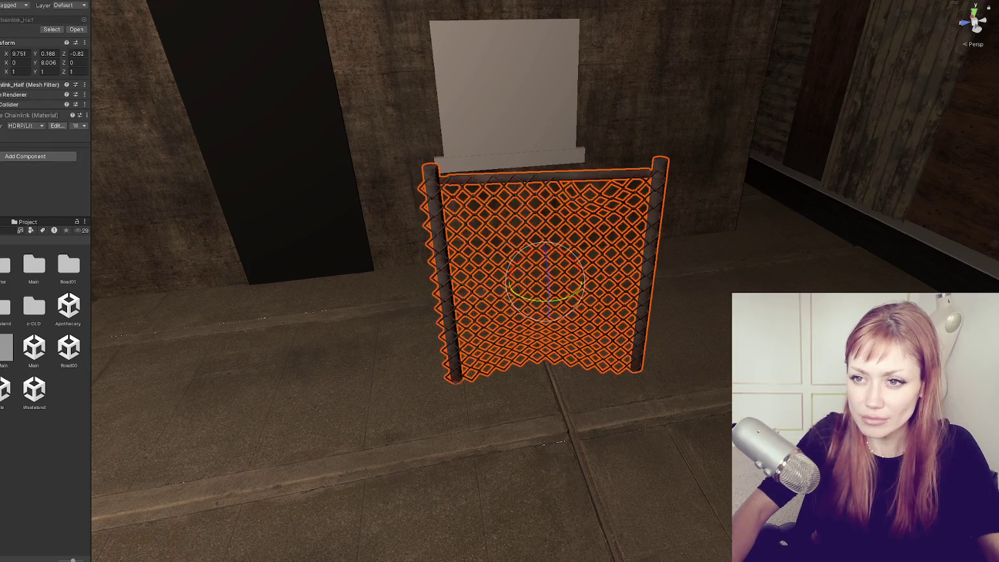
text(0.85)
key(Tab)
text(0.85)
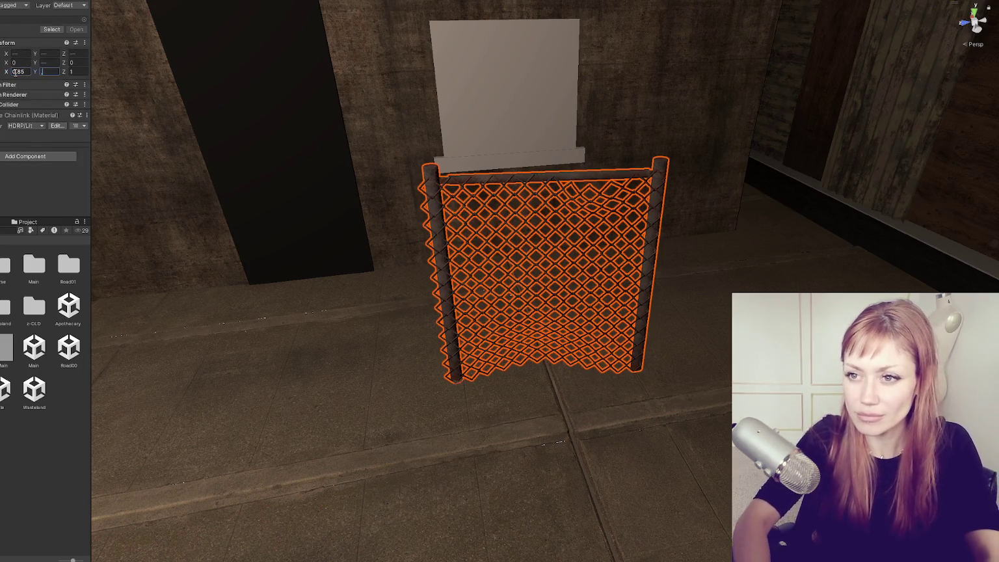
key(Tab)
text(0.85)
key(Tab)
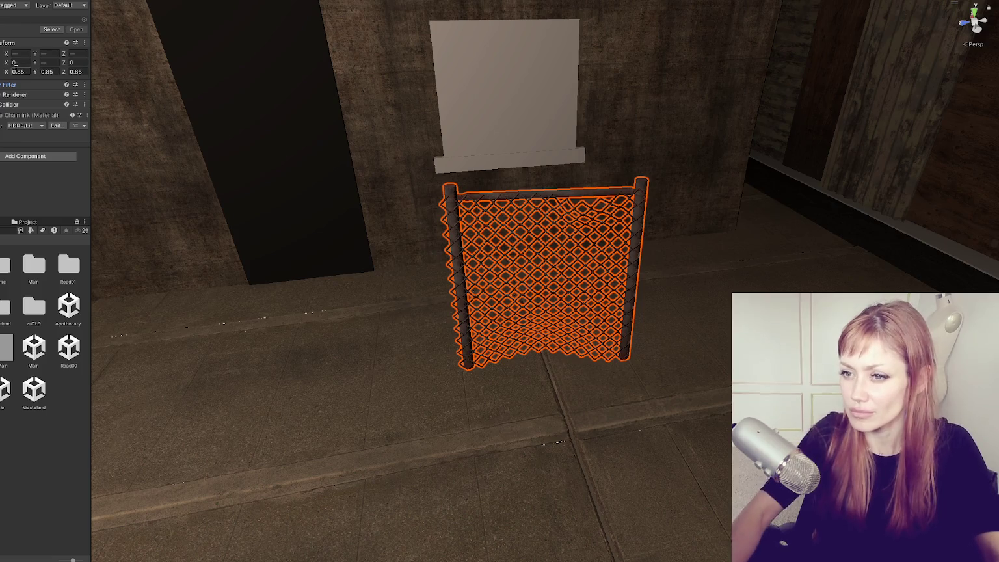
scroll(456, 222, down, 10)
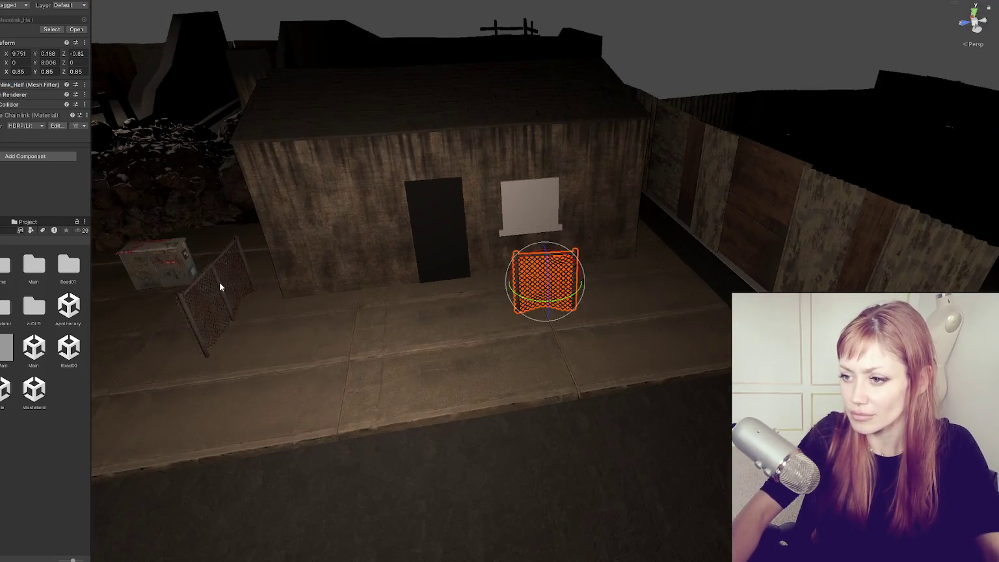
- Select the small chain-link fence panel and move it down-left in front of the building
click(219, 281)
click(219, 281)
drag(219, 282, 372, 272)
drag(433, 255, 582, 274)
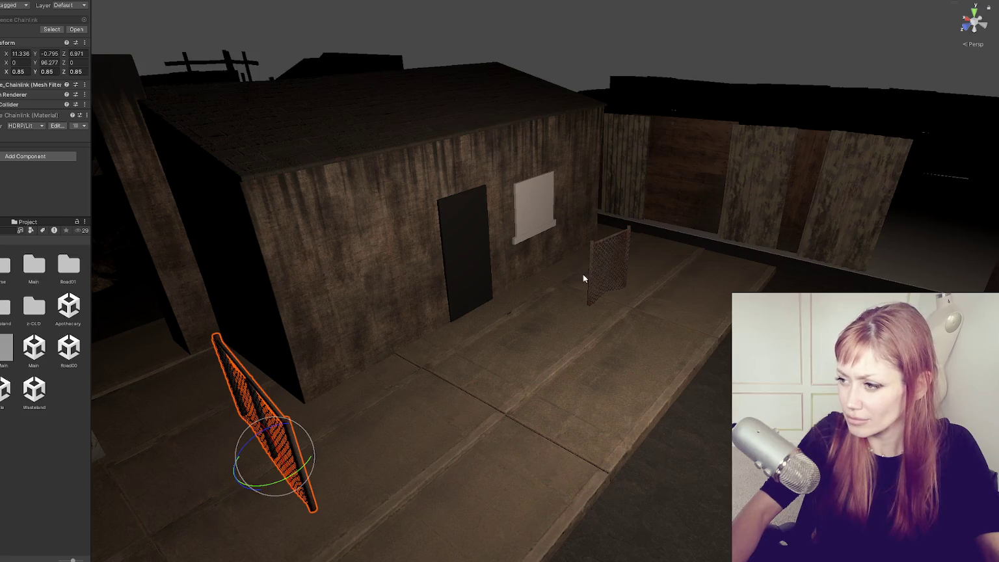
click(587, 273)
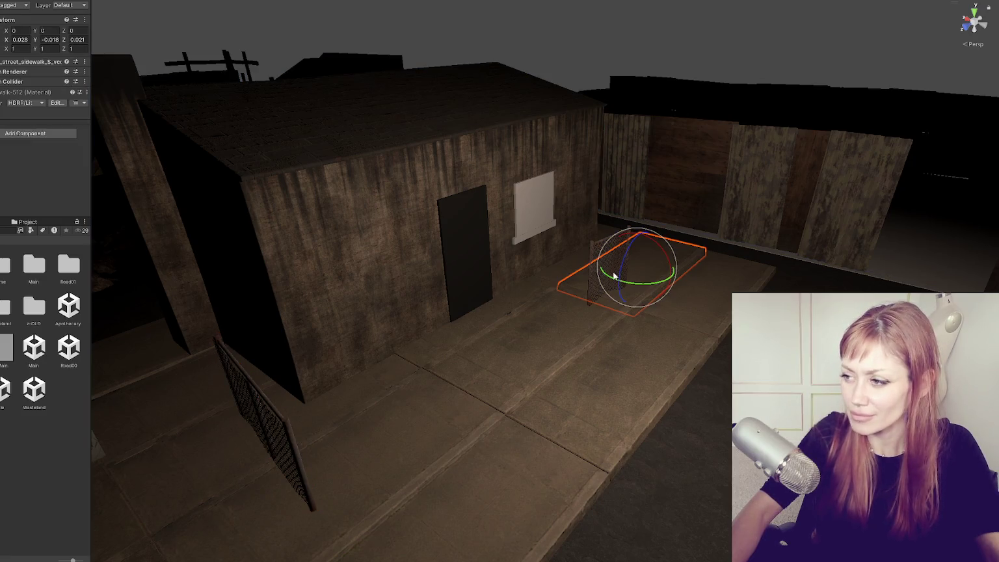
click(594, 243)
key(w)
mouse_move(587, 278)
mouse_down()
mouse_move(260, 406)
mouse_move(273, 403)
mouse_move(175, 315)
mouse_move(183, 327)
mouse_up()
mouse_move(217, 286)
mouse_down()
mouse_move(166, 350)
mouse_move(198, 332)
mouse_move(184, 321)
mouse_move(164, 341)
mouse_up()
- Reposition the other fence panel up and slightly left, trying the rotate and move tools
click(277, 406)
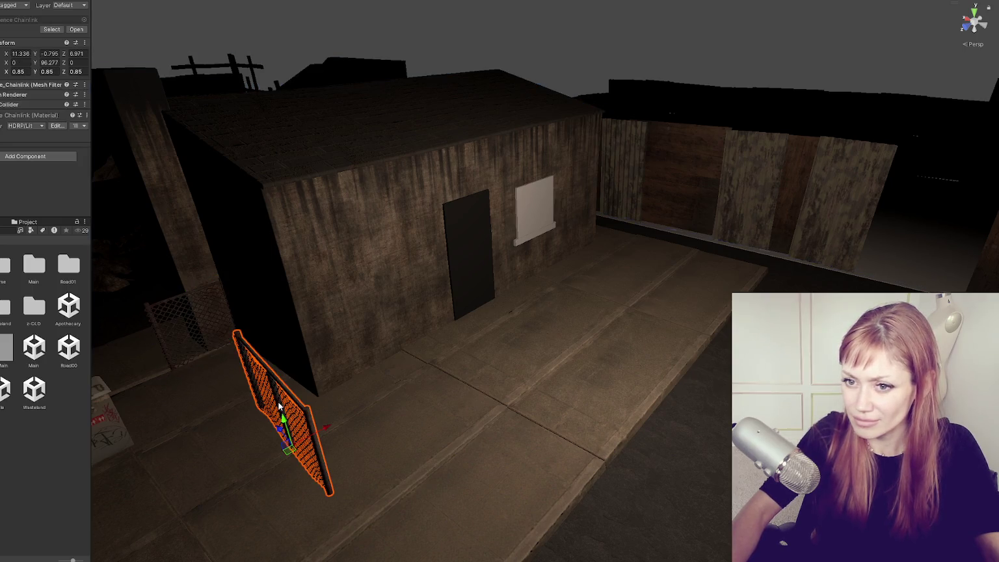
drag(278, 427, 214, 373)
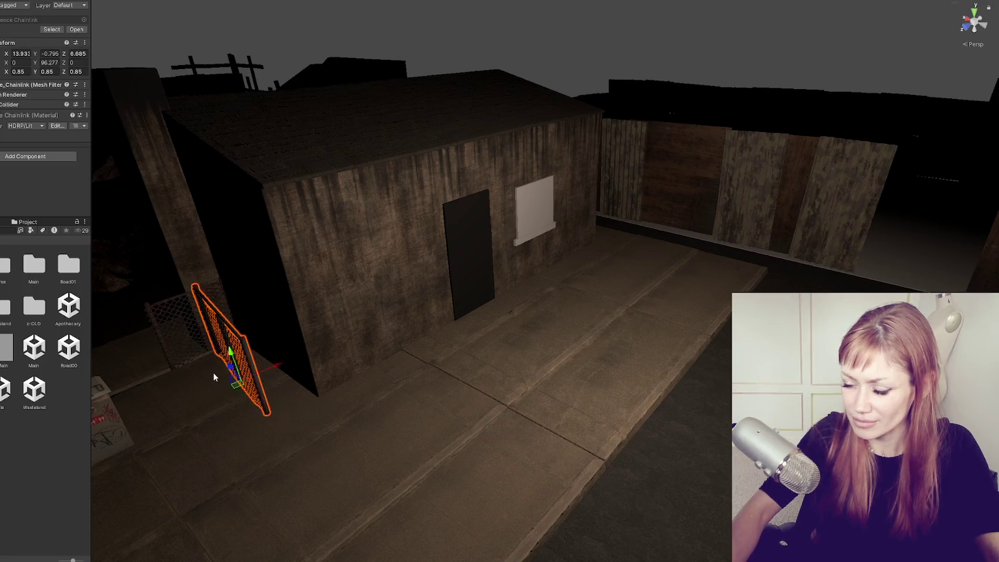
key(f)
mouse_move(509, 416)
mouse_down()
mouse_move(468, 415)
mouse_move(505, 407)
mouse_move(504, 476)
mouse_move(474, 506)
mouse_move(509, 495)
mouse_move(535, 424)
mouse_move(437, 353)
mouse_move(557, 367)
mouse_move(480, 385)
mouse_move(490, 346)
mouse_move(458, 440)
mouse_move(519, 402)
mouse_move(699, 422)
mouse_move(705, 406)
mouse_move(670, 473)
mouse_move(532, 492)
mouse_move(594, 494)
mouse_move(535, 470)
mouse_move(780, 475)
mouse_up()
key(e)
key(w)
scroll(473, 427, down, 3)
key(e)
key(w)
key(e)
key(w)
key(e)
key(w)
- Slide the fence along its Z axis and bring it back in front of the building
key(f)
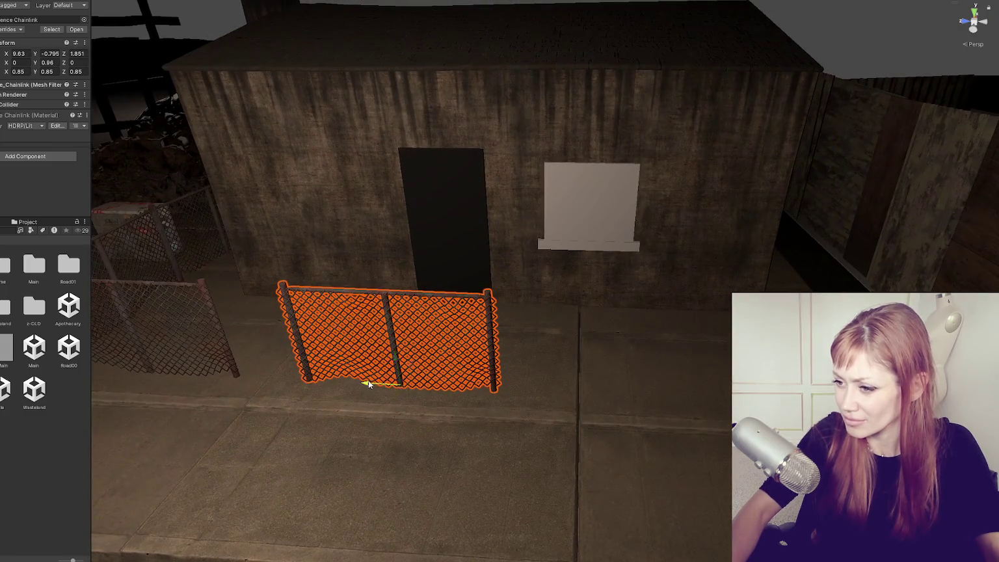
drag(367, 384, 768, 396)
key(f)
mouse_move(520, 368)
mouse_down()
mouse_move(607, 370)
mouse_move(354, 367)
mouse_move(713, 377)
mouse_up()
mouse_move(871, 381)
mouse_down()
mouse_move(632, 378)
mouse_move(645, 381)
mouse_move(531, 423)
mouse_move(424, 431)
mouse_move(528, 401)
mouse_move(514, 403)
mouse_move(544, 374)
mouse_up()
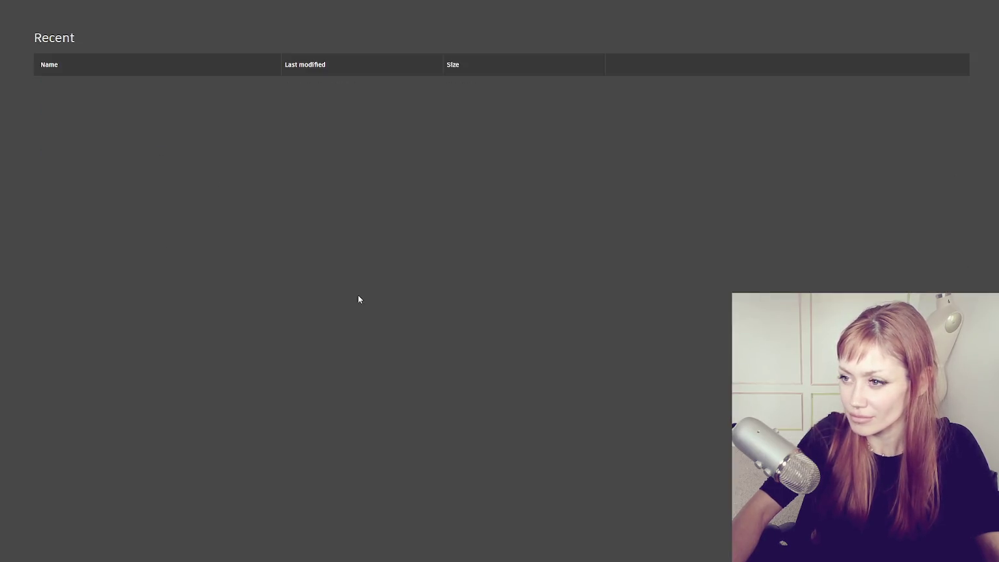
- Open WastelandParts.mb and orbit and pan to the house's front wall with its door and window
click(117, 86)
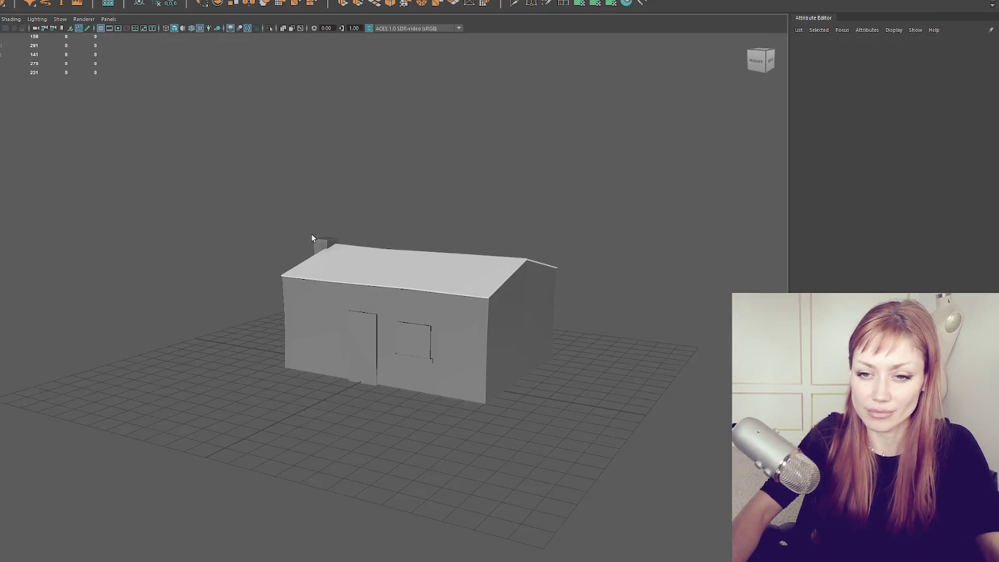
scroll(491, 200, up, 5)
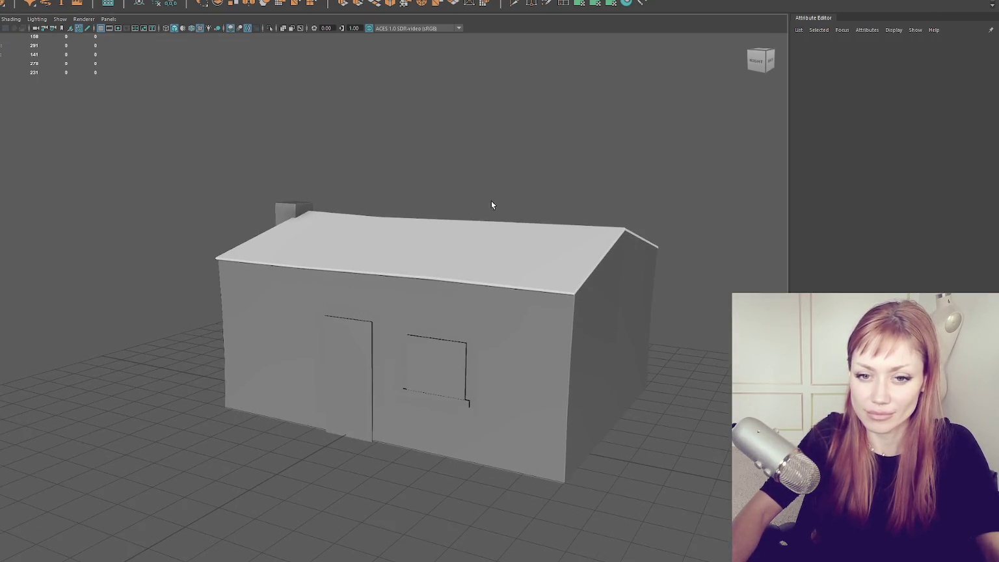
mouse_move(560, 166)
mouse_down()
mouse_move(495, 262)
mouse_move(476, 165)
mouse_move(417, 167)
mouse_up()
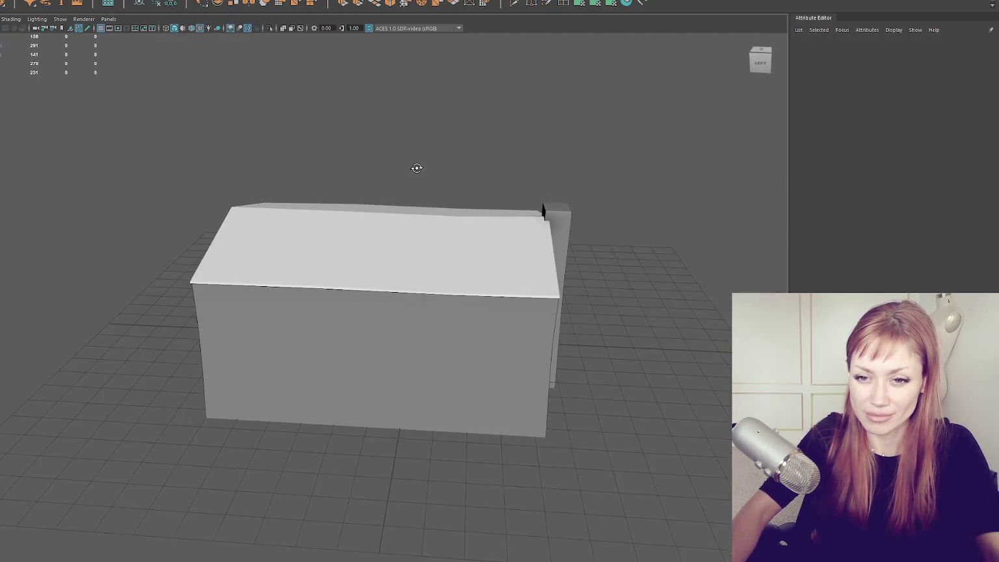
drag(384, 239, 407, 194)
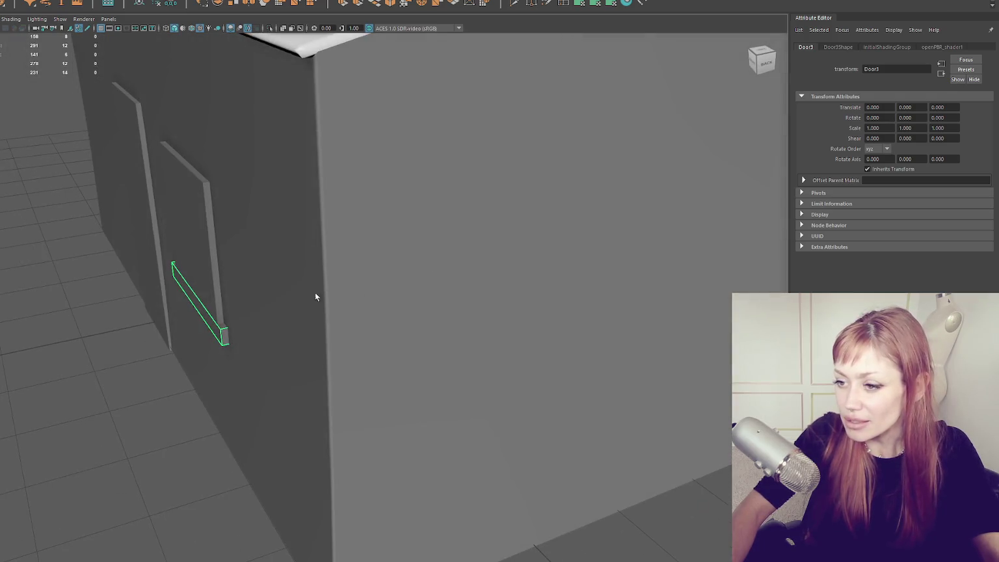
- Slide the door piece left along X
key(w)
drag(234, 284, 87, 306)
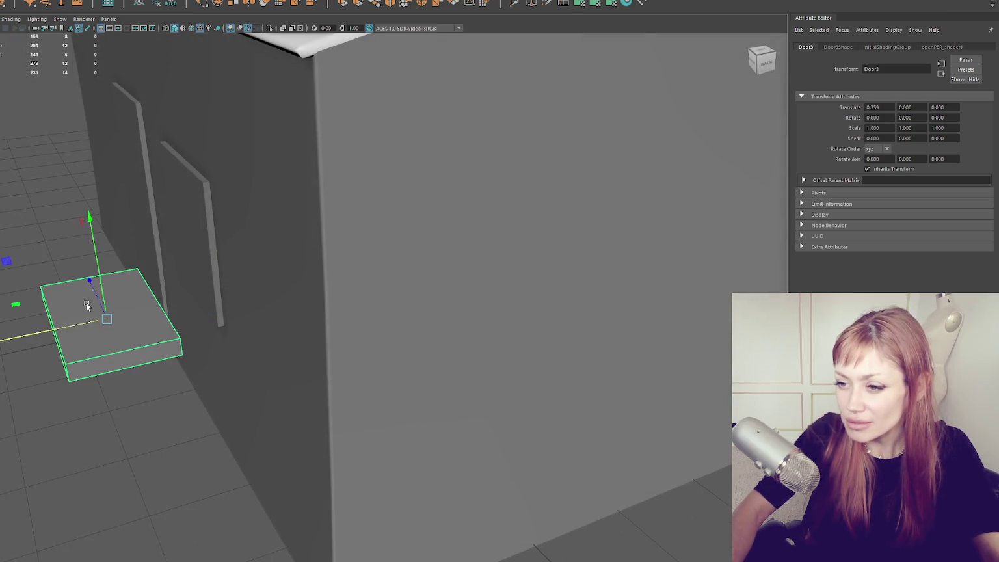
right_click(73, 138)
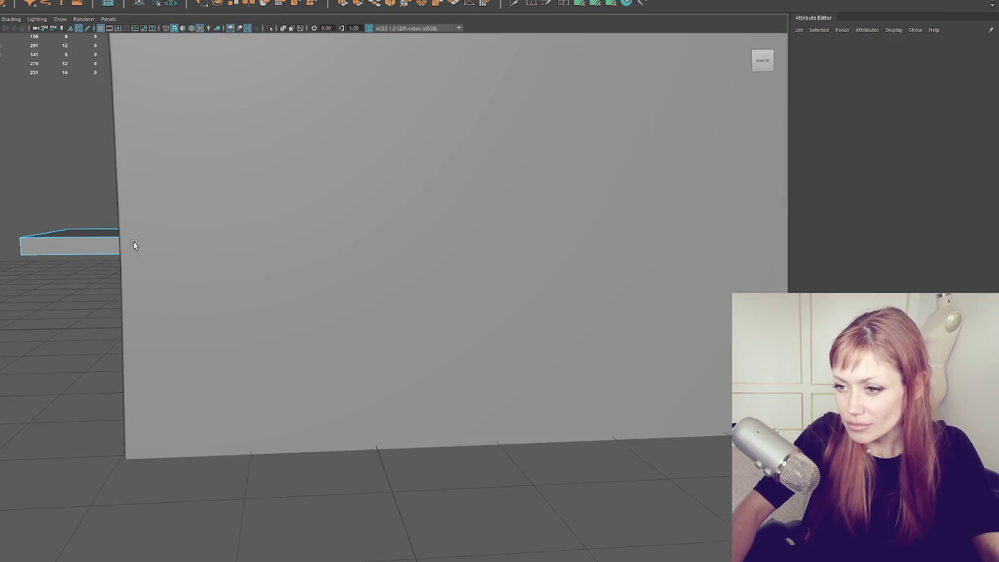
click(123, 246)
drag(112, 286, 19, 289)
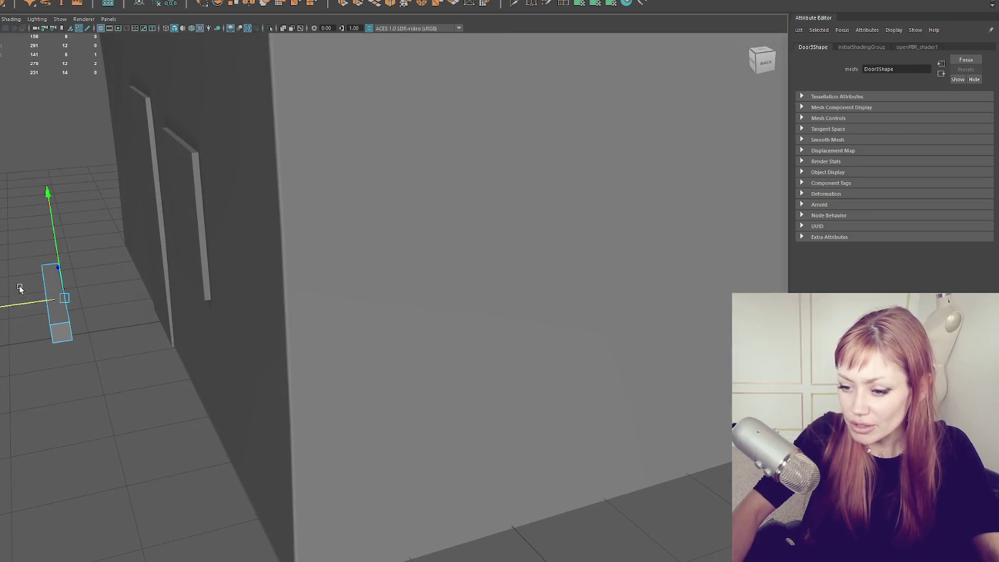
drag(55, 212, 71, 257)
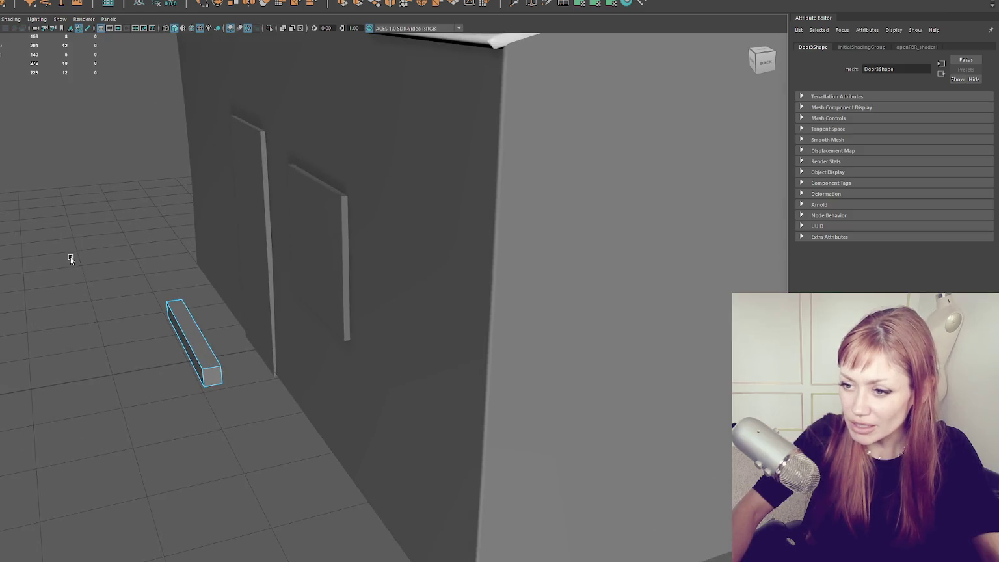
click(134, 245)
- Center the long bar's pivot and bevel its edges with a Fraction of 0.1
click(197, 354)
key(f)
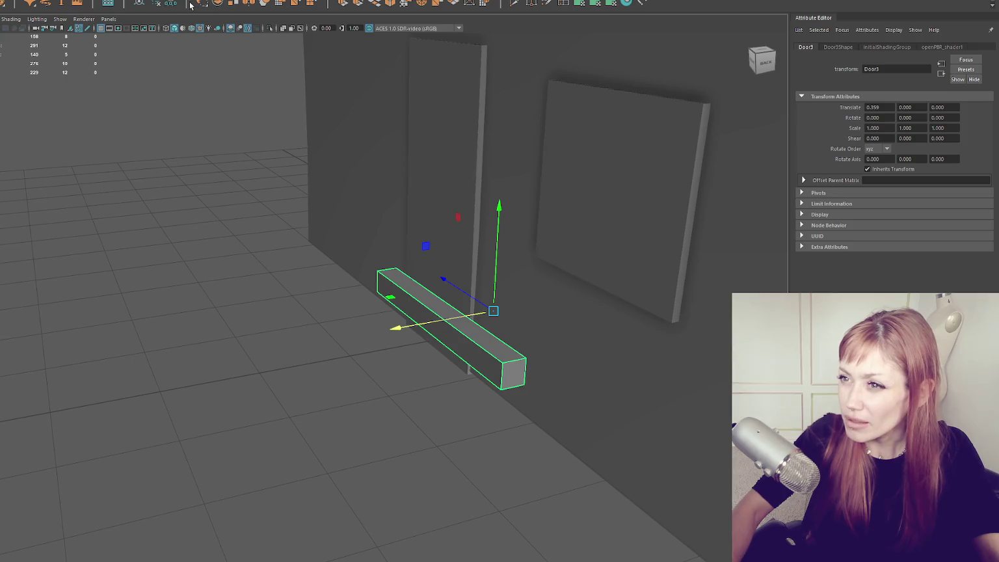
click(153, 5)
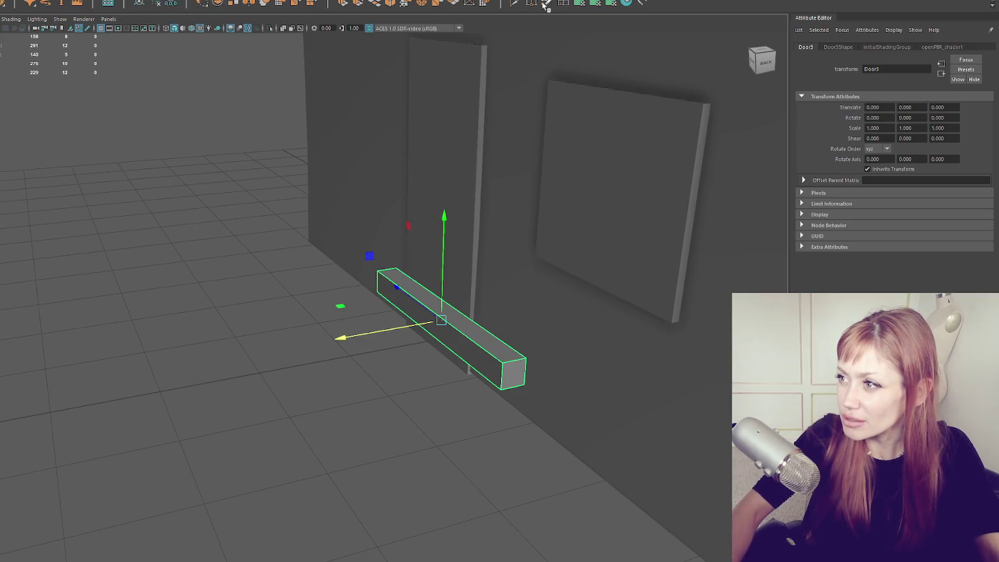
key(ctrl+b)
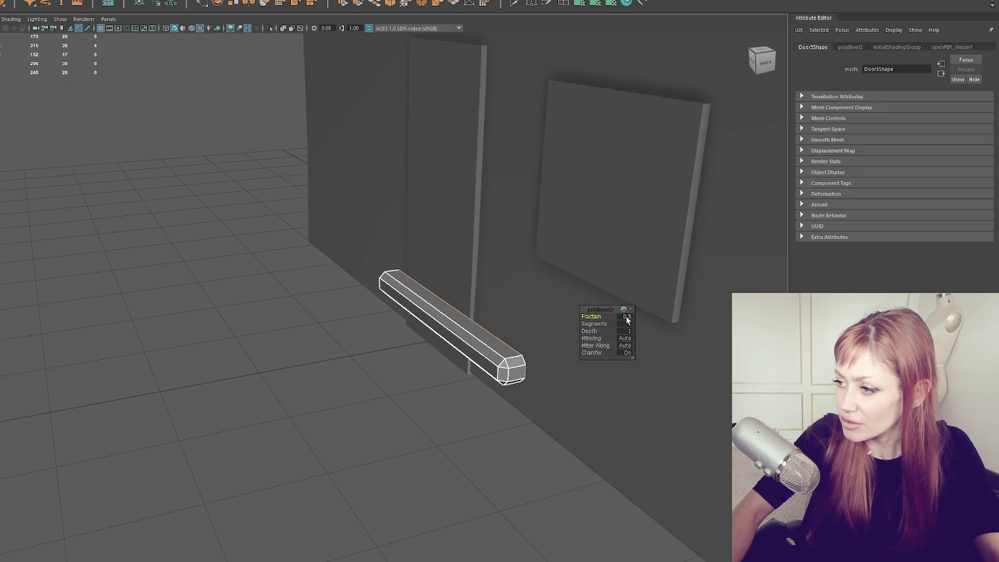
click(626, 317)
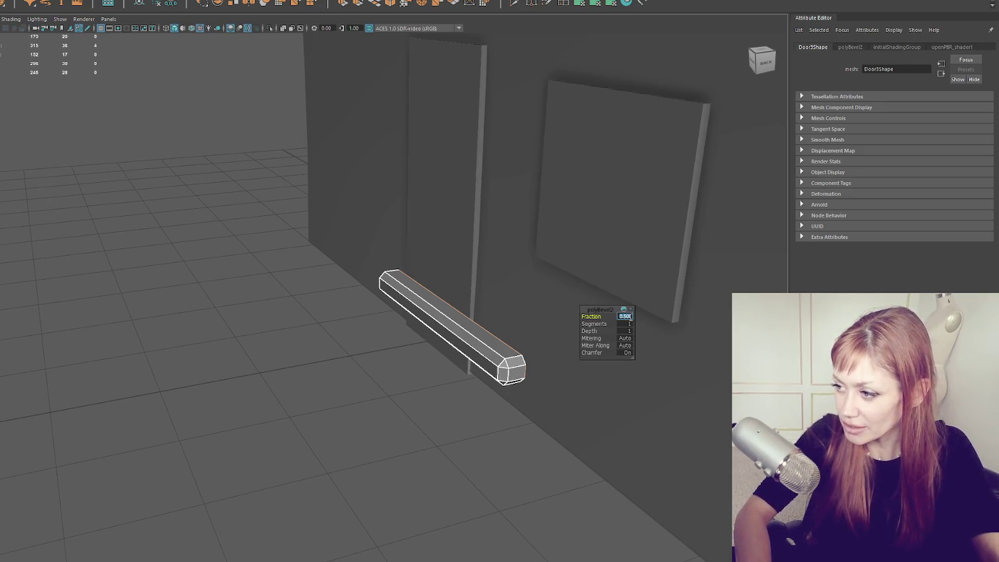
text(0.1)
key(Return)
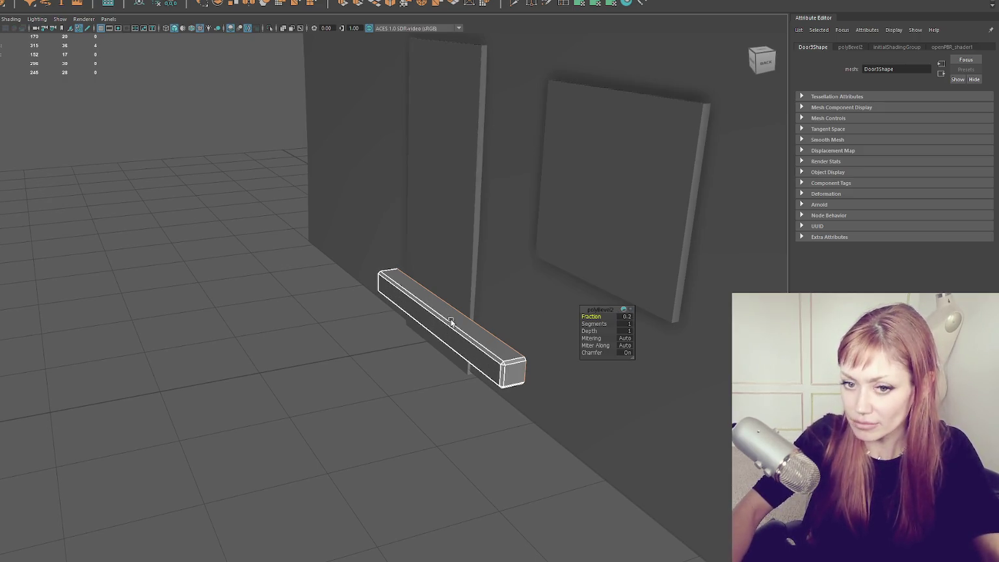
click(323, 359)
mouse_move(324, 359)
mouse_down()
mouse_move(422, 361)
mouse_move(346, 386)
mouse_move(524, 261)
mouse_move(350, 348)
mouse_up()
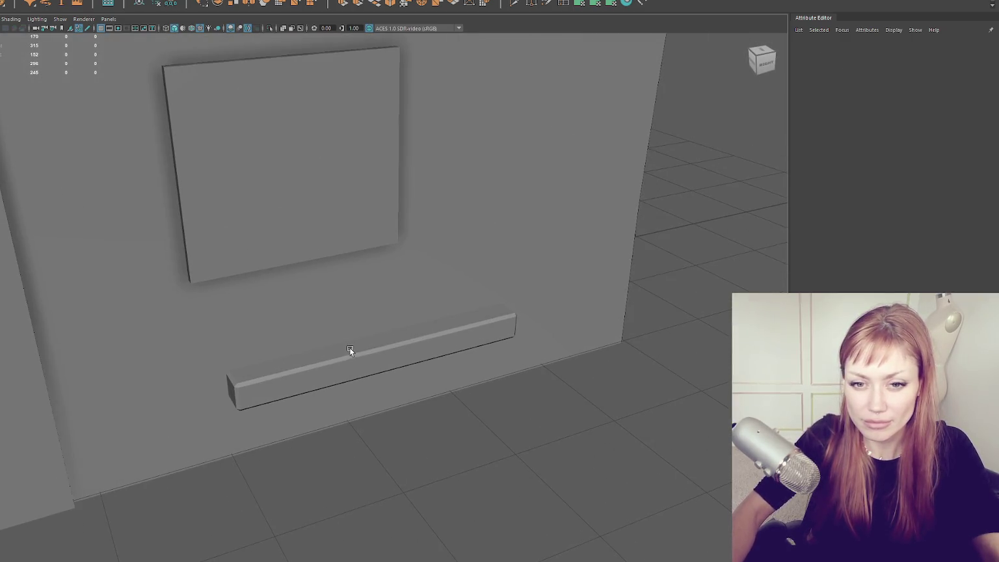
- Delete the bar's construction history and insert two edge loops across it
click(413, 347)
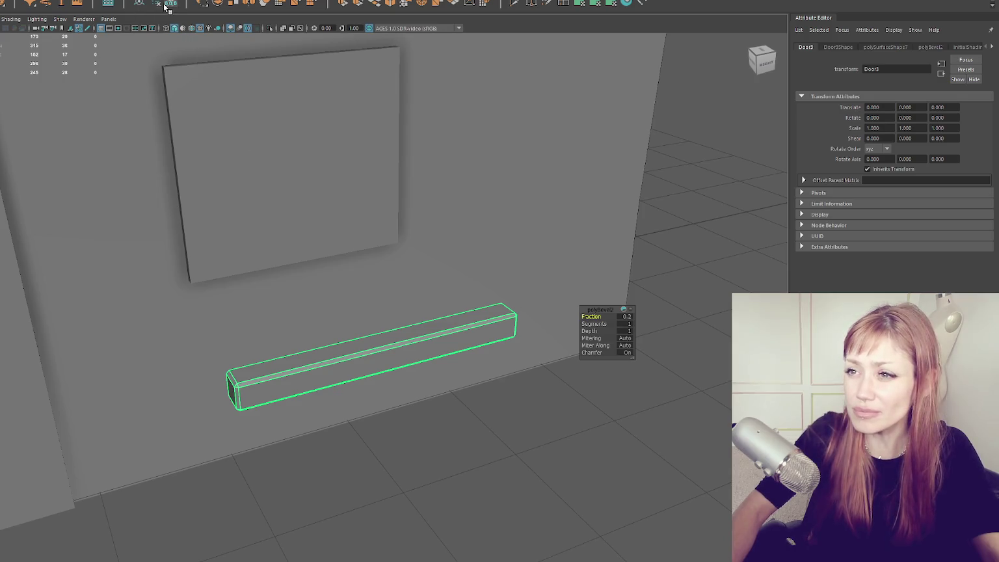
click(142, 3)
click(562, 3)
click(438, 356)
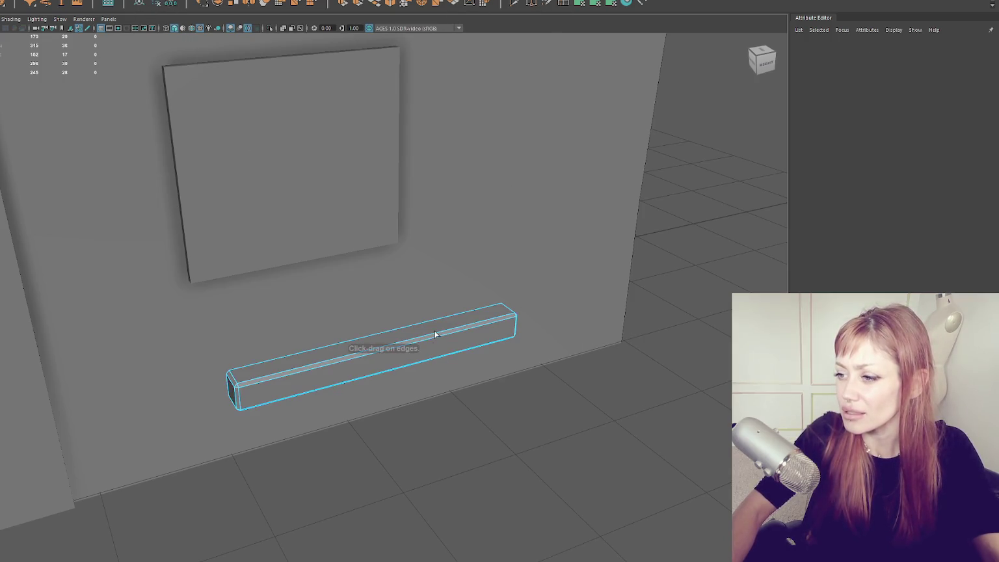
click(304, 369)
- Select the vertices of both edge loops and scale the loops closer together
right_click(638, 184)
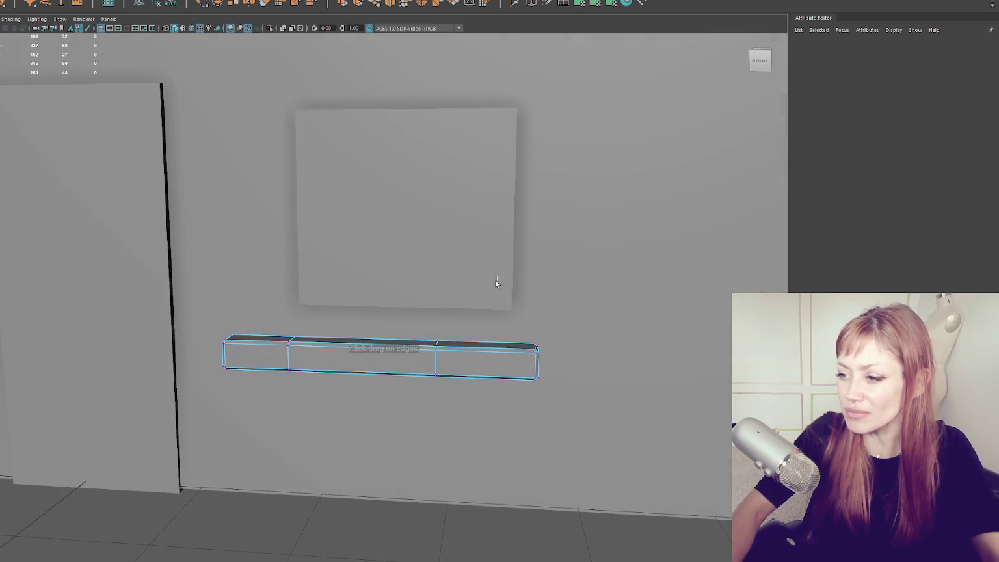
drag(495, 280, 257, 419)
key(w)
drag(368, 354, 320, 354)
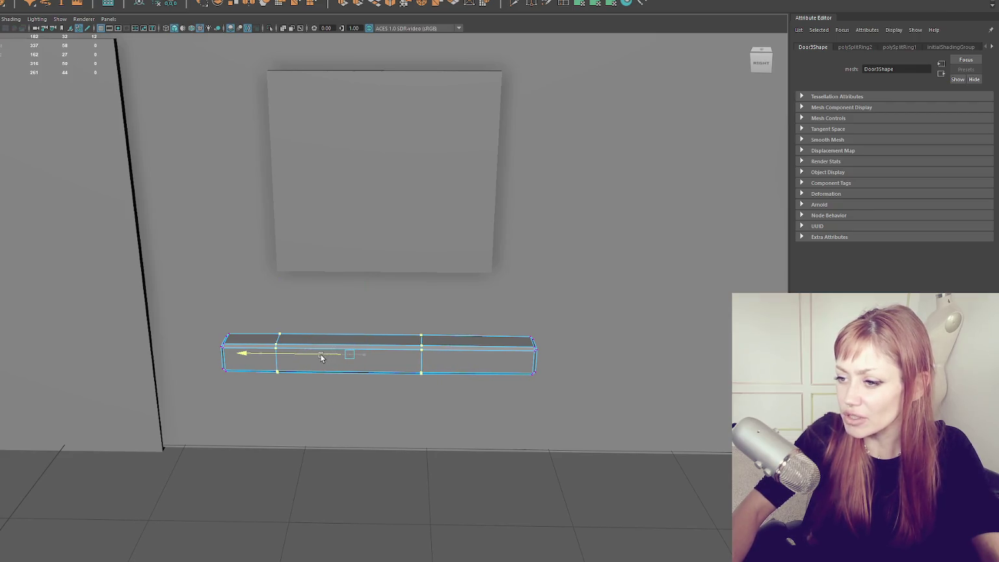
double_click(421, 360)
key(e)
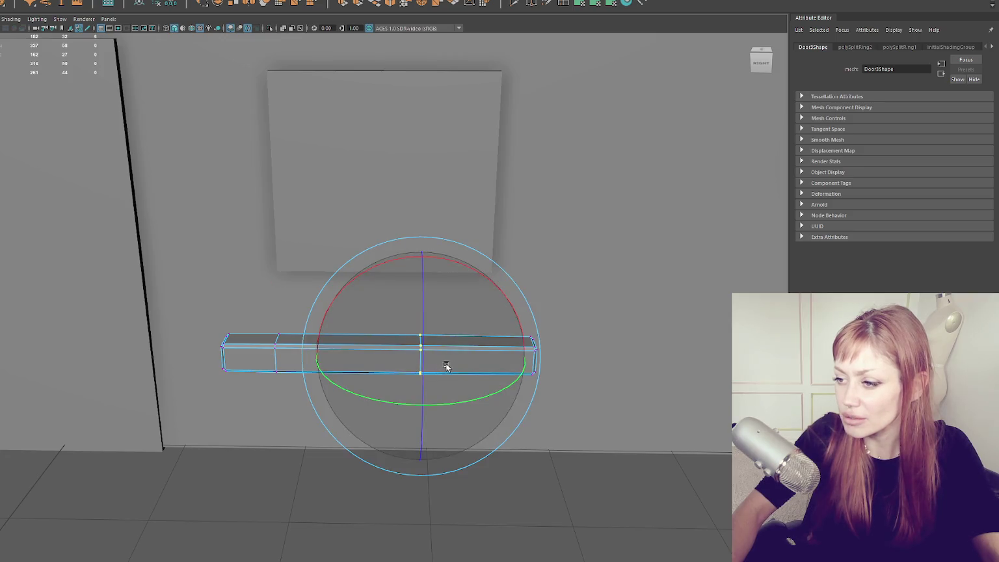
double_click(278, 342)
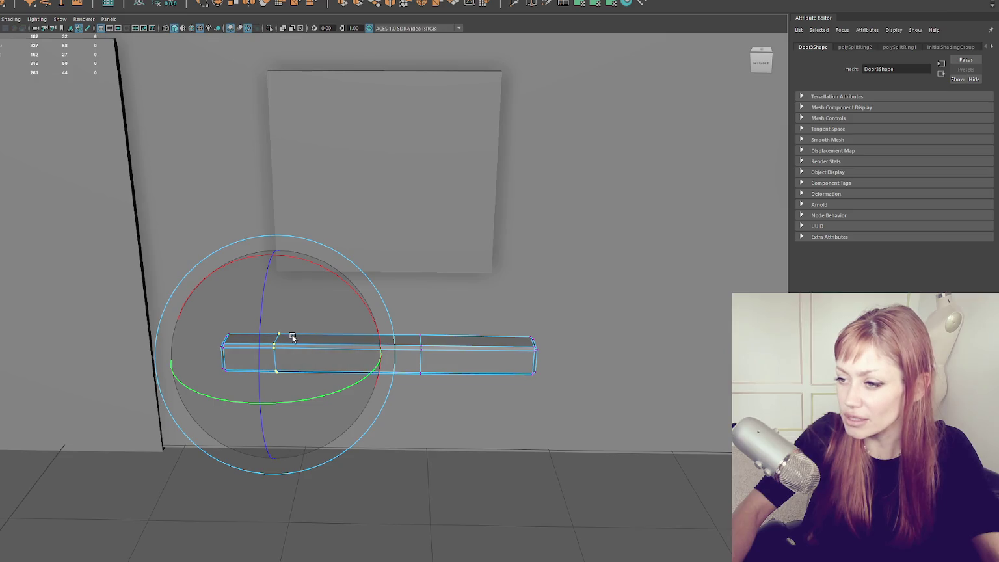
- Orbit to look down on the bar, then reselect it for moving along Y
click(390, 484)
mouse_move(446, 485)
mouse_down()
mouse_move(548, 462)
mouse_move(532, 467)
mouse_move(402, 248)
mouse_up()
mouse_move(420, 294)
mouse_down()
mouse_move(382, 374)
mouse_move(306, 332)
mouse_move(339, 332)
mouse_move(424, 373)
mouse_move(397, 351)
mouse_move(422, 343)
mouse_up()
click(436, 361)
key(w)
click(423, 341)
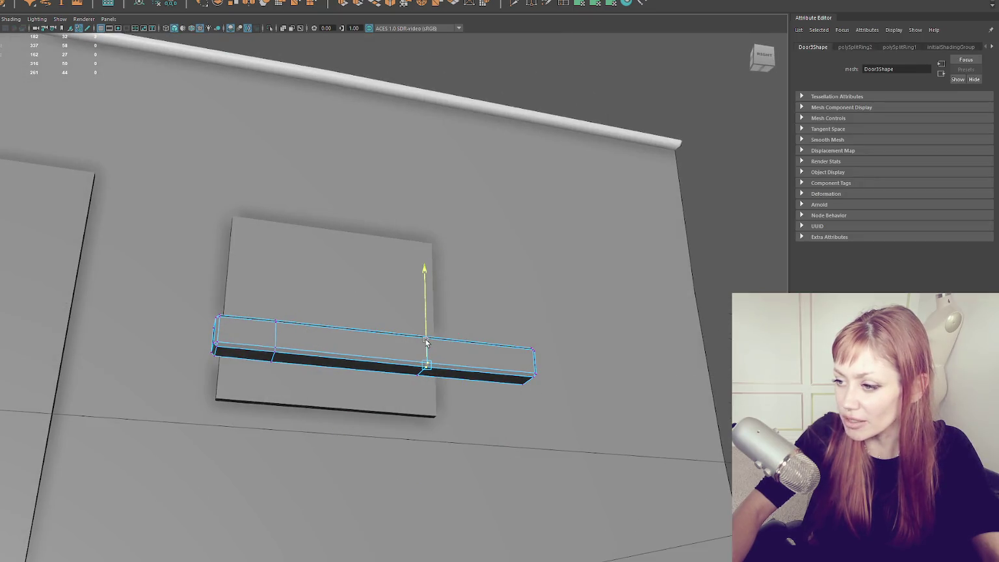
- Orbit around the bar and snap its pivot to a top corner
scroll(426, 343, down, 3)
mouse_move(514, 361)
mouse_down()
mouse_move(546, 379)
mouse_move(455, 351)
mouse_up()
scroll(497, 368, up, 5)
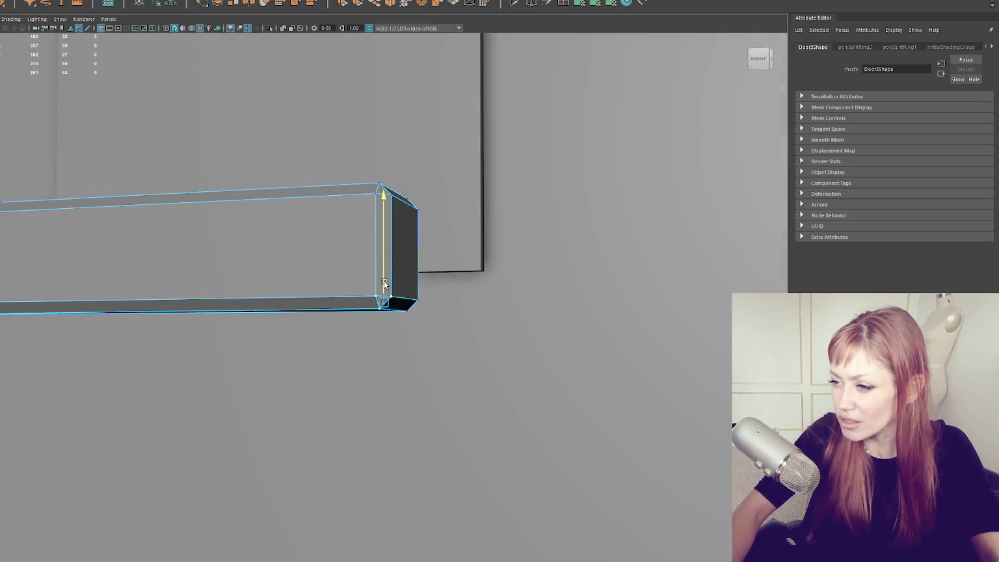
scroll(384, 280, down, 5)
mouse_move(341, 274)
mouse_down()
mouse_move(404, 172)
mouse_move(345, 223)
mouse_up()
click(383, 191)
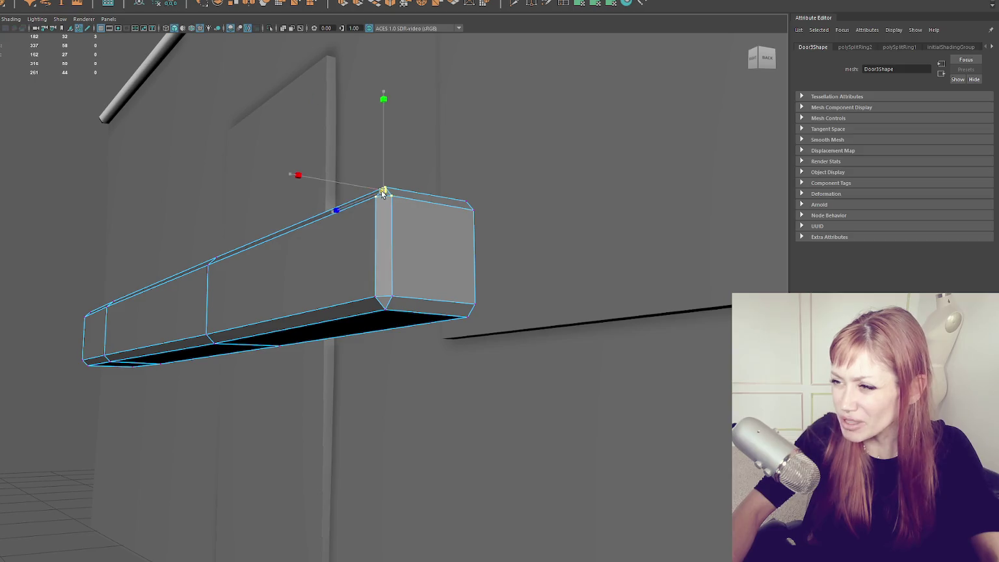
scroll(474, 239, up, 3)
mouse_move(475, 239)
mouse_down()
mouse_move(203, 267)
mouse_move(315, 218)
mouse_up()
click(245, 138)
drag(246, 138, 147, 290)
click(121, 339)
mouse_move(121, 339)
mouse_down()
mouse_move(232, 296)
mouse_move(174, 296)
mouse_move(285, 350)
mouse_up()
- Return to object selection and move the bar along X to -0.344 beneath the panel
drag(535, 345, 419, 398)
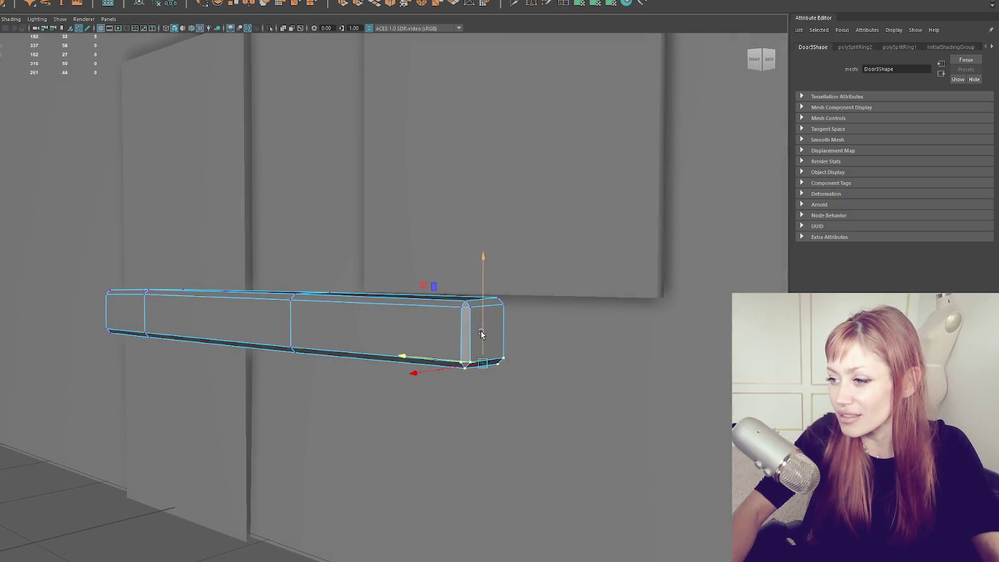
drag(481, 334, 459, 318)
right_click(459, 317)
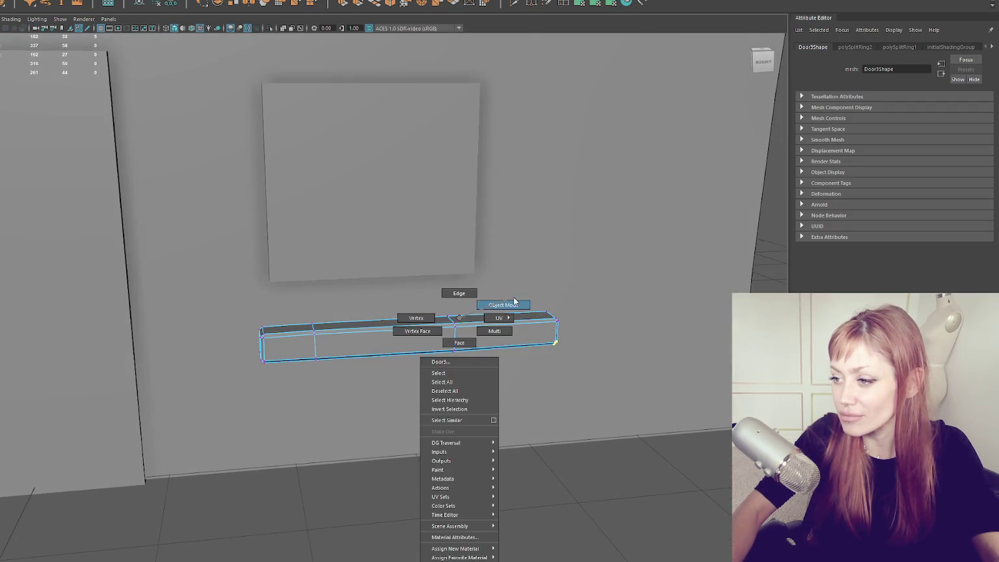
click(514, 303)
drag(514, 303, 403, 328)
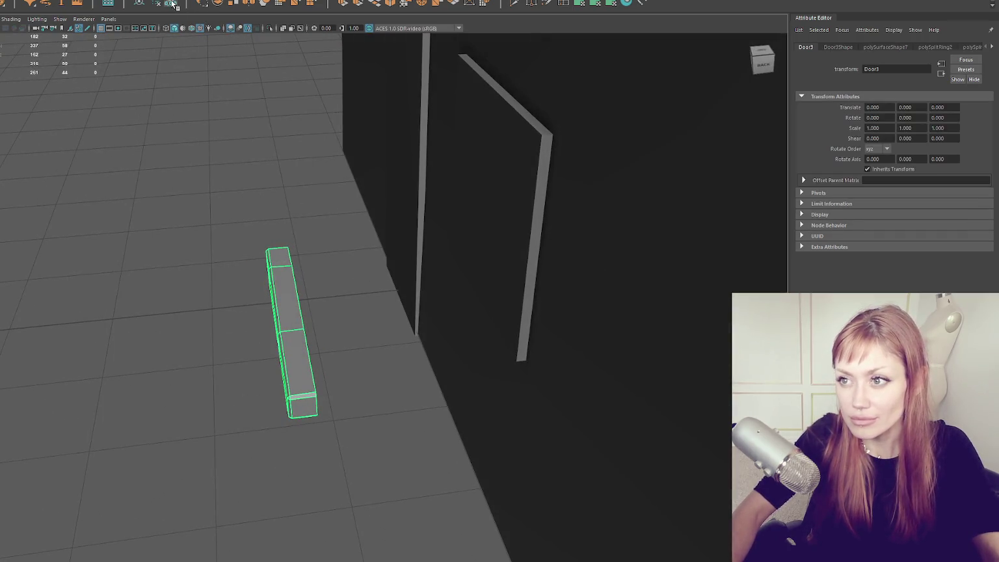
mouse_move(165, 143)
mouse_down()
mouse_move(163, 230)
mouse_move(185, 275)
mouse_move(238, 323)
mouse_move(428, 309)
mouse_move(513, 277)
mouse_up()
key(w)
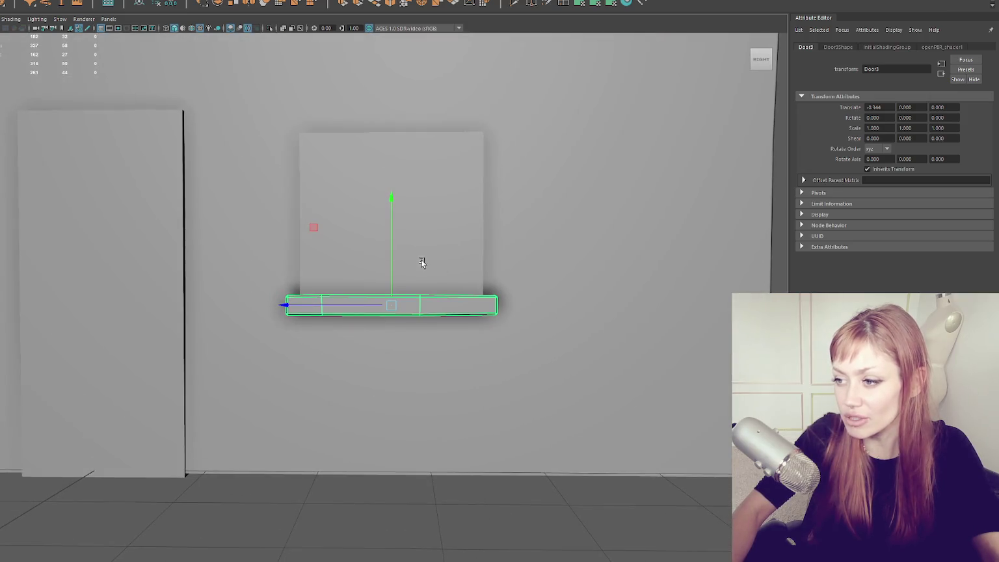
drag(354, 232, 356, 249)
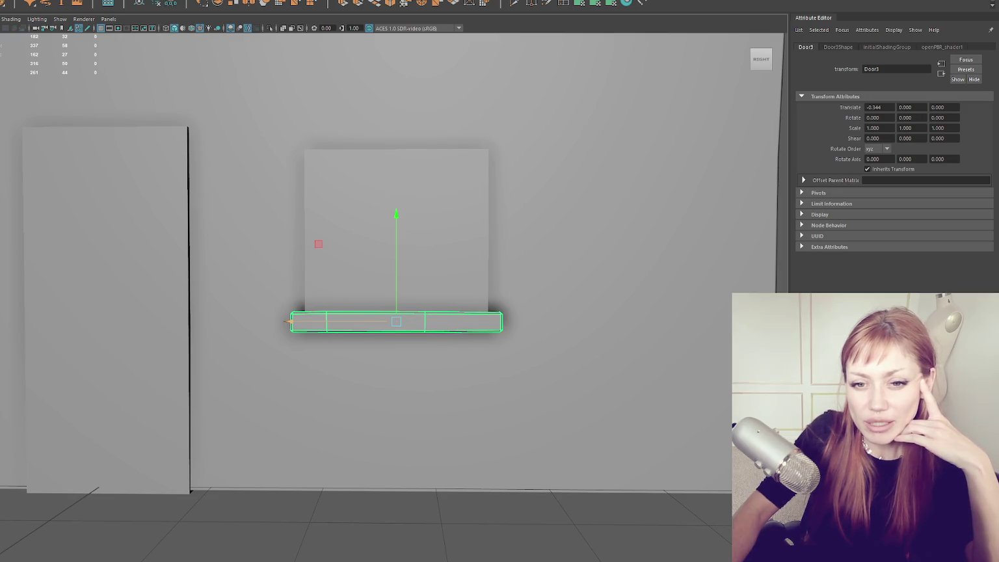
click(328, 247)
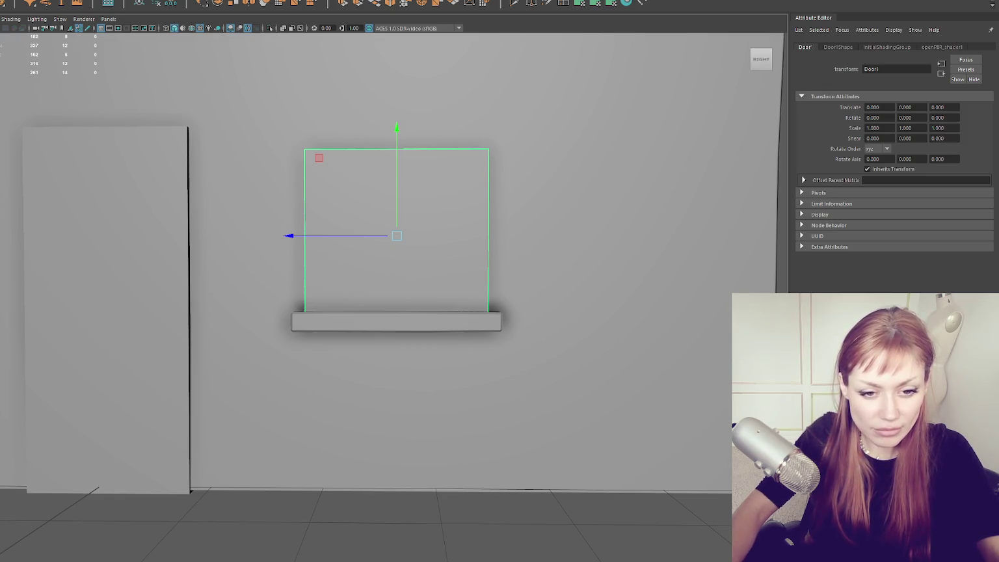
- Duplicate the door twice and isolate the two door panels in the view
click(161, 249)
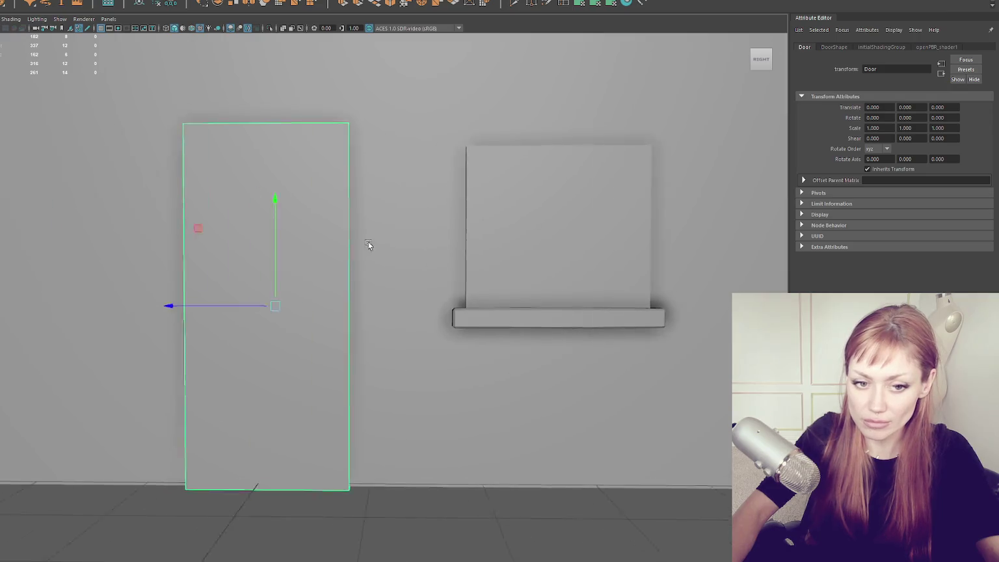
key(ctrl+d)
mouse_move(258, 313)
mouse_down()
mouse_move(115, 310)
mouse_move(270, 313)
mouse_move(98, 308)
mouse_move(281, 319)
mouse_move(265, 319)
mouse_up()
key(ctrl+d)
shift+click(90, 296)
key(ctrl+1)
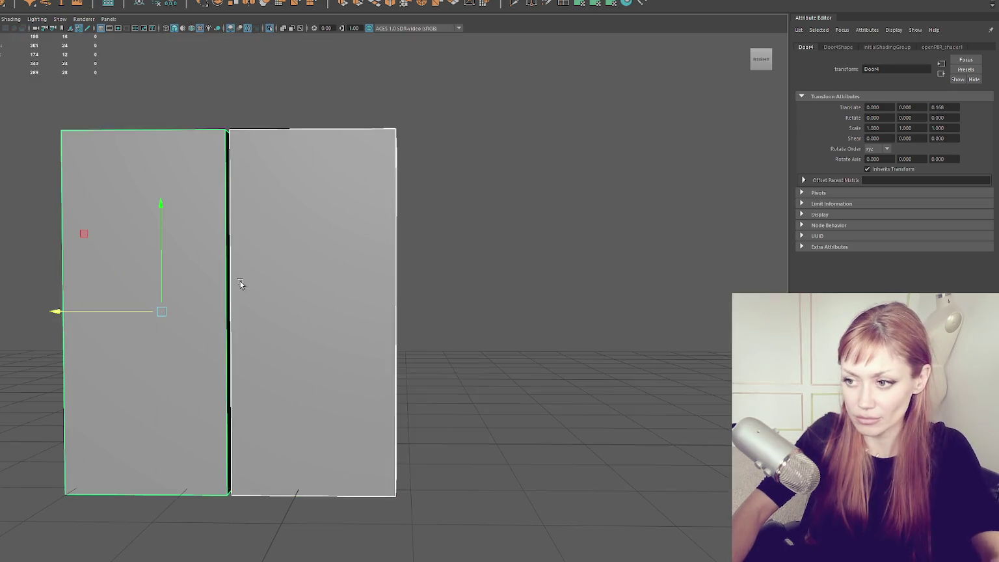
- Duplicate the left door as a new panel and raise its top edge
click(240, 280)
mouse_move(215, 313)
alt+mouse_down()
mouse_move(284, 277)
mouse_move(264, 274)
mouse_move(241, 323)
alt+mouse_up()
click(266, 282)
key(ctrl+d)
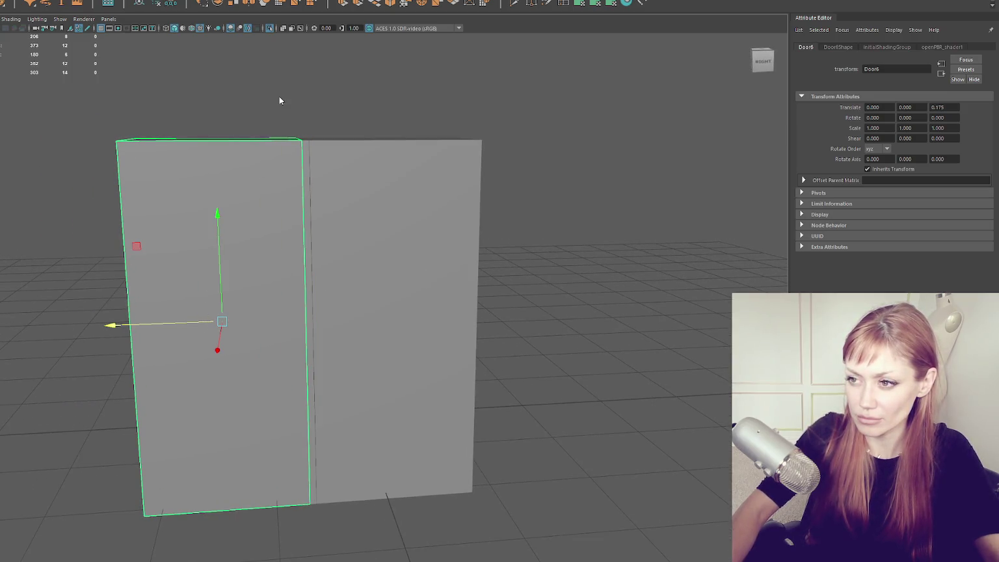
key(F10)
click(211, 138)
drag(215, 119, 217, 105)
- Extrude and inset the copy's front face to leave thin side and top borders
key(F11)
click(266, 175)
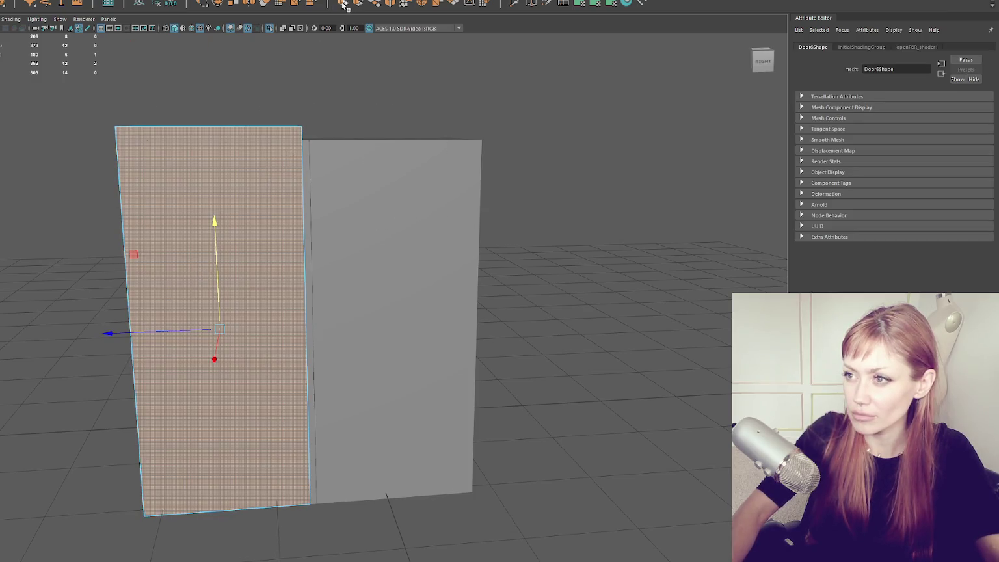
key(ctrl+e)
drag(175, 329, 204, 330)
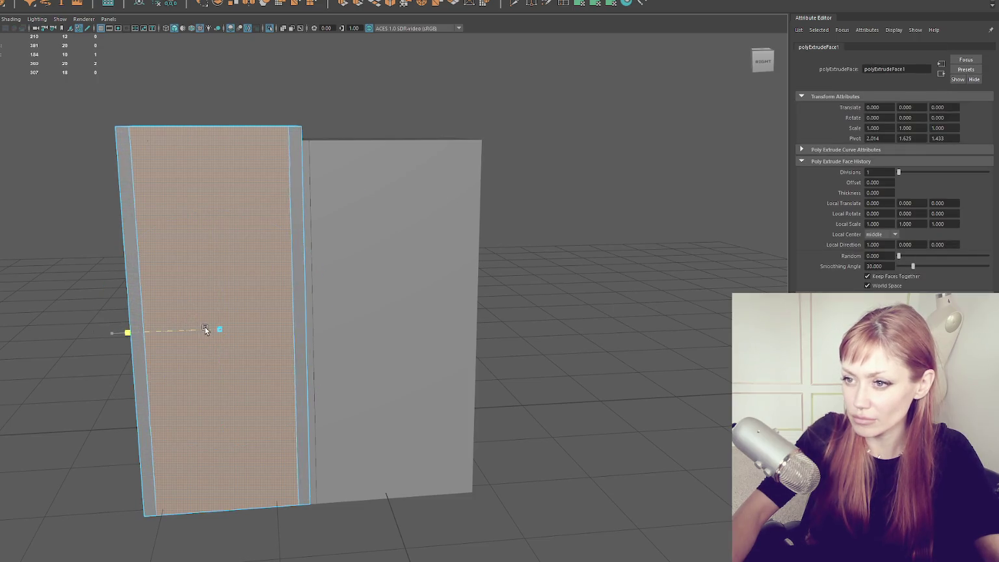
drag(217, 293, 219, 304)
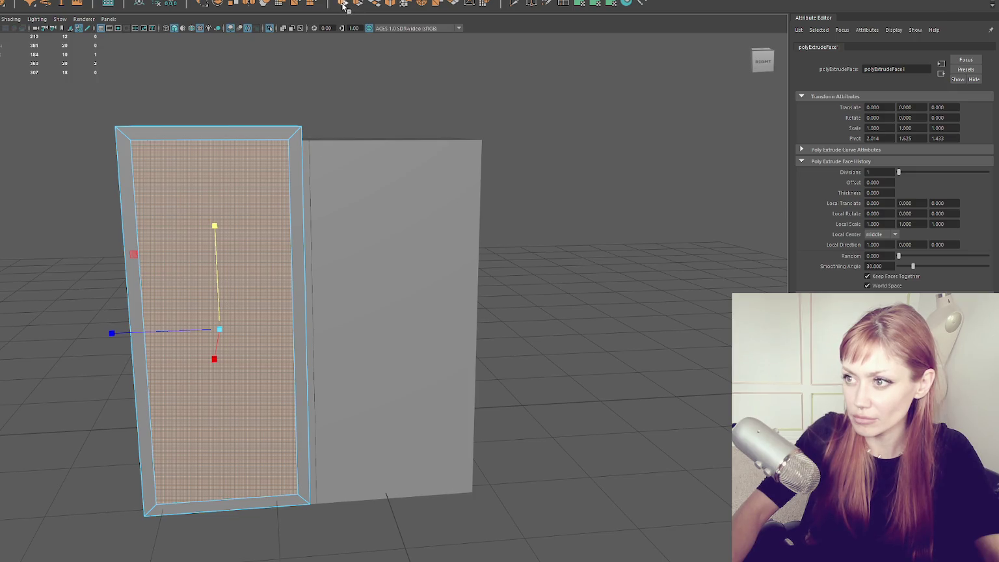
click(228, 334)
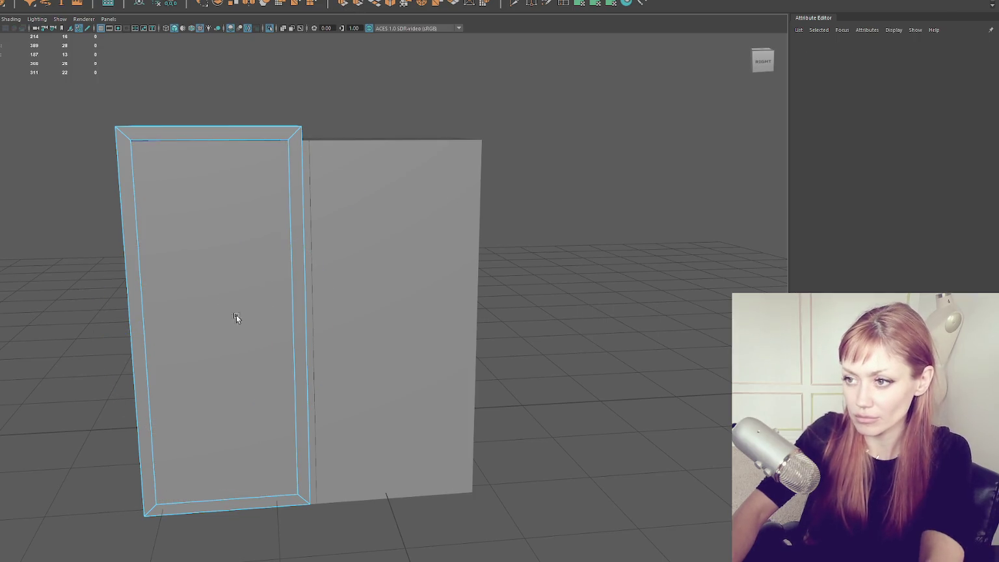
- Widen the frame's left and right vertices so it spans both doors
right_click(299, 98)
drag(267, 85, 417, 526)
drag(272, 318, 446, 305)
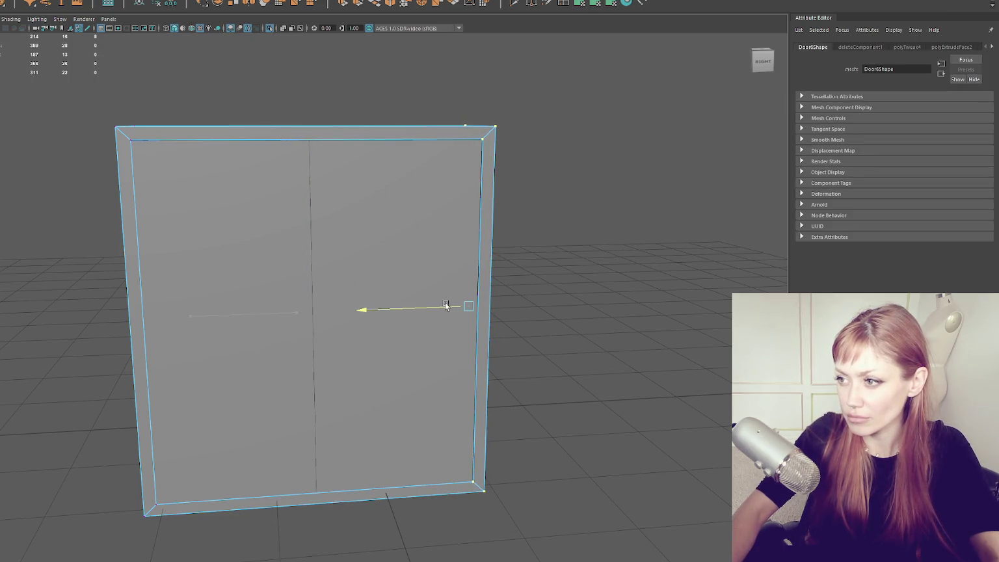
drag(201, 97, 86, 559)
drag(98, 320, 94, 318)
right_click(584, 256)
drag(580, 275, 576, 334)
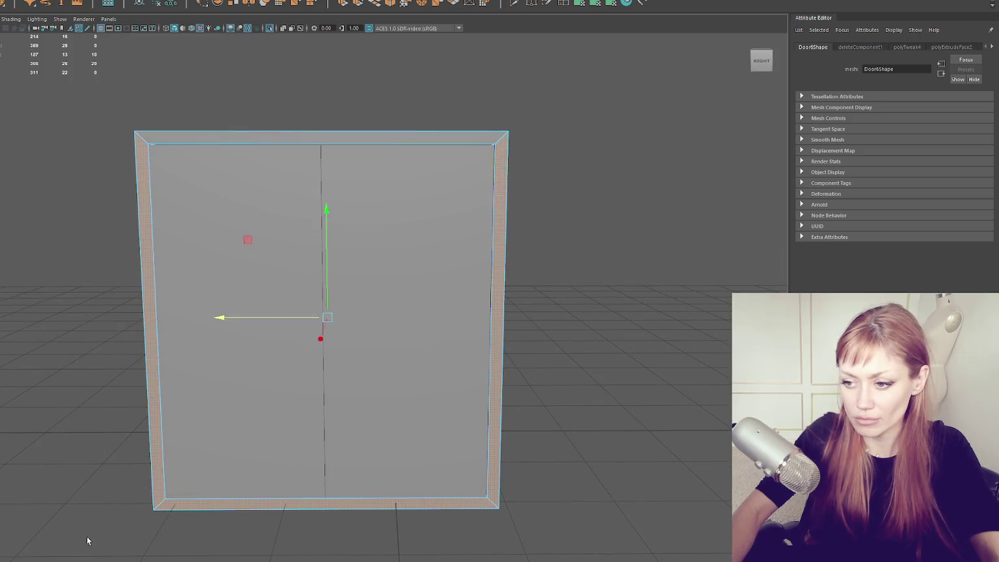
- Delete the frame's bottom faces to leave it open at the bottom
key(q)
drag(57, 326, 649, 393)
key(Delete)
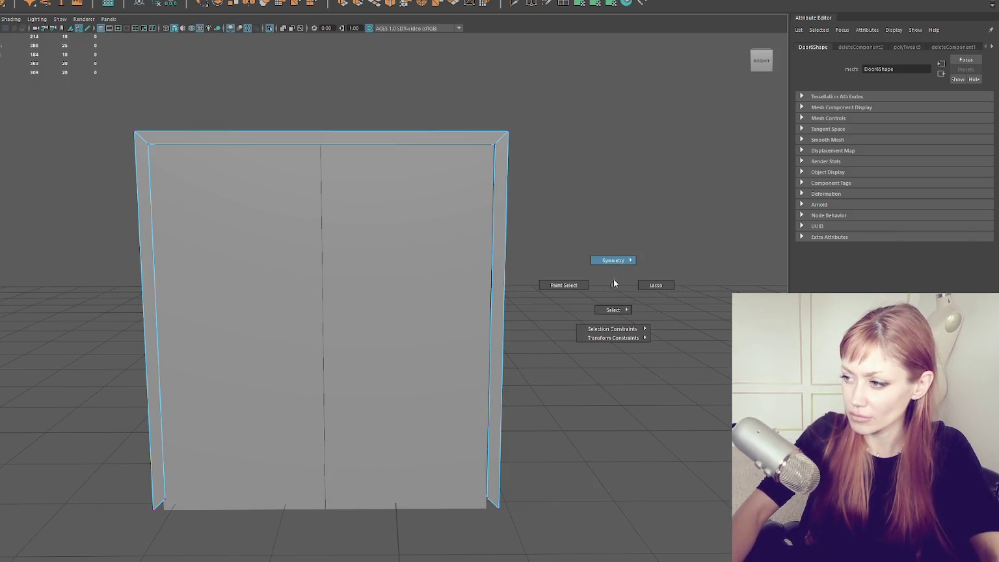
drag(602, 252, 132, 542)
key(w)
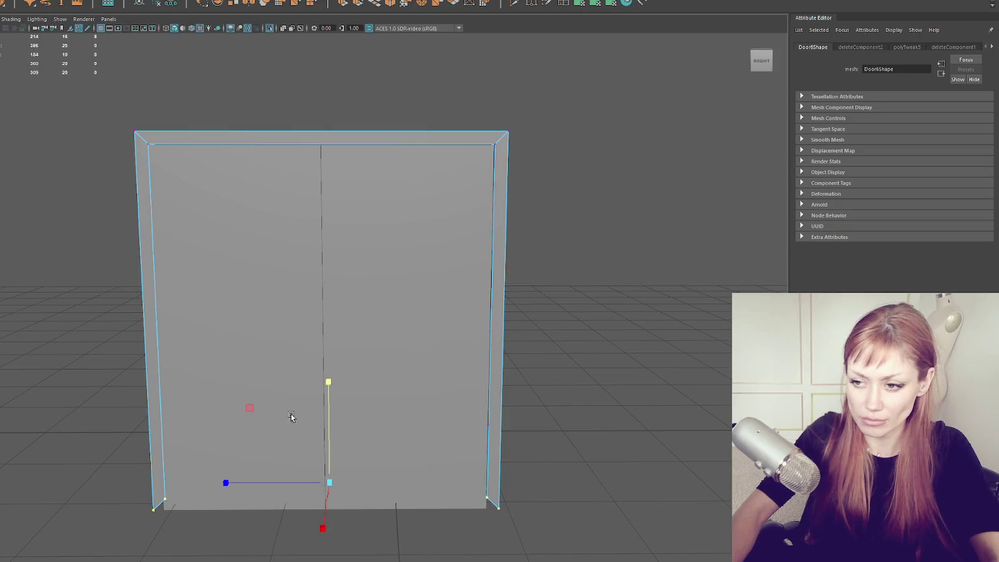
key(F8)
click(503, 231)
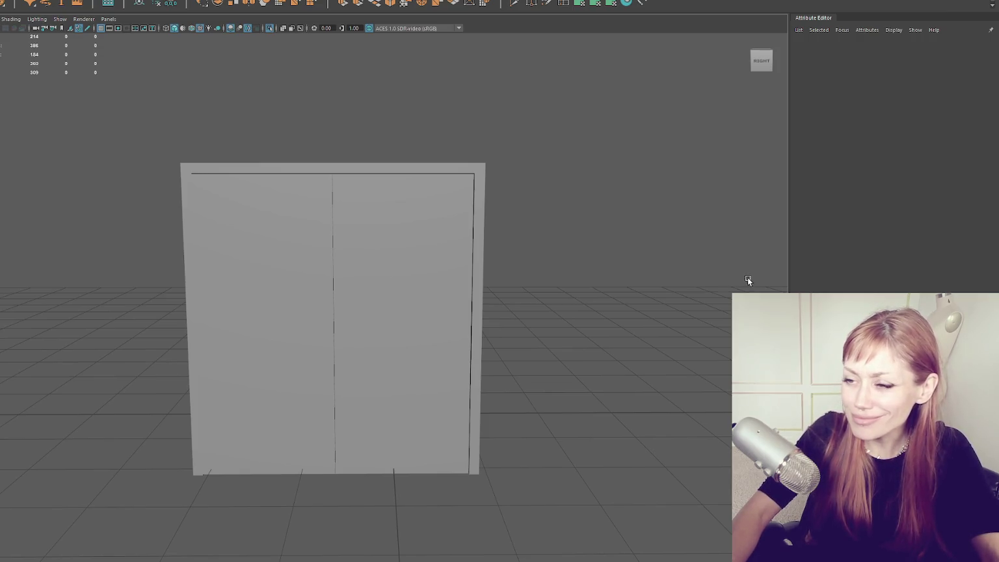
- Select the left door panel and re-centre the view on the doors
click(218, 232)
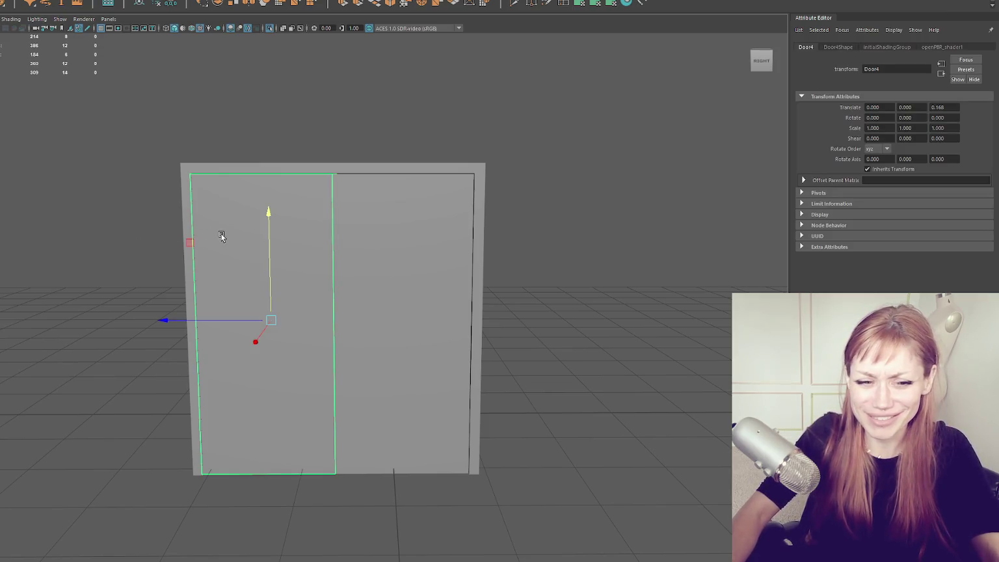
scroll(221, 236, up, 2)
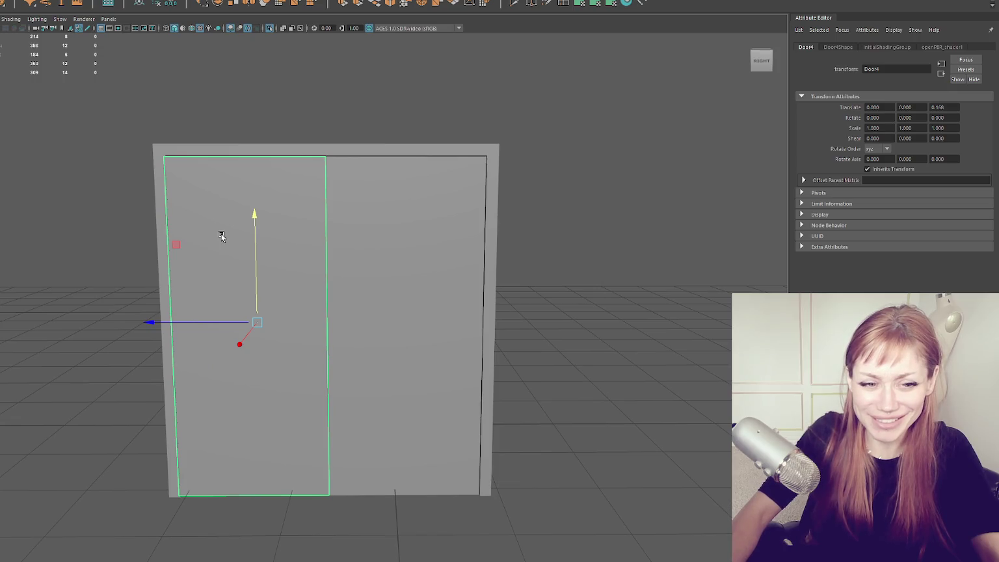
scroll(227, 237, down, 1)
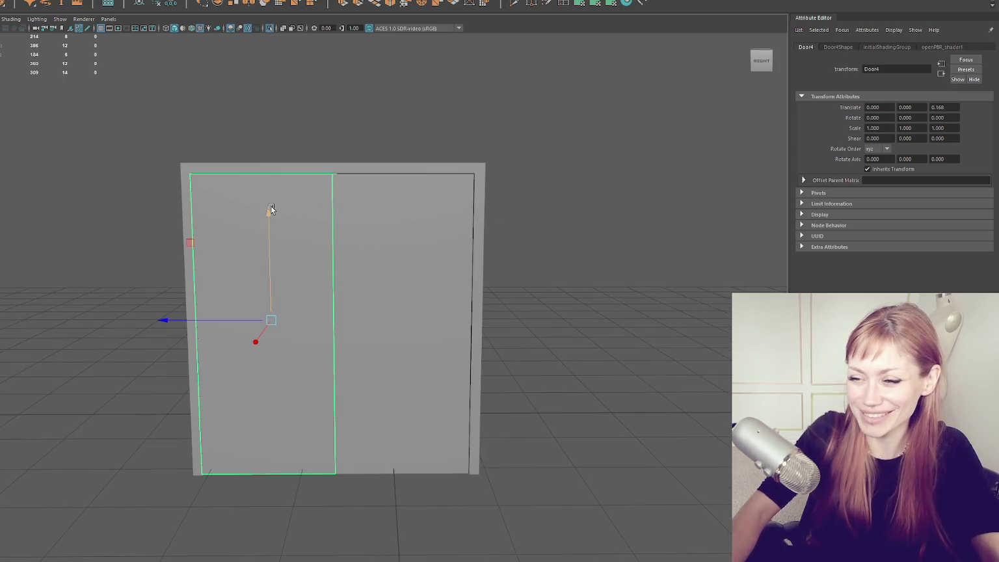
scroll(269, 218, up, 1)
drag(268, 223, 334, 232)
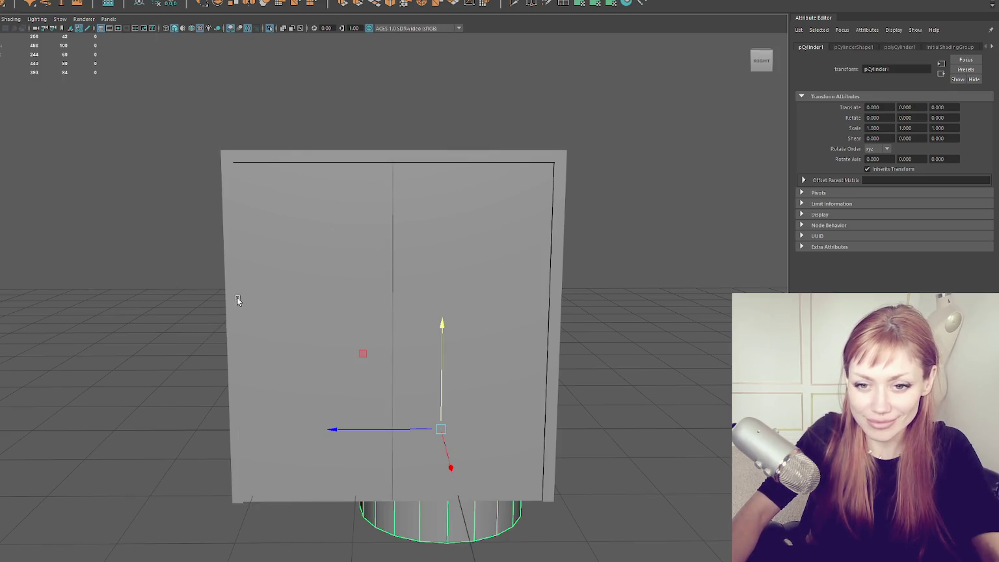
- Set polyCylinder1's Subdivisions Axis to 8 in the Channel Box inputs
scroll(350, 295, down, 2)
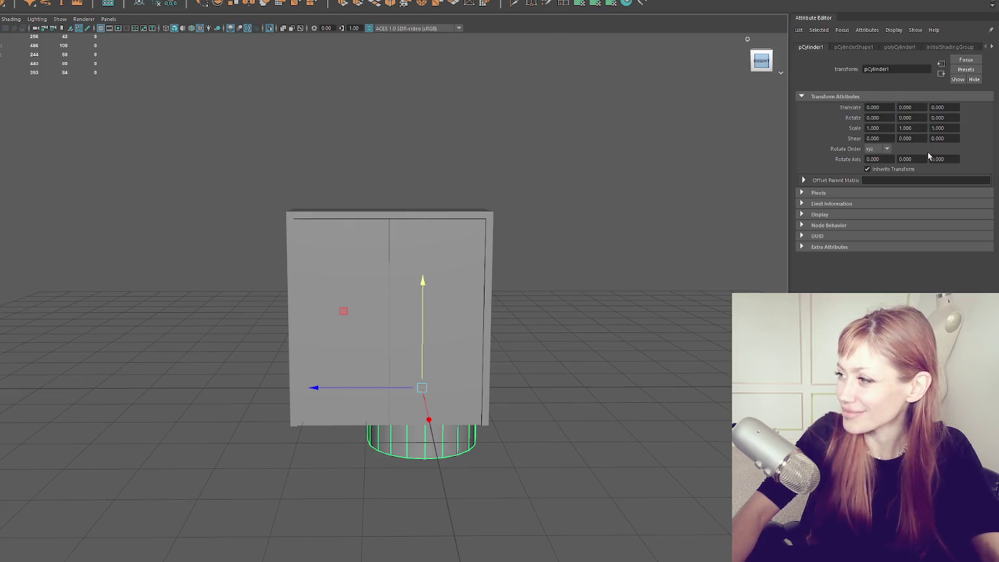
key(ctrl+a)
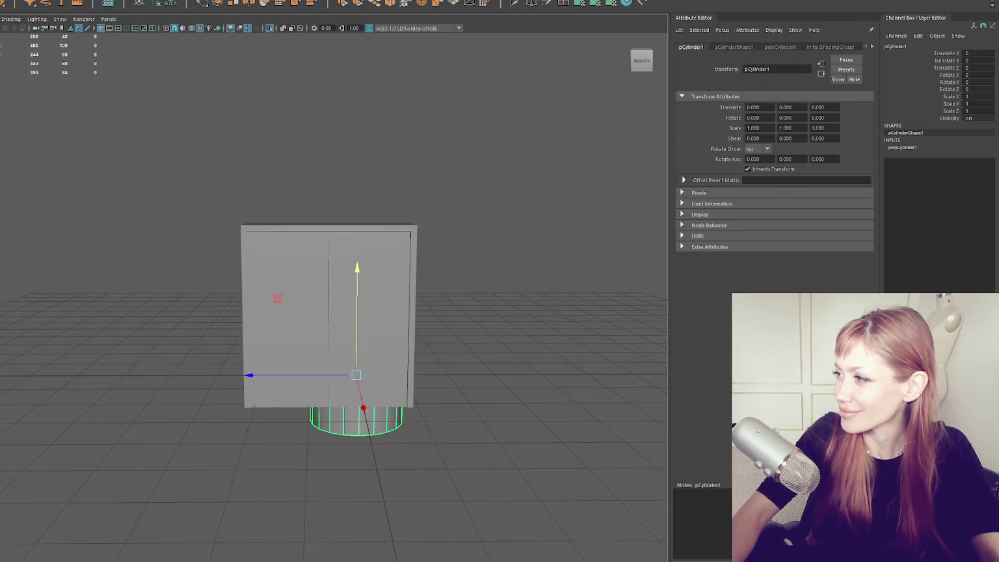
key(ctrl+a)
key(ctrl+a)
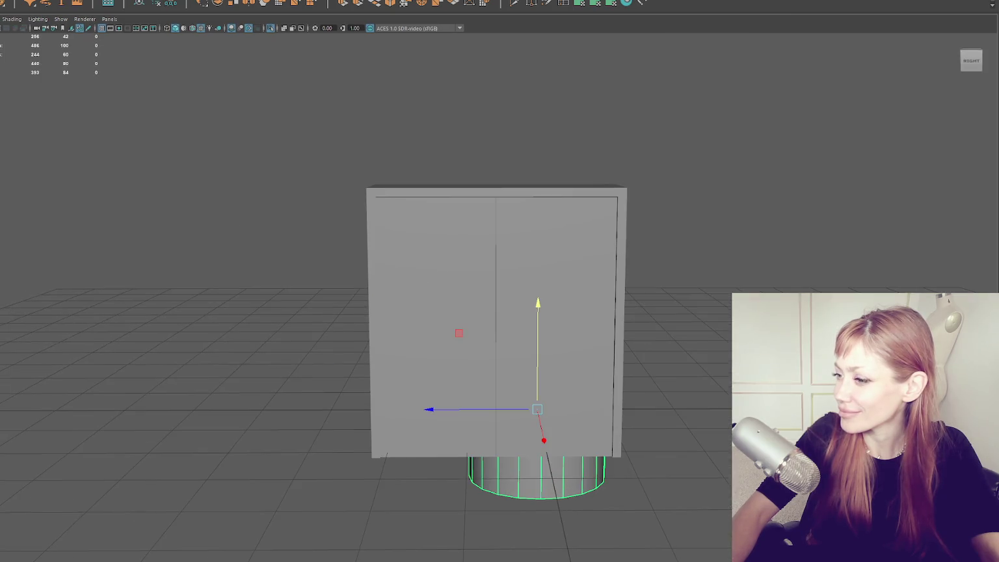
key(ctrl+a)
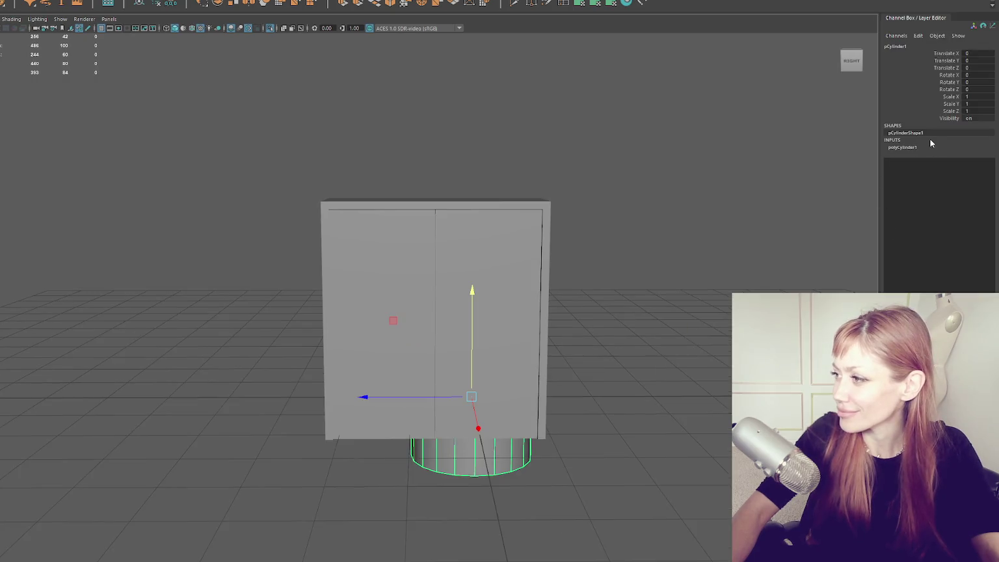
click(928, 147)
double_click(985, 176)
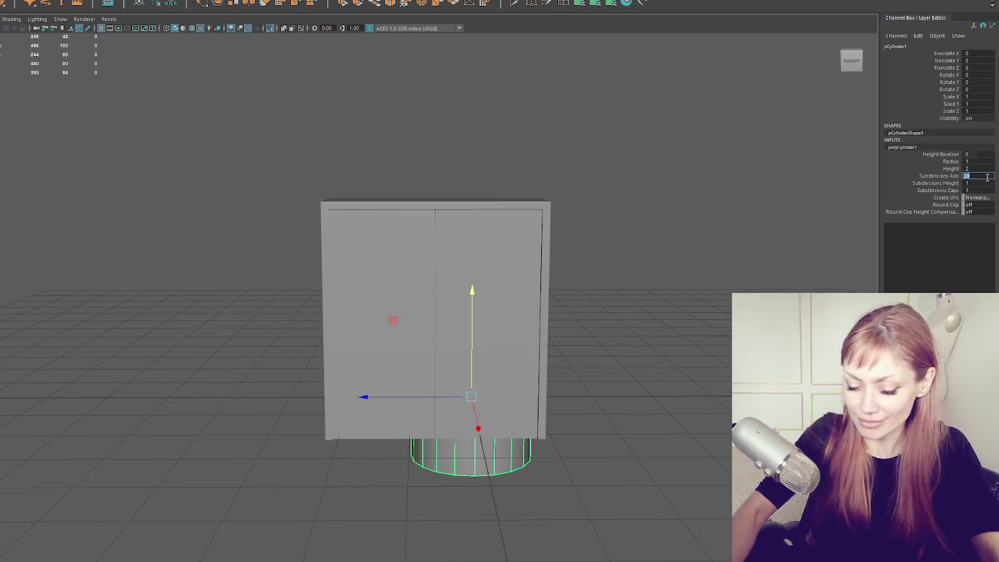
text(8)
key(Return)
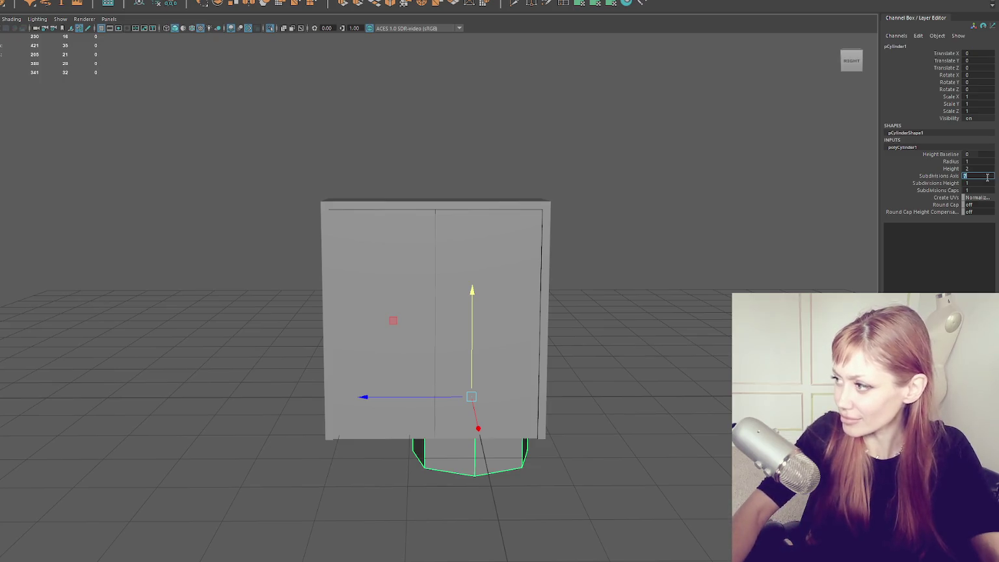
text(6)
key(Return)
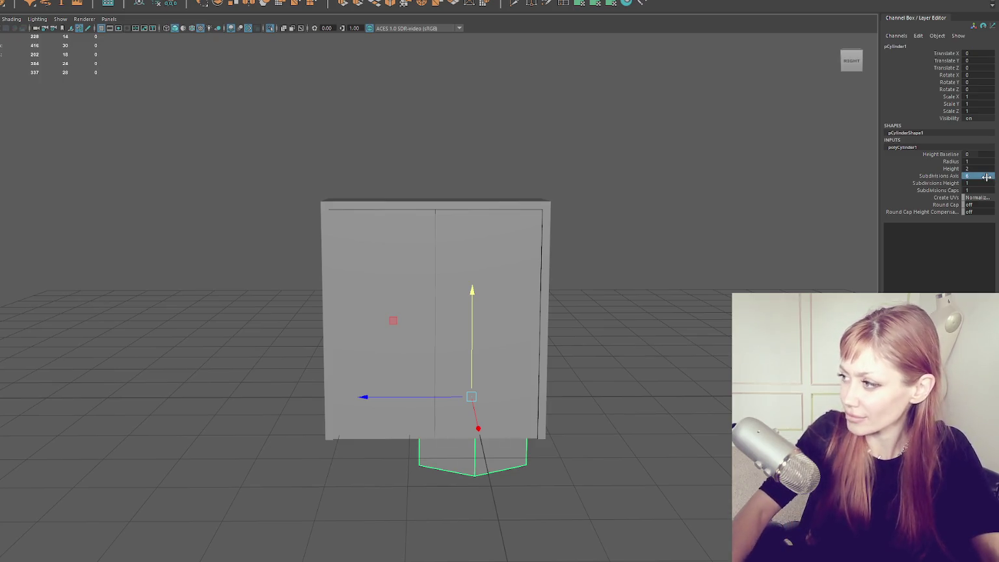
text(8)
key(Return)
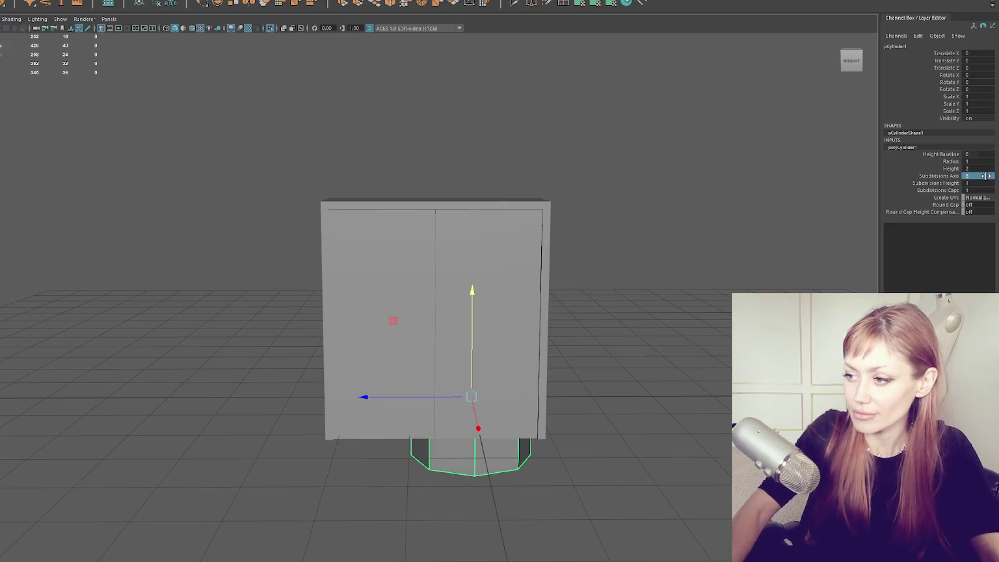
mouse_move(481, 456)
alt+mouse_down()
mouse_move(538, 422)
mouse_move(457, 471)
alt+mouse_up()
- Scale the cylinder down thin and raise it up against the door
key(r)
drag(494, 438, 390, 448)
mouse_move(495, 346)
mouse_down()
mouse_move(499, 247)
mouse_move(579, 256)
mouse_up()
key(w)
key(f)
scroll(578, 256, down, 5)
drag(403, 311, 266, 313)
- Rotate the cylinder horizontal and shape it into a thin rod spanning the door width
key(r)
key(e)
mouse_move(340, 213)
mouse_down()
mouse_move(416, 250)
mouse_move(397, 230)
mouse_move(373, 262)
mouse_up()
click(337, 301)
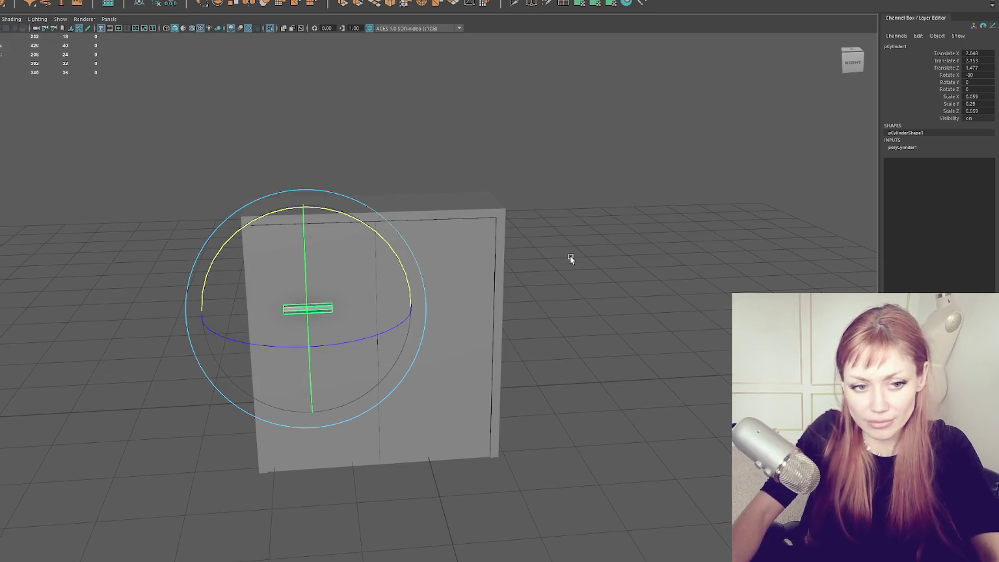
click(570, 258)
click(309, 308)
key(r)
drag(308, 308, 313, 310)
drag(411, 304, 693, 294)
key(w)
drag(298, 316, 316, 325)
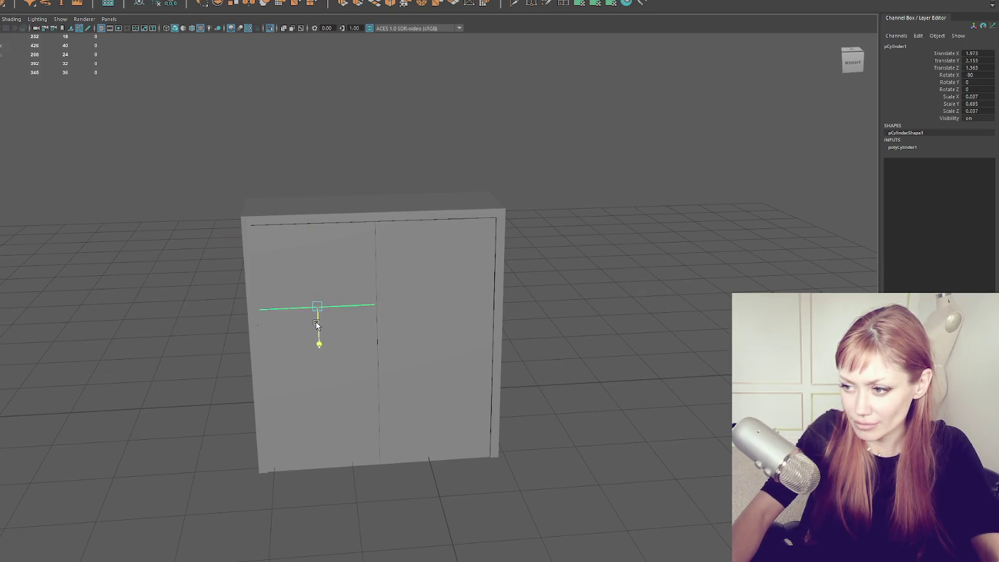
- Push both door panels back, lift the rod to the door top, and slide Door5 forward
click(338, 290)
shift+click(386, 361)
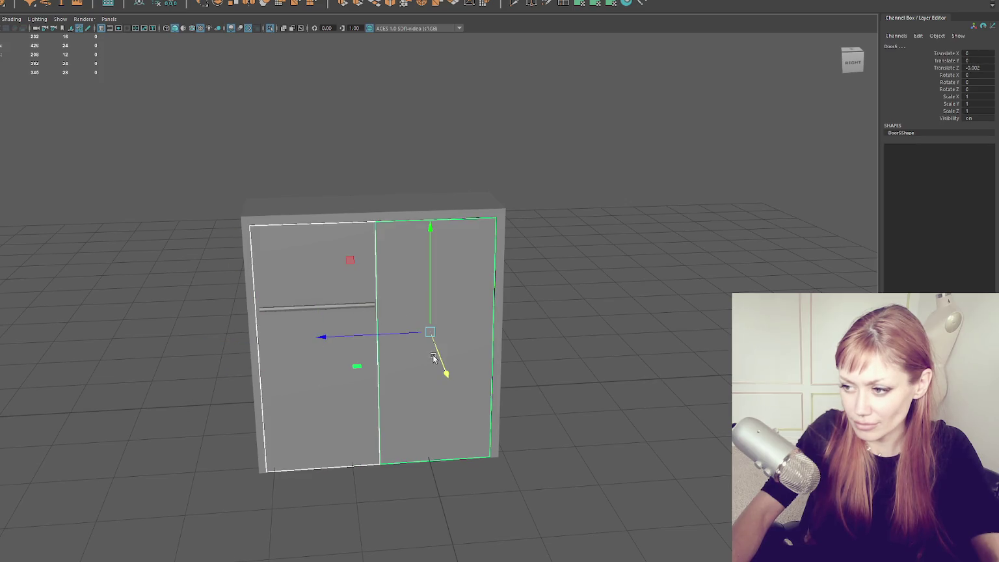
drag(433, 358, 426, 332)
click(345, 305)
drag(323, 280, 323, 208)
key(f)
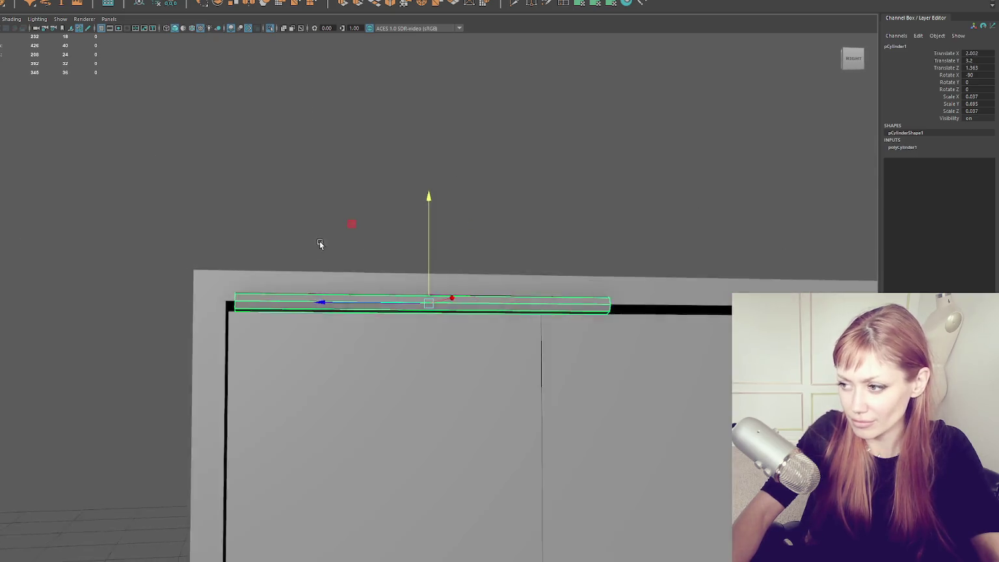
scroll(332, 250, down, 5)
click(420, 356)
drag(420, 356, 558, 446)
mouse_move(617, 455)
mouse_down()
mouse_move(618, 521)
mouse_move(441, 239)
mouse_up()
- Lower the top rail slightly into the frame and duplicate it
click(433, 228)
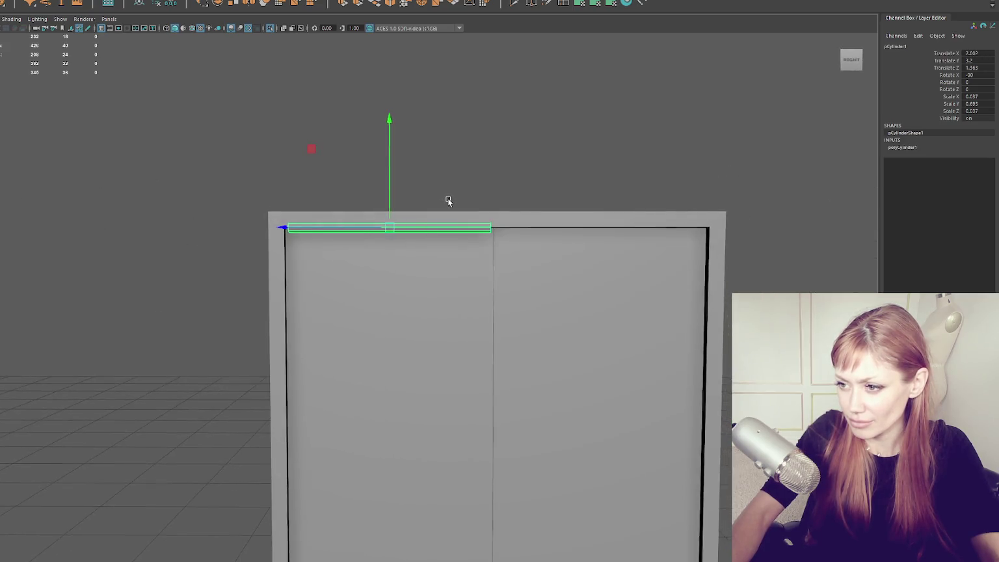
drag(447, 197, 452, 202)
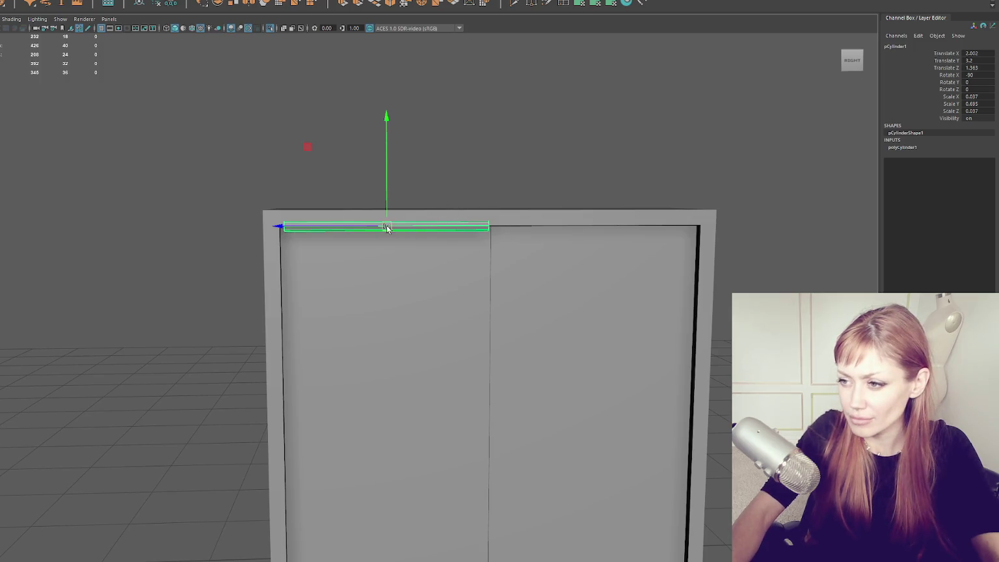
drag(388, 216, 391, 468)
scroll(385, 218, down, 3)
key(ctrl+d)
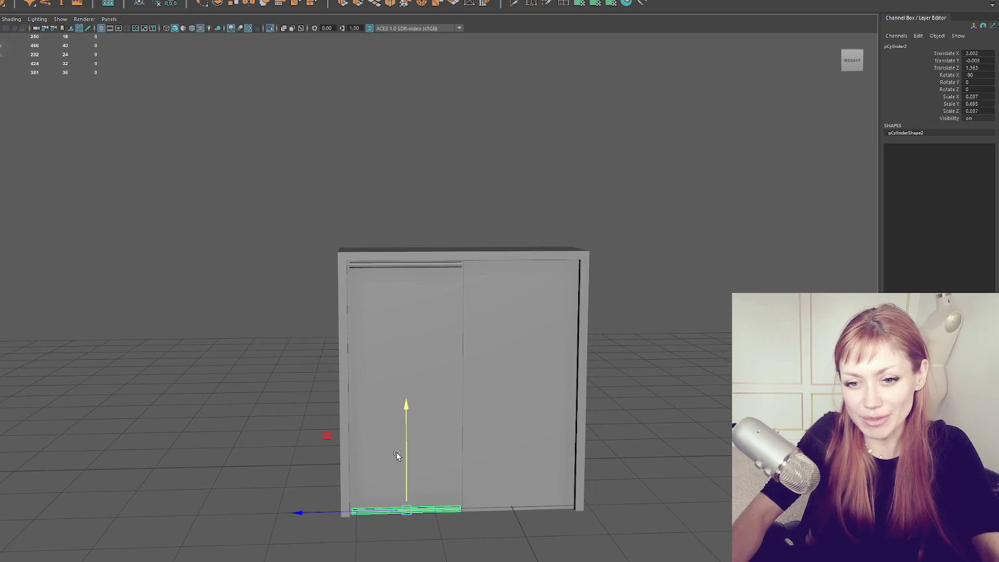
- Rotate the duplicated rail upright and move it to the left door's left edge
mouse_move(423, 372)
mouse_down()
mouse_move(412, 281)
mouse_move(357, 281)
mouse_move(401, 200)
mouse_up()
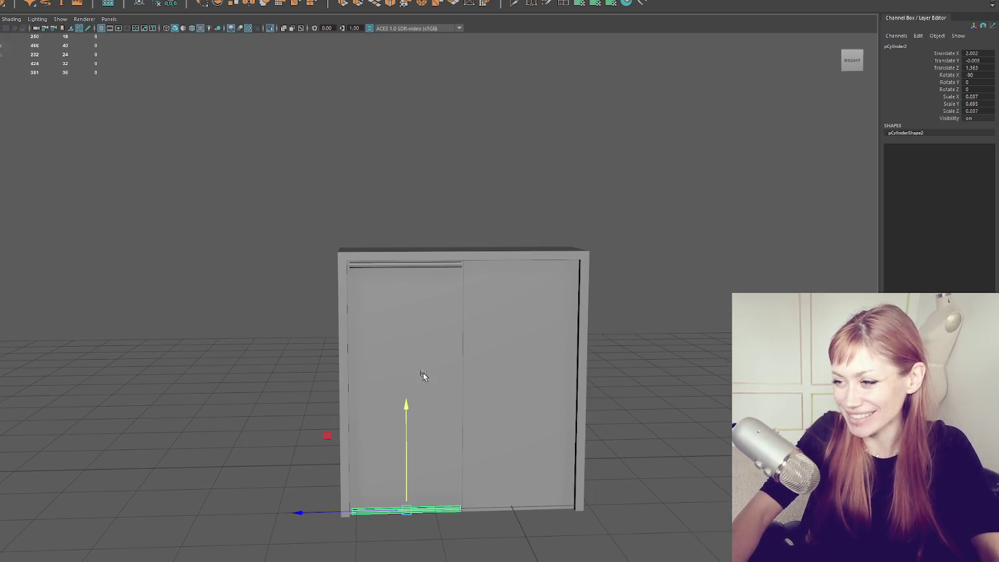
click(401, 200)
key(e)
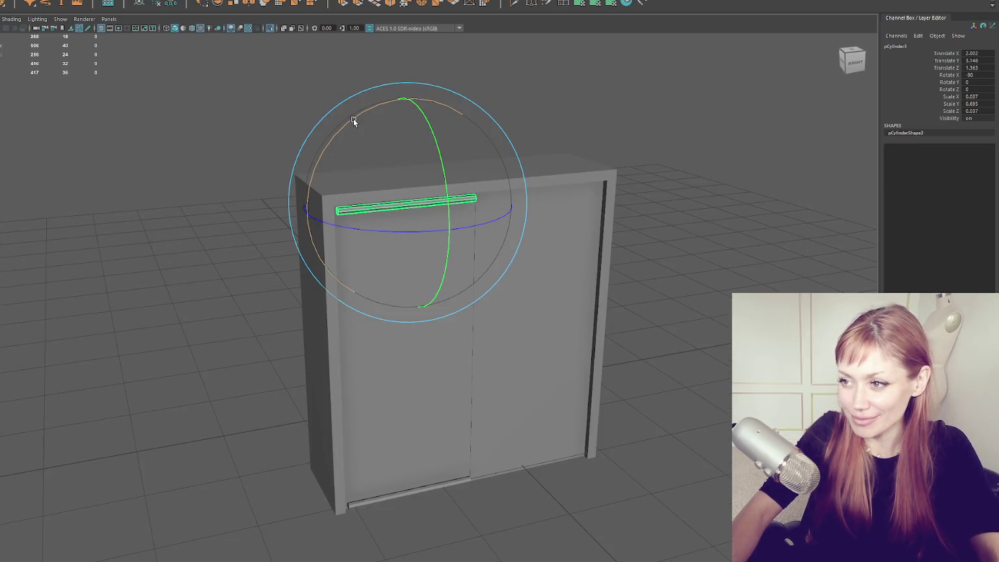
drag(359, 123, 408, 96)
key(w)
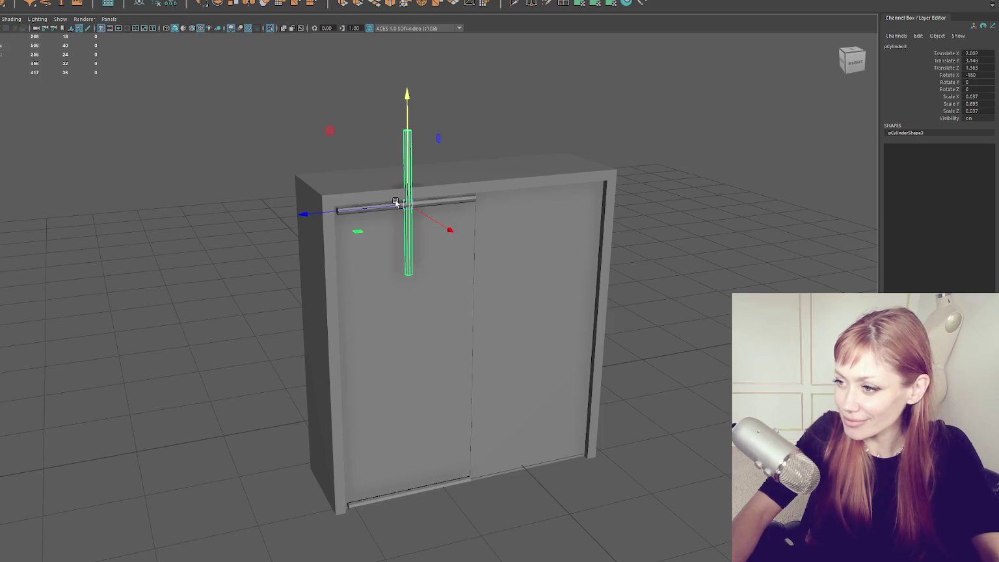
drag(310, 216, 233, 221)
key(f)
mouse_move(460, 238)
mouse_down()
mouse_move(513, 408)
mouse_move(459, 205)
mouse_move(411, 146)
mouse_move(384, 481)
mouse_up()
- Lower and stretch the upright rail to span the door height flush with its edge, then duplicate it
mouse_move(384, 481)
mouse_down()
mouse_move(452, 390)
mouse_move(473, 401)
mouse_move(422, 225)
mouse_up()
drag(385, 178, 386, 200)
key(r)
mouse_move(385, 272)
mouse_down()
mouse_move(383, 368)
mouse_move(408, 312)
mouse_move(404, 350)
mouse_up()
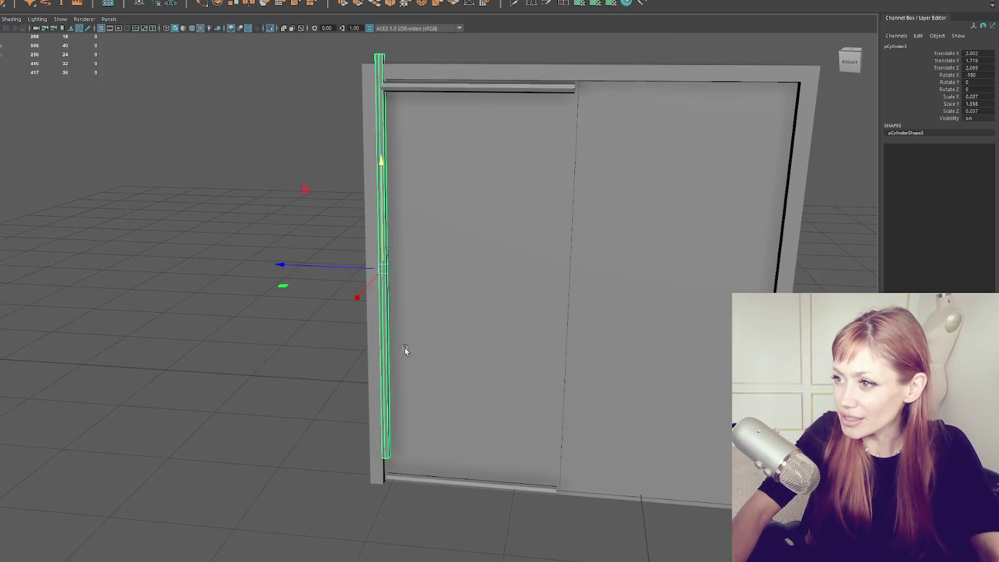
drag(378, 232, 381, 250)
drag(385, 306, 381, 330)
drag(383, 253, 382, 258)
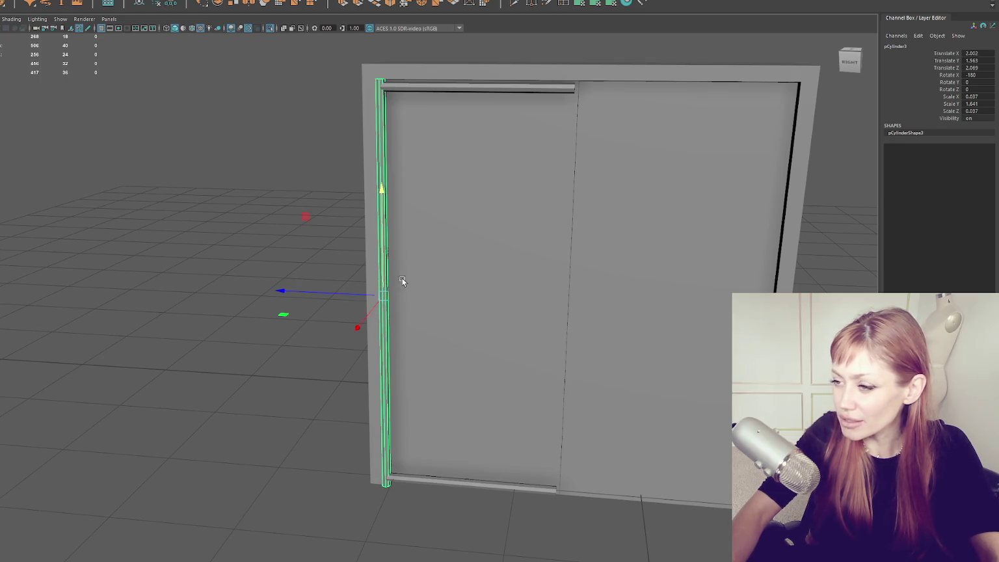
drag(330, 292, 377, 257)
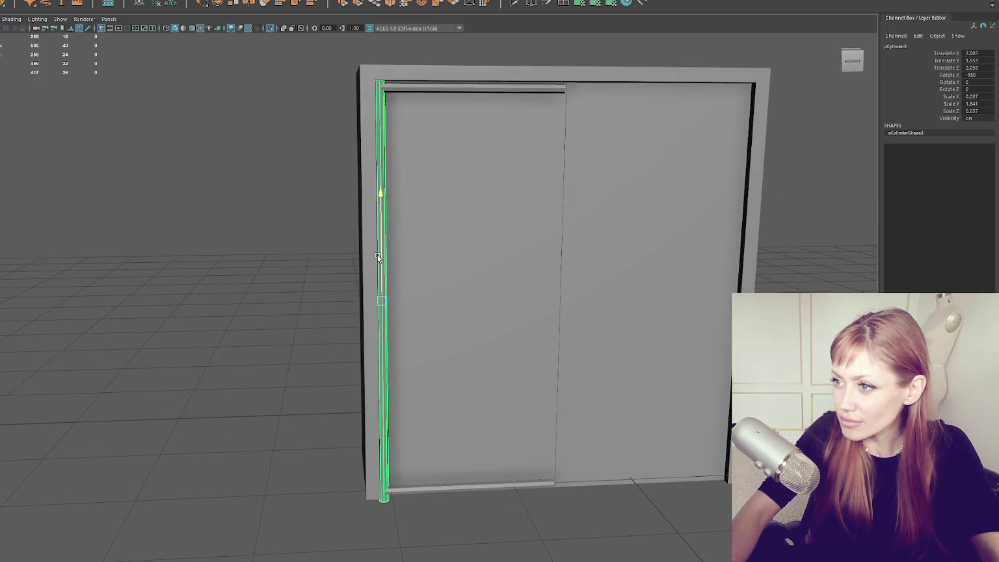
drag(343, 294, 501, 304)
key(ctrl+d)
- Duplicate the top bar and move the copy down to form a mid-height crossbar
click(493, 94)
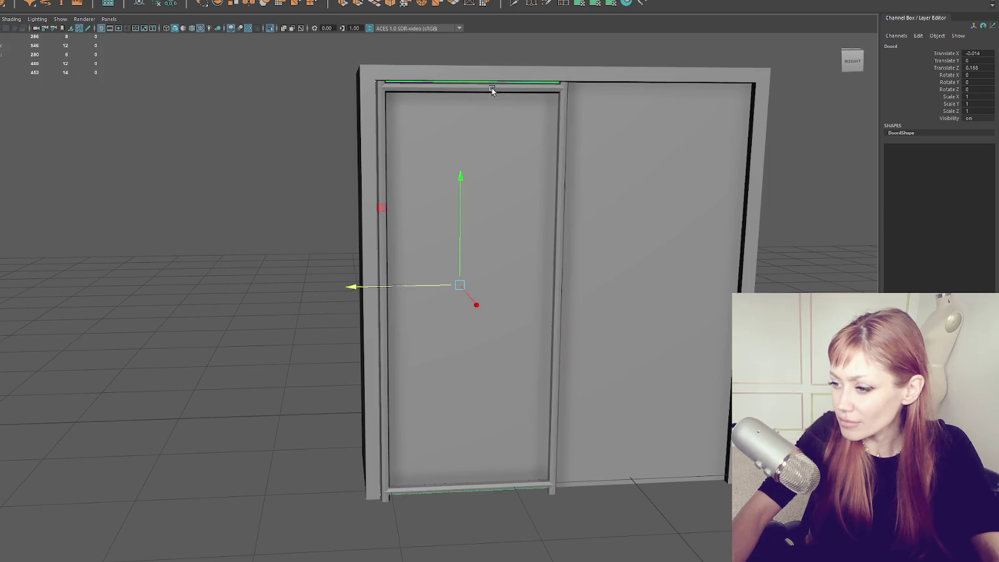
key(ctrl+d)
mouse_move(479, 77)
mouse_down()
mouse_move(491, 281)
mouse_move(481, 267)
mouse_move(509, 270)
mouse_up()
scroll(513, 268, down, 2)
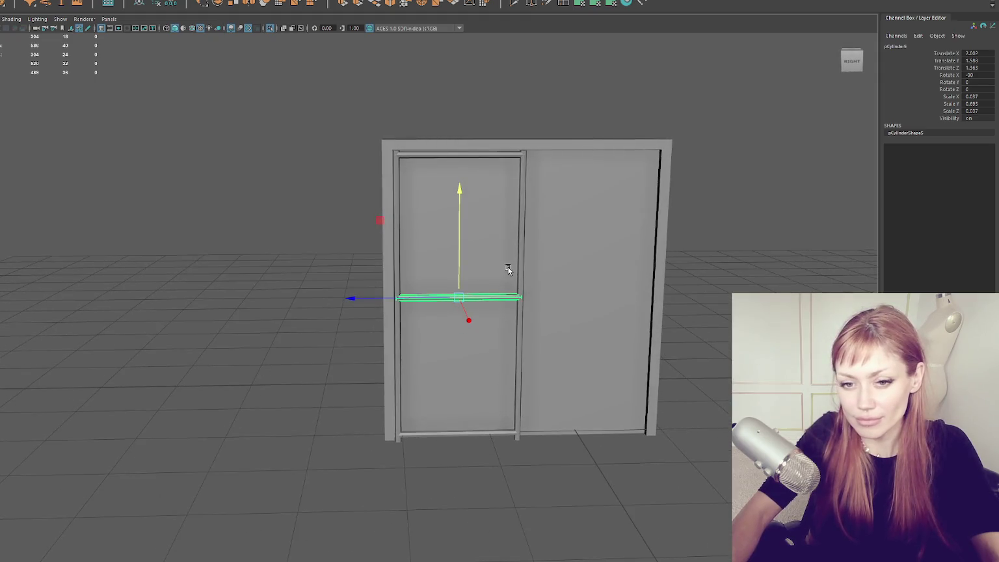
scroll(503, 274, up, 3)
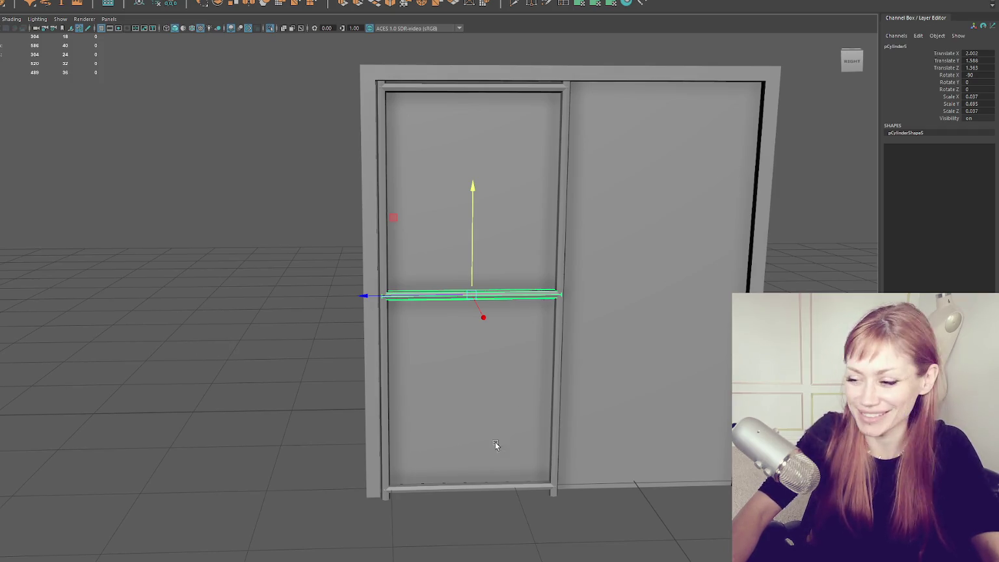
- Thin the bottom bar pCylinder2 to 0.03 so it fits between the uprights
click(484, 489)
click(506, 87)
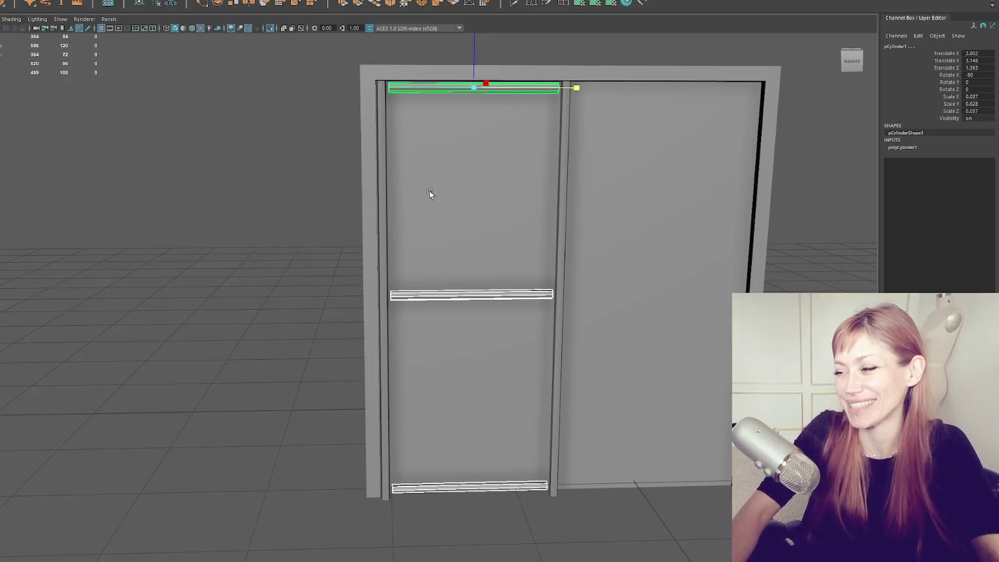
click(295, 194)
mouse_move(295, 194)
mouse_down()
mouse_move(328, 236)
mouse_move(305, 238)
mouse_move(413, 250)
mouse_move(361, 235)
mouse_up()
click(436, 82)
scroll(506, 160, down, 2)
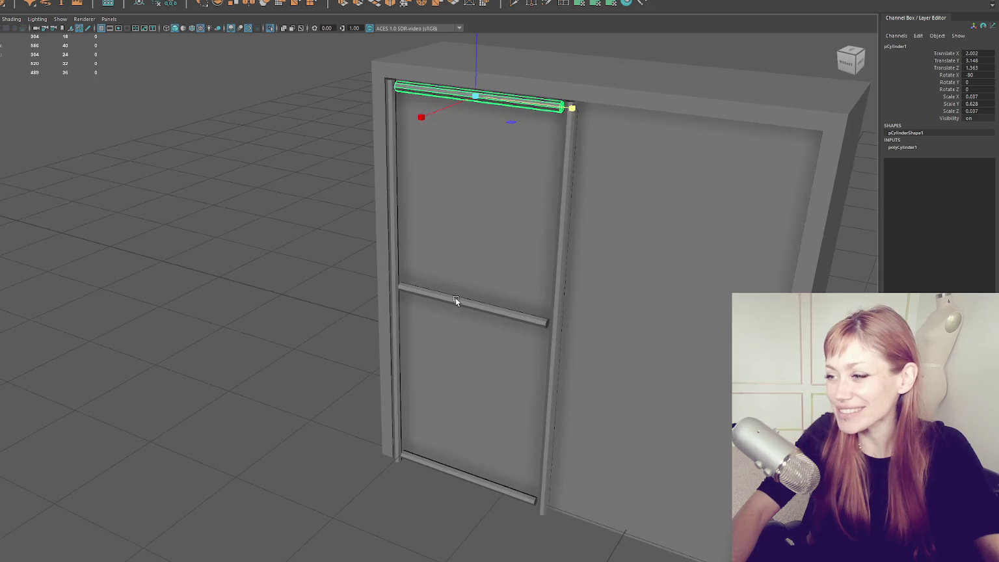
click(455, 297)
click(450, 455)
mouse_move(450, 455)
mouse_down()
mouse_move(488, 370)
mouse_move(487, 384)
mouse_up()
mouse_move(459, 492)
mouse_down()
mouse_move(500, 514)
mouse_move(479, 501)
mouse_move(532, 479)
mouse_move(535, 494)
mouse_up()
- Duplicate the left door's rail frame onto the right door panel
shift+click(384, 250)
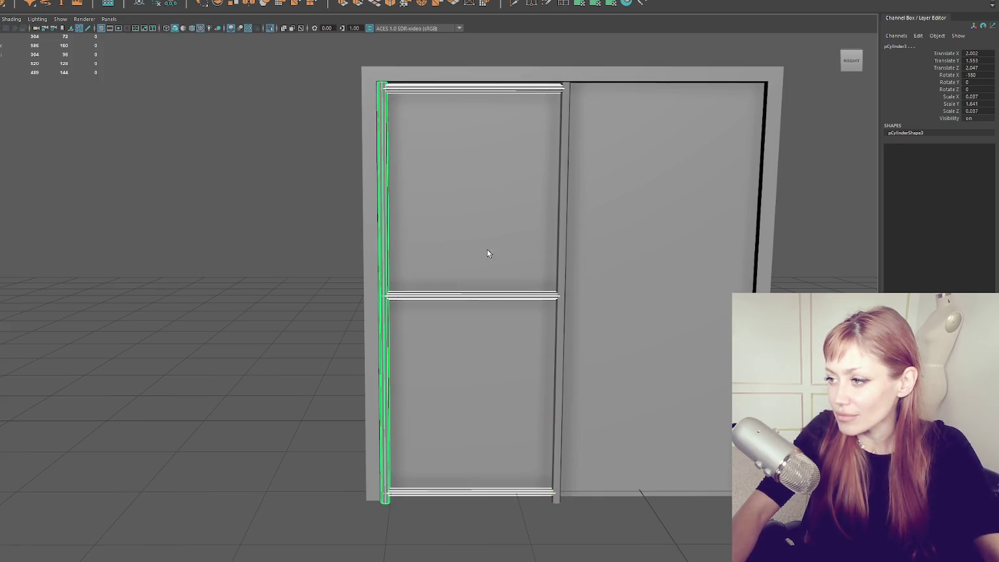
shift+click(560, 238)
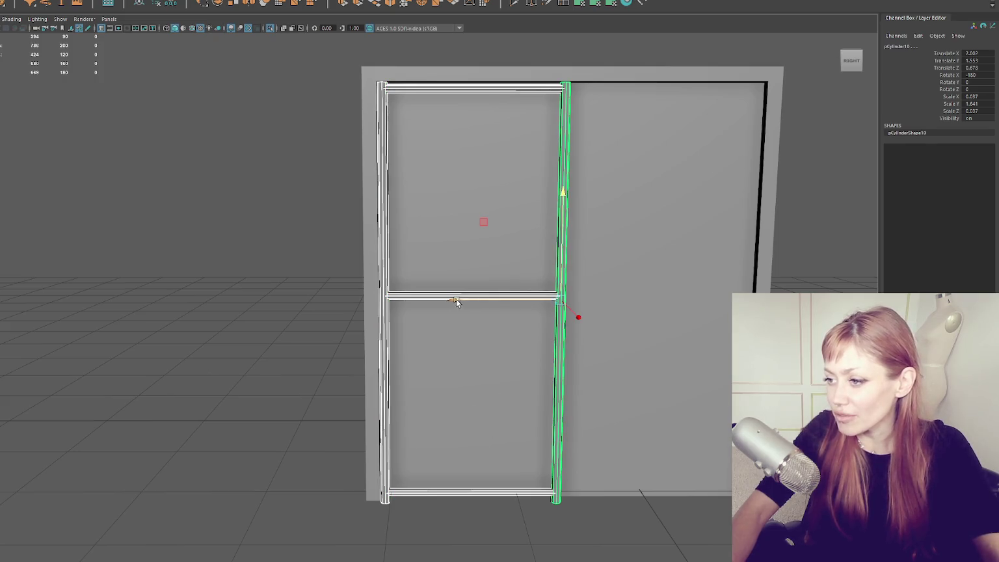
key(shift+d)
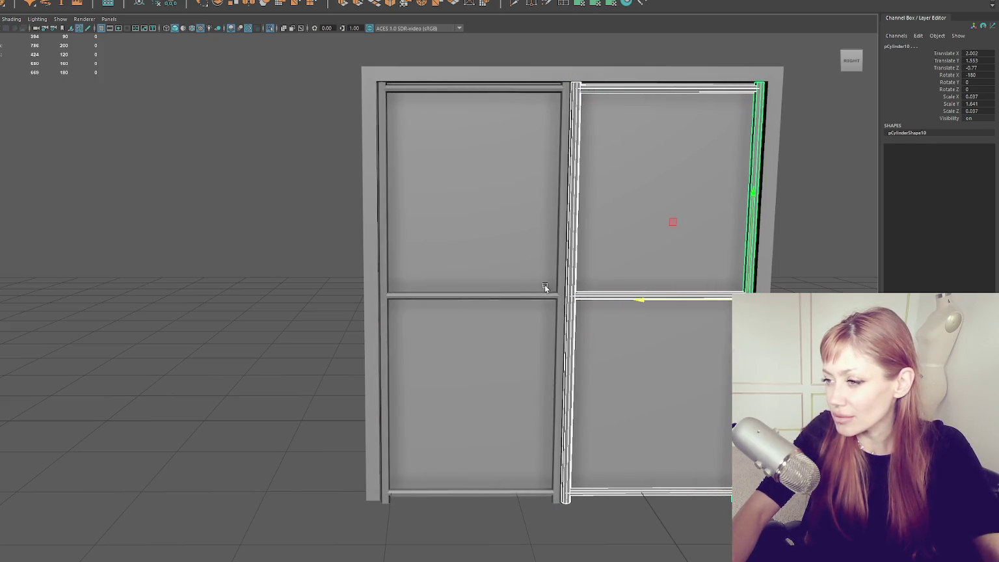
- Rescale the left door's top, middle and bottom bars, bottom bar to 0.032, to fit
click(489, 295)
shift+click(467, 86)
shift+click(477, 493)
key(r)
drag(475, 492, 455, 497)
drag(517, 492, 506, 492)
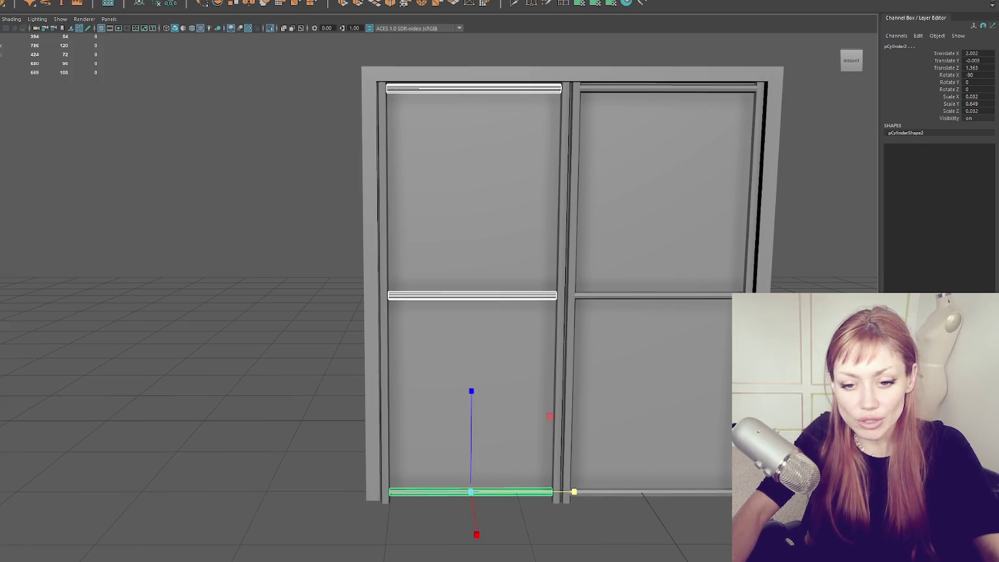
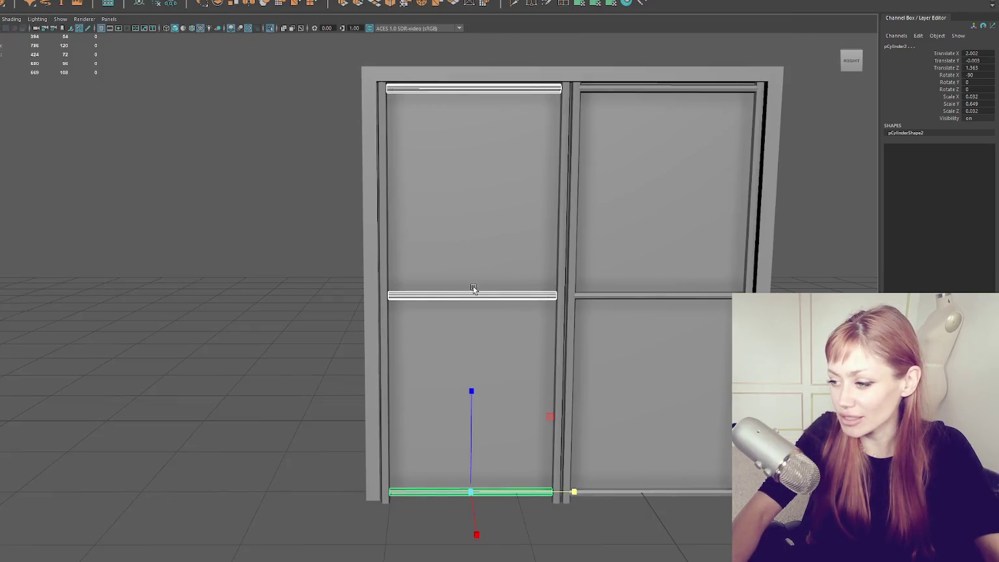
- Nudge the left door's bottom rail along its length and reselect it
scroll(473, 289, up, 2)
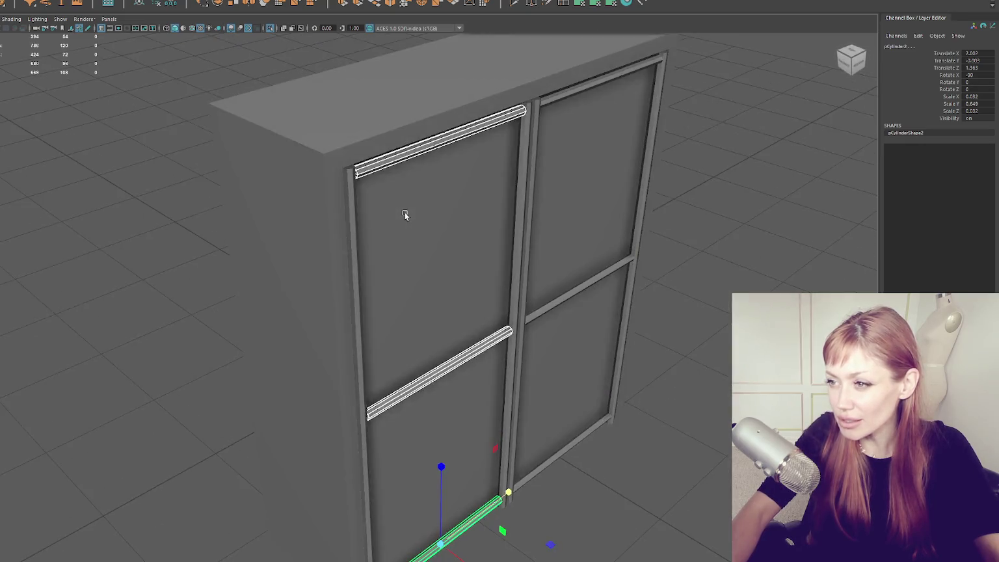
mouse_move(404, 215)
mouse_down()
mouse_move(365, 208)
mouse_move(379, 204)
mouse_move(462, 358)
mouse_up()
drag(479, 558, 467, 440)
mouse_move(471, 500)
mouse_down()
mouse_move(481, 435)
mouse_move(506, 437)
mouse_up()
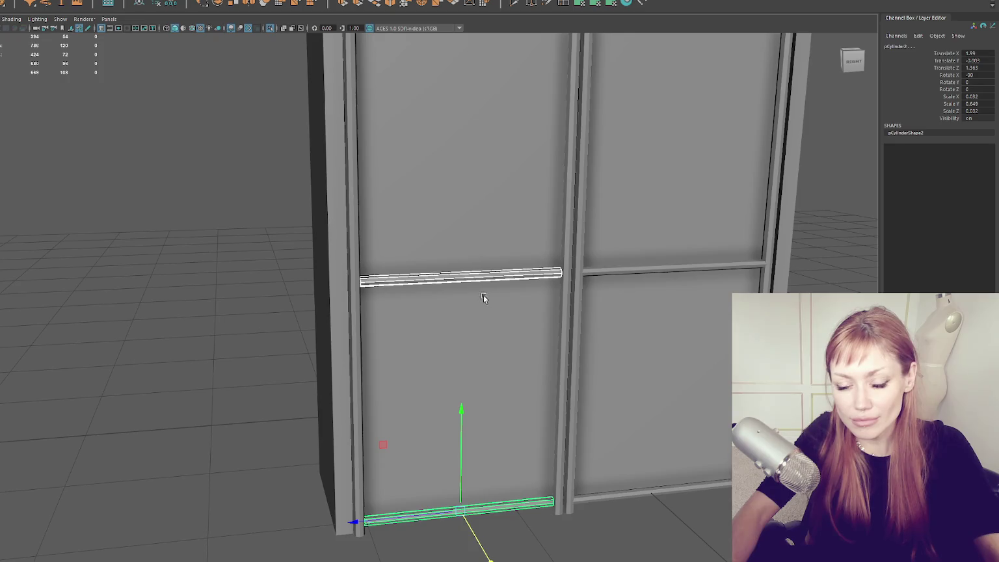
scroll(498, 226, down, 5)
click(448, 342)
scroll(453, 400, down, 2)
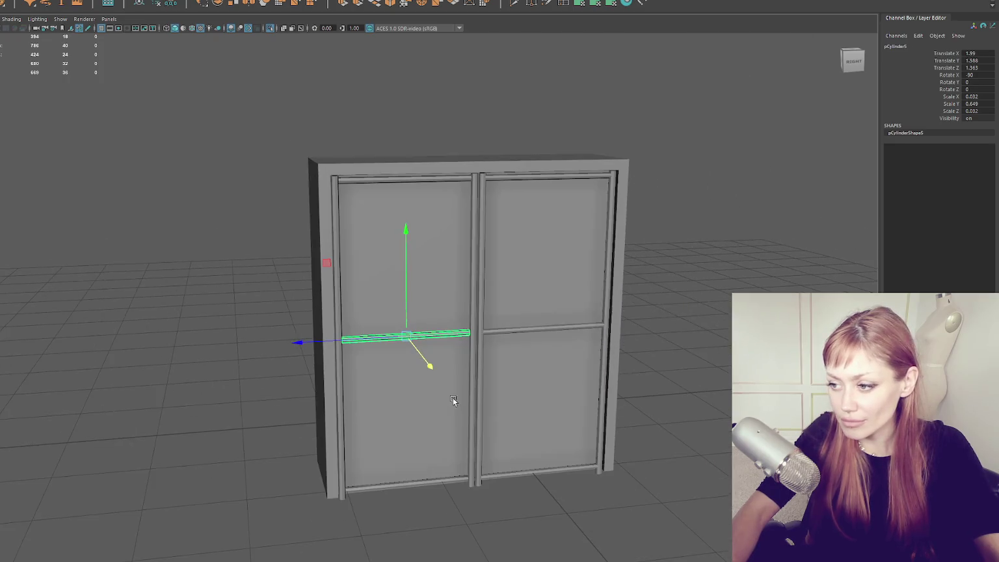
click(446, 482)
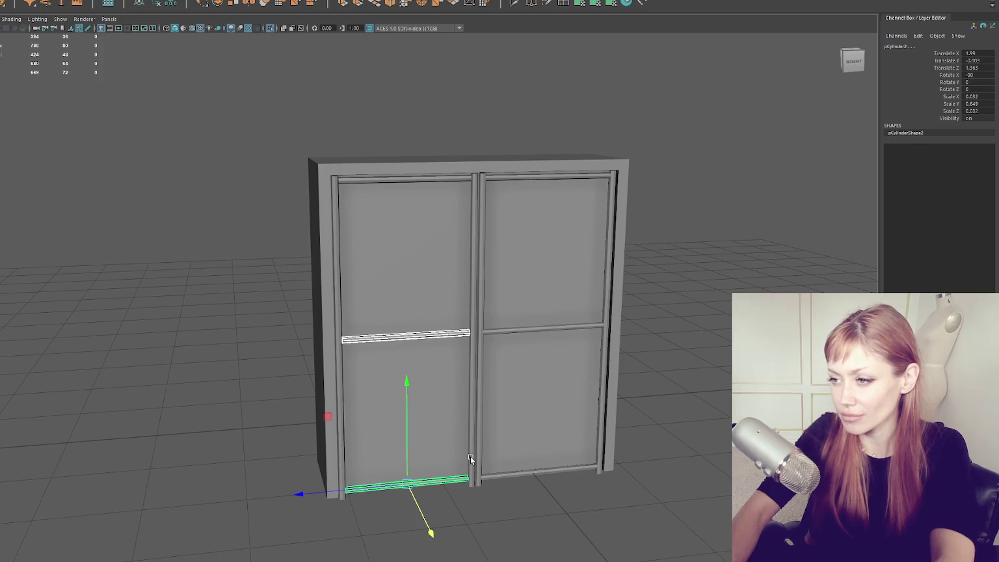
scroll(470, 456, up, 3)
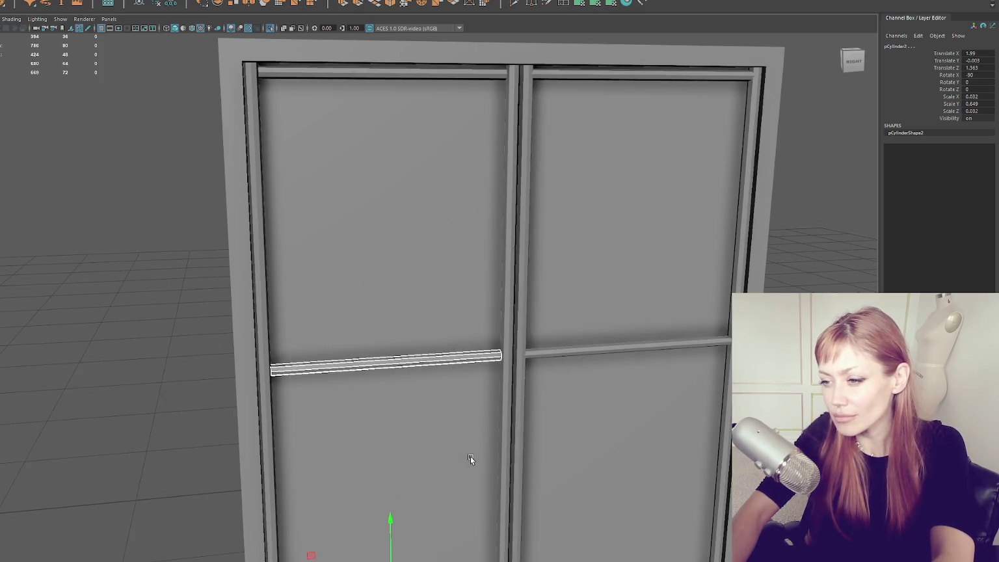
scroll(479, 395, down, 2)
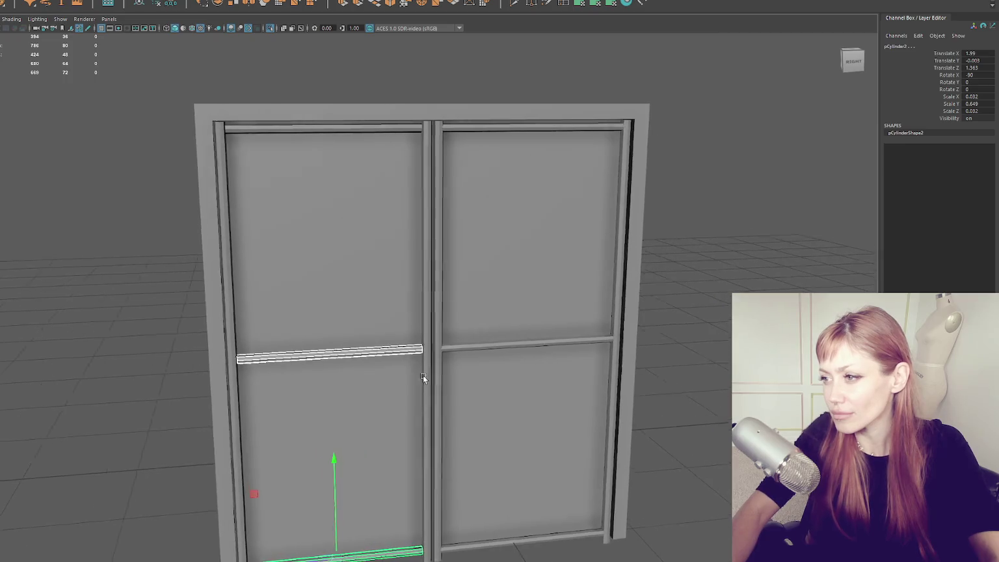
mouse_move(422, 376)
mouse_down()
mouse_move(401, 374)
mouse_move(419, 374)
mouse_up()
- Check the bottom rail against the left door's top and middle bars, then deselect
click(667, 349)
key(a)
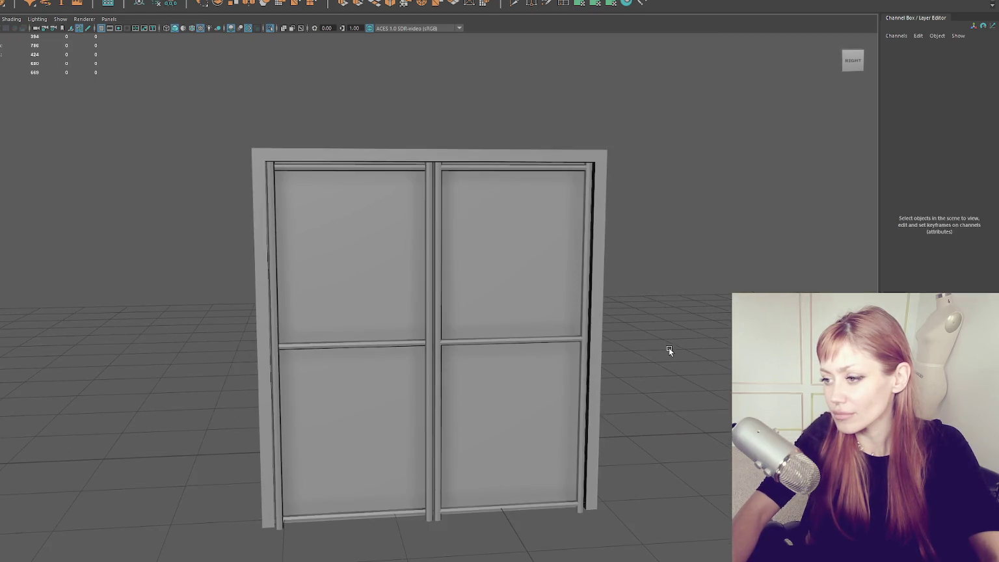
click(401, 348)
click(396, 169)
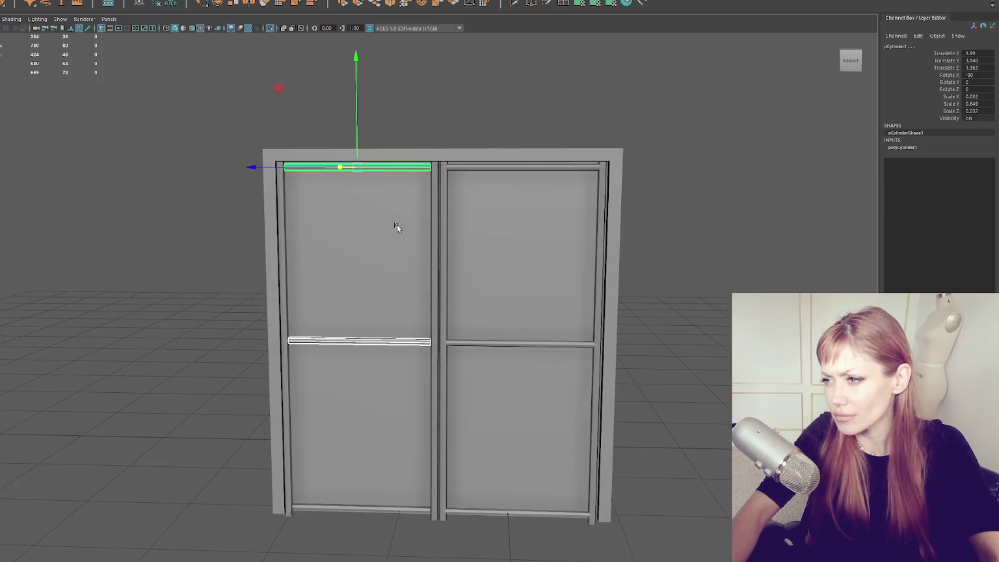
click(391, 513)
mouse_move(391, 512)
mouse_down()
mouse_move(404, 482)
mouse_move(447, 510)
mouse_move(477, 492)
mouse_move(431, 548)
mouse_move(453, 552)
mouse_up()
scroll(468, 543, down, 3)
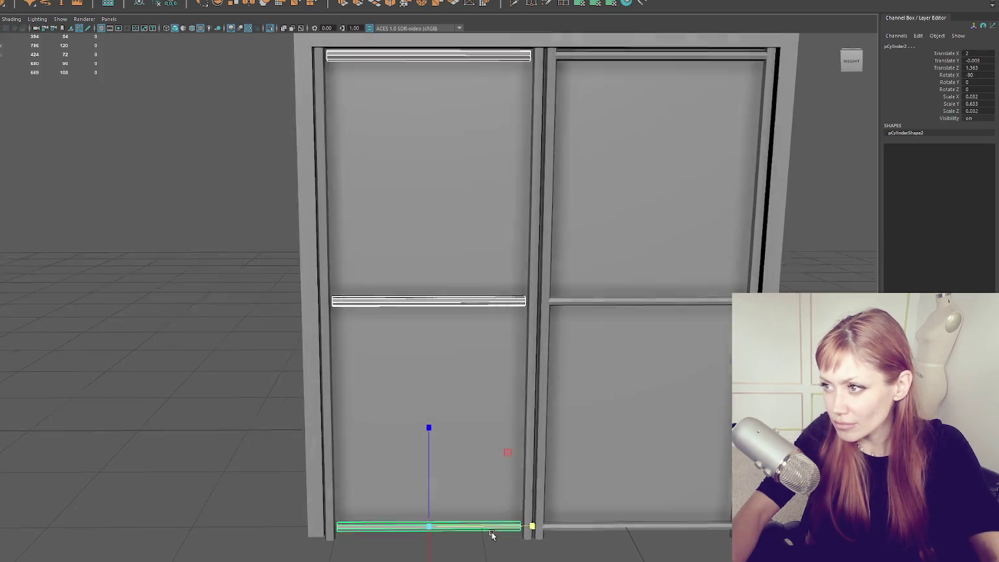
click(250, 376)
scroll(240, 364, down, 4)
drag(248, 359, 251, 359)
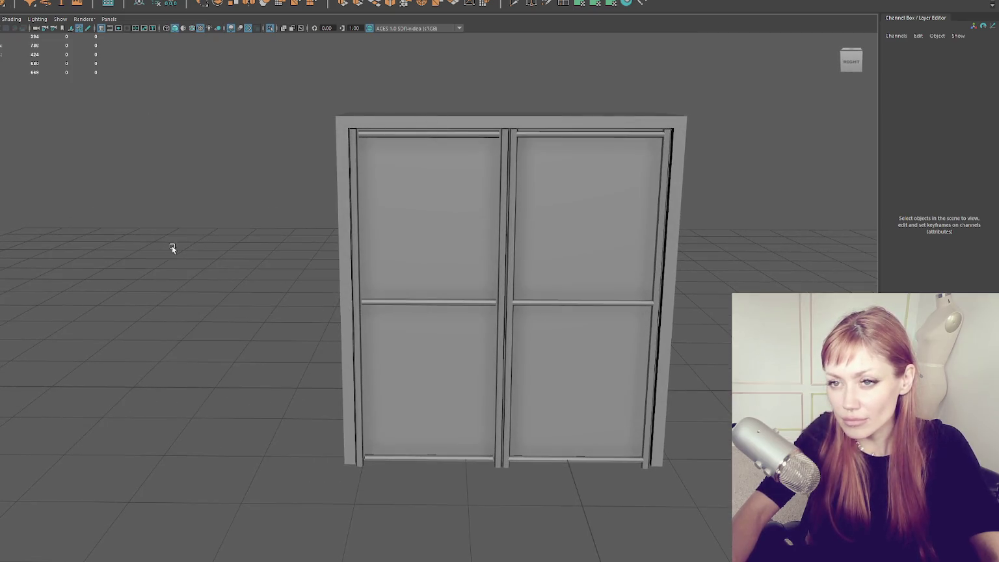
- Undo the misplaced bar edits and make pCube2 much thinner sideways
key(ctrl+z)
mouse_move(523, 390)
mouse_down()
mouse_move(396, 399)
mouse_move(409, 422)
mouse_up()
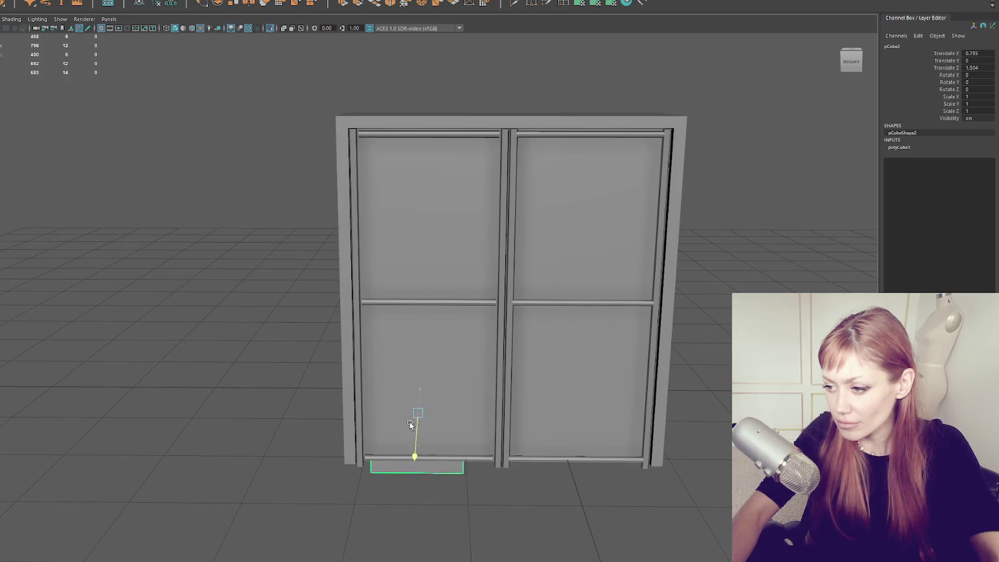
key(ctrl+z)
key(ctrl+z)
key(ctrl+z)
drag(407, 556, 406, 526)
key(f)
mouse_move(459, 444)
mouse_down()
mouse_move(377, 385)
mouse_move(371, 304)
mouse_move(638, 311)
mouse_move(486, 303)
mouse_up()
key(w)
key(f)
- Flatten pCube2 into a low bar stretched along the door's depth, lowered slightly
key(r)
mouse_move(429, 284)
mouse_down()
mouse_move(428, 329)
mouse_move(431, 295)
mouse_up()
mouse_move(329, 300)
mouse_down()
mouse_move(10, 298)
mouse_move(329, 297)
mouse_move(453, 313)
mouse_move(350, 312)
mouse_move(399, 307)
mouse_move(365, 301)
mouse_move(402, 304)
mouse_up()
key(4)
mouse_move(453, 271)
mouse_down()
mouse_move(453, 286)
mouse_move(456, 267)
mouse_move(448, 275)
mouse_up()
key(w)
key(r)
key(w)
- Box-select the thin bottom bar and return to solid shaded display
right_click(179, 246)
drag(215, 204, 846, 449)
mouse_move(505, 267)
mouse_down()
mouse_move(517, 415)
mouse_move(521, 406)
mouse_up()
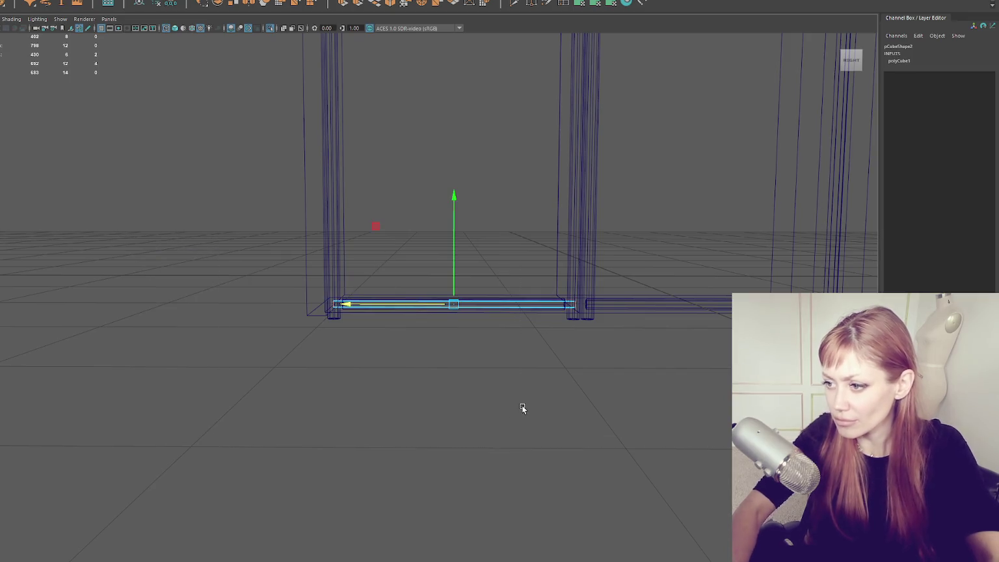
key(5)
mouse_move(154, 223)
mouse_down()
mouse_move(234, 220)
mouse_move(313, 325)
mouse_move(296, 366)
mouse_up()
- Select the left door's bottom rail, posts, middle crossbar and top bar, and pull them out
click(286, 370)
key(f)
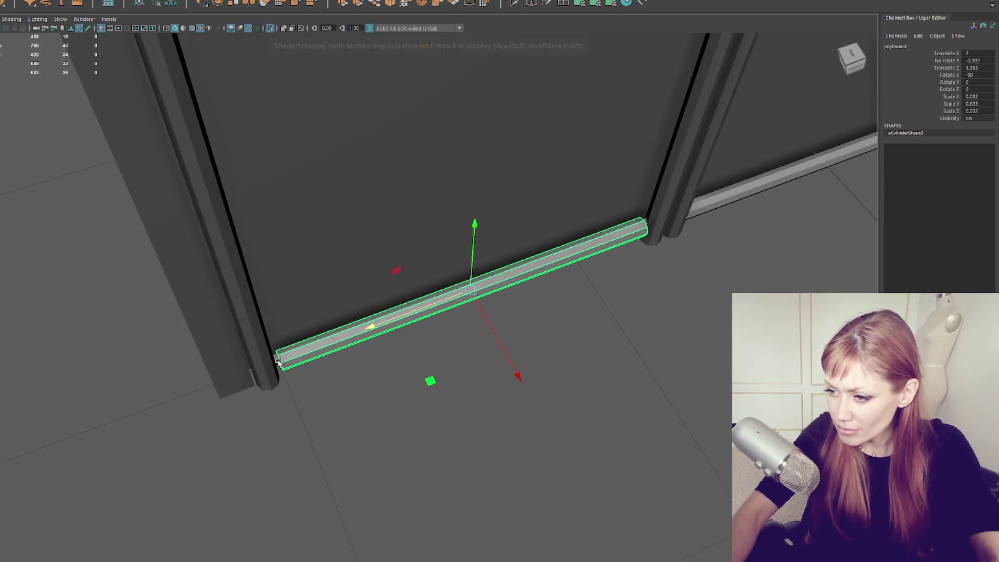
shift+click(270, 363)
scroll(540, 271, down, 10)
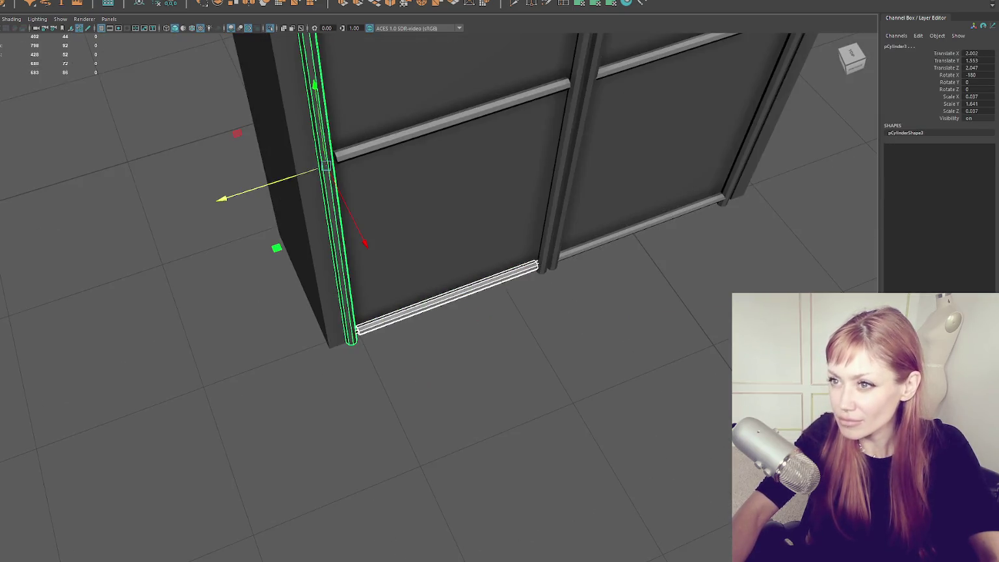
shift+click(499, 146)
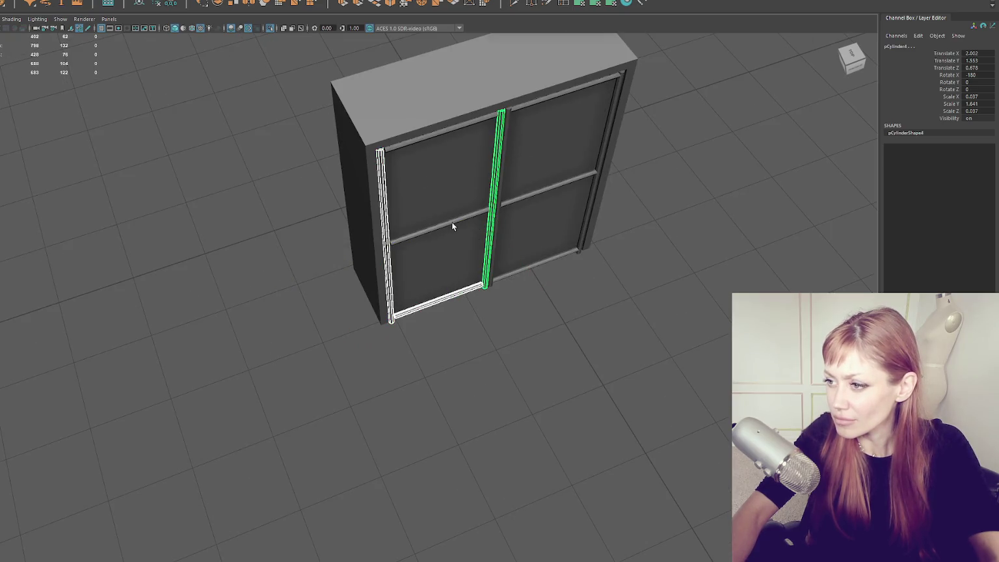
shift+click(451, 221)
shift+click(430, 131)
key(w)
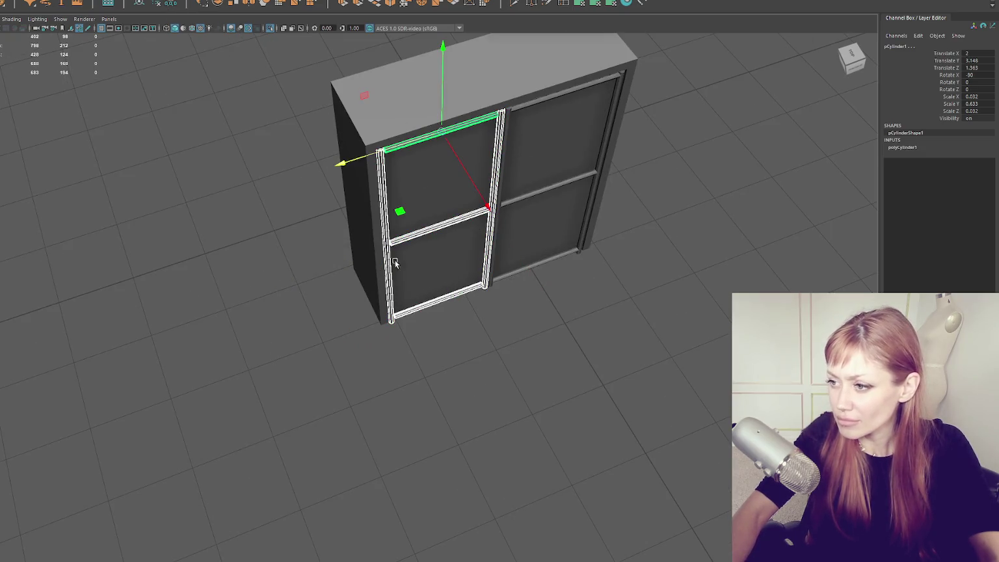
mouse_move(478, 201)
mouse_down()
mouse_move(489, 241)
mouse_move(555, 316)
mouse_up()
- Select only the bottom rail and zoom in close on it
click(468, 397)
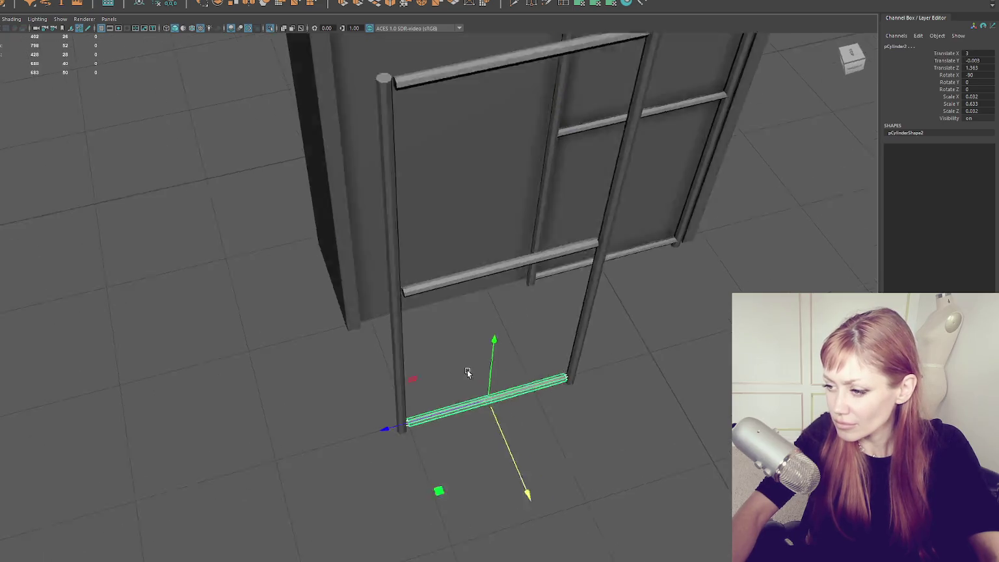
key(f)
mouse_move(456, 352)
mouse_down()
mouse_move(459, 305)
mouse_move(497, 296)
mouse_move(458, 303)
mouse_move(469, 306)
mouse_up()
mouse_move(250, 321)
mouse_down()
mouse_move(427, 347)
mouse_move(349, 352)
mouse_up()
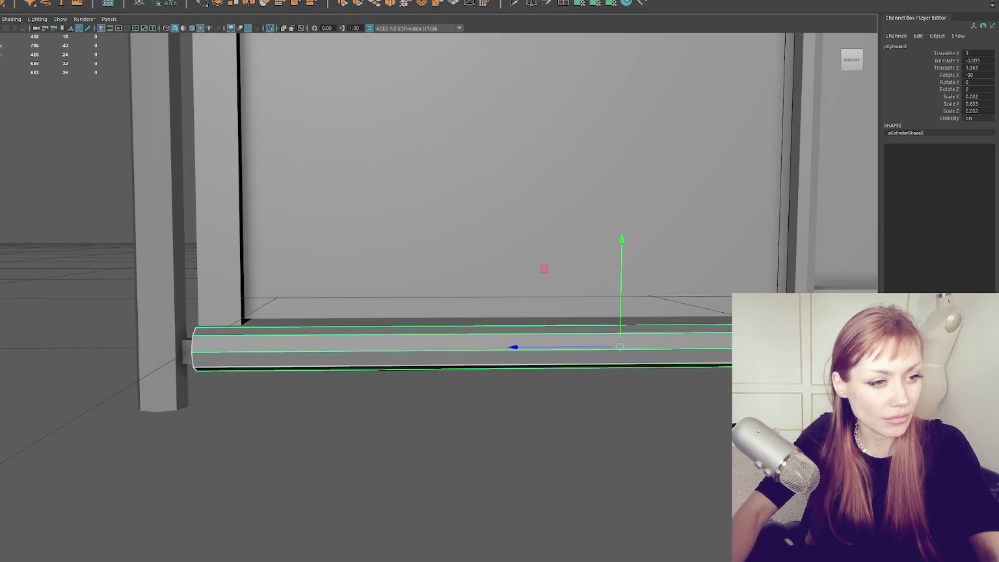
- Bevel the edge loop at the rail's end with a 0.2 fraction
key(ctrl+F11)
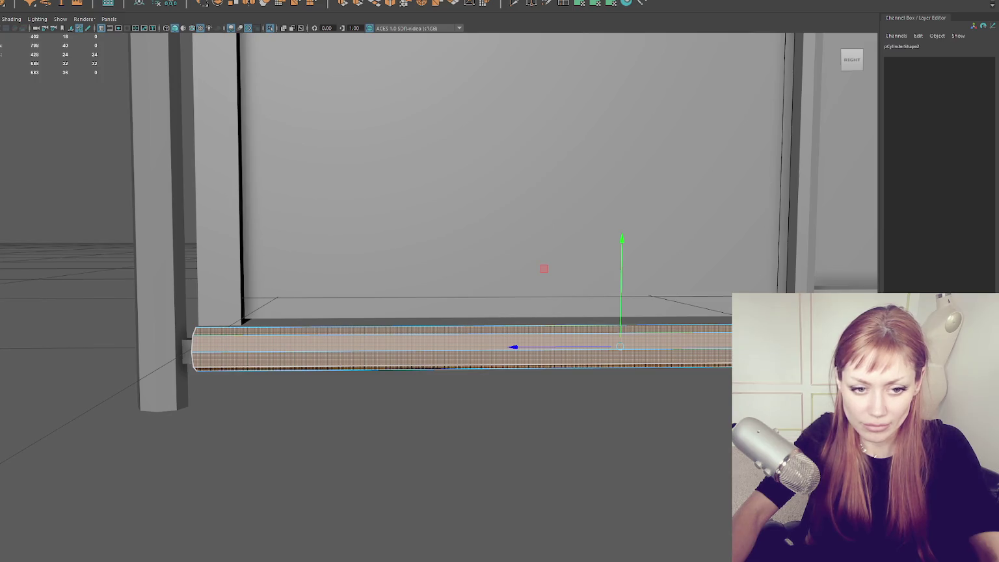
click(240, 416)
click(250, 352)
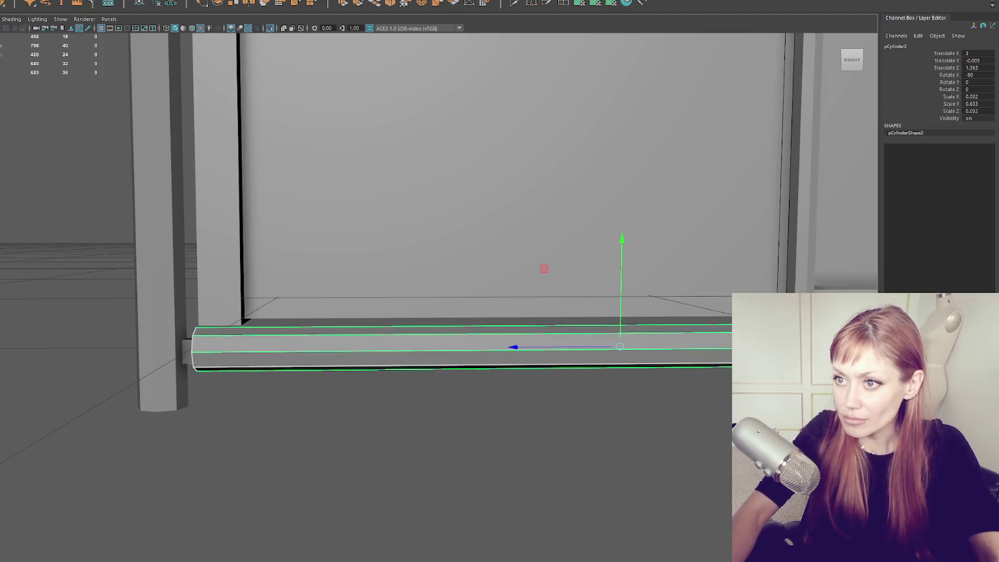
right_click(82, 197)
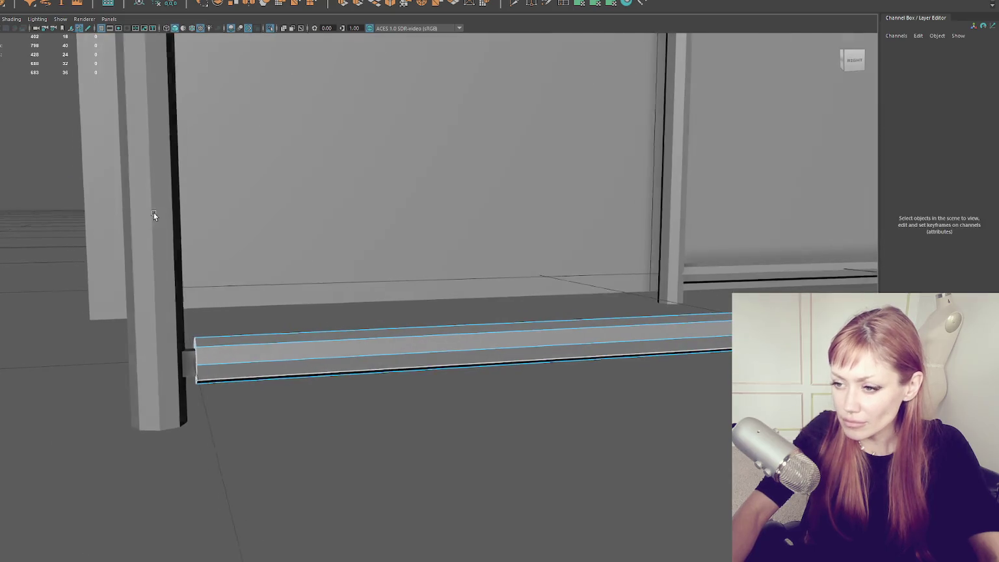
click(198, 358)
mouse_move(198, 358)
mouse_down()
mouse_move(178, 323)
mouse_move(389, 305)
mouse_up()
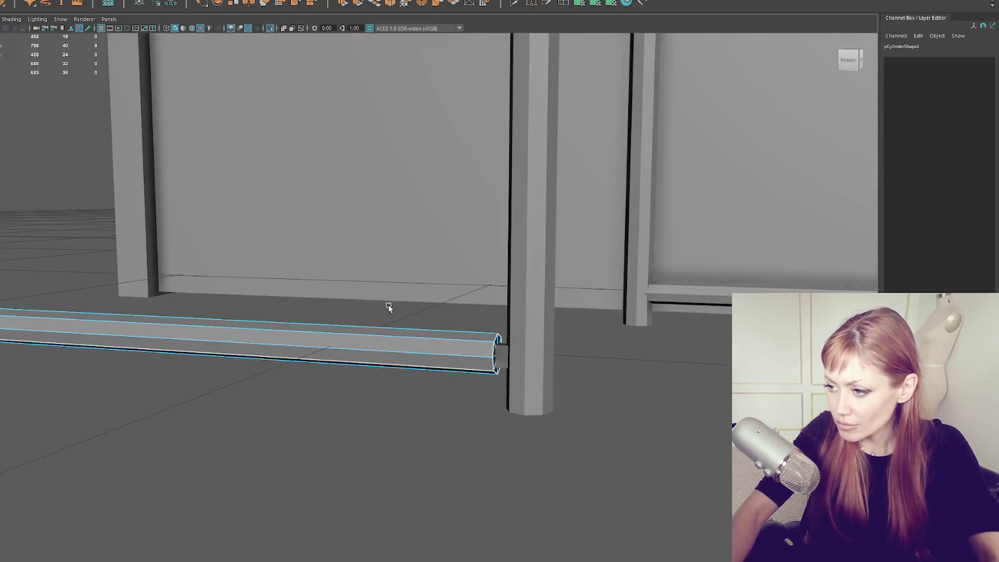
double_click(495, 335)
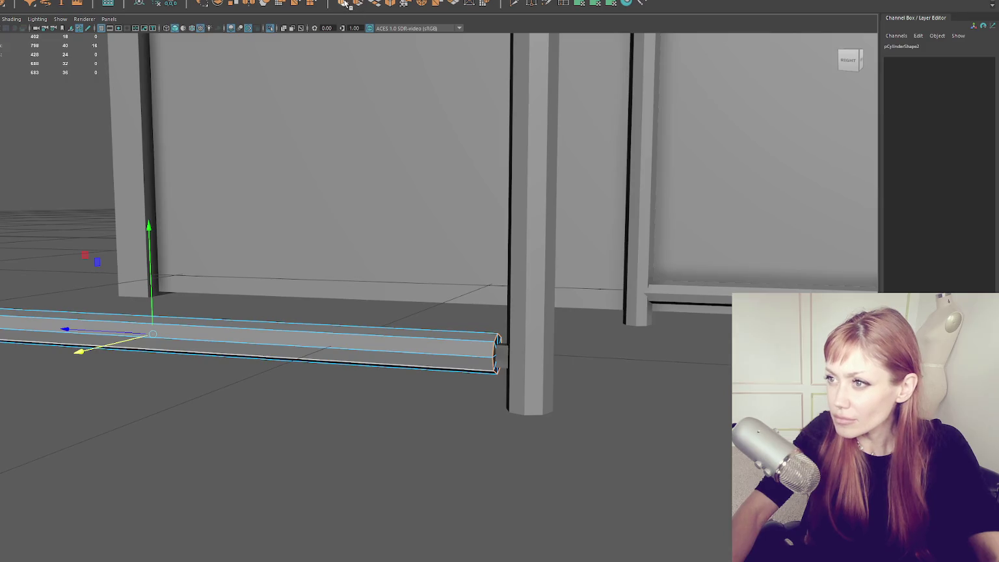
key(ctrl+b)
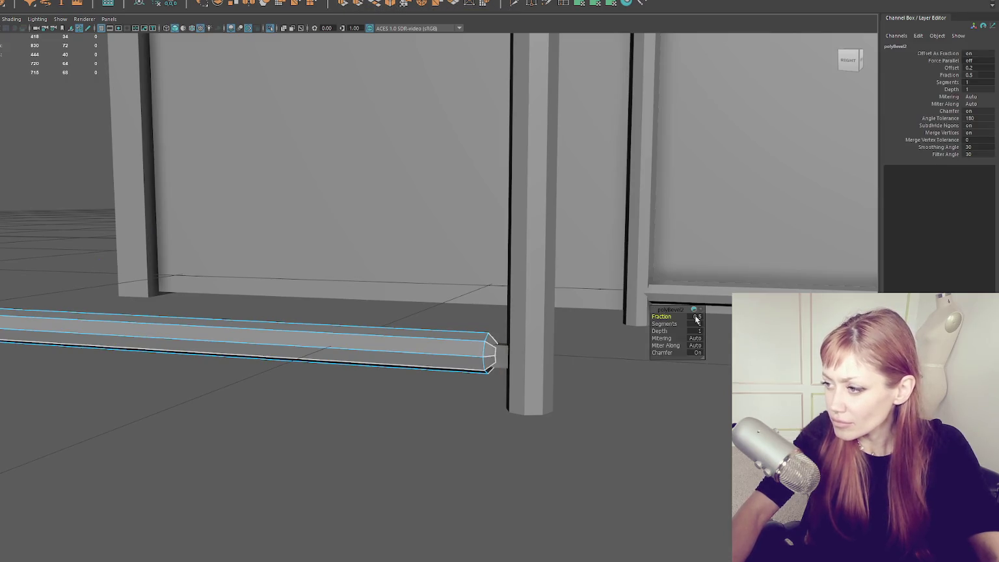
drag(665, 313, 664, 314)
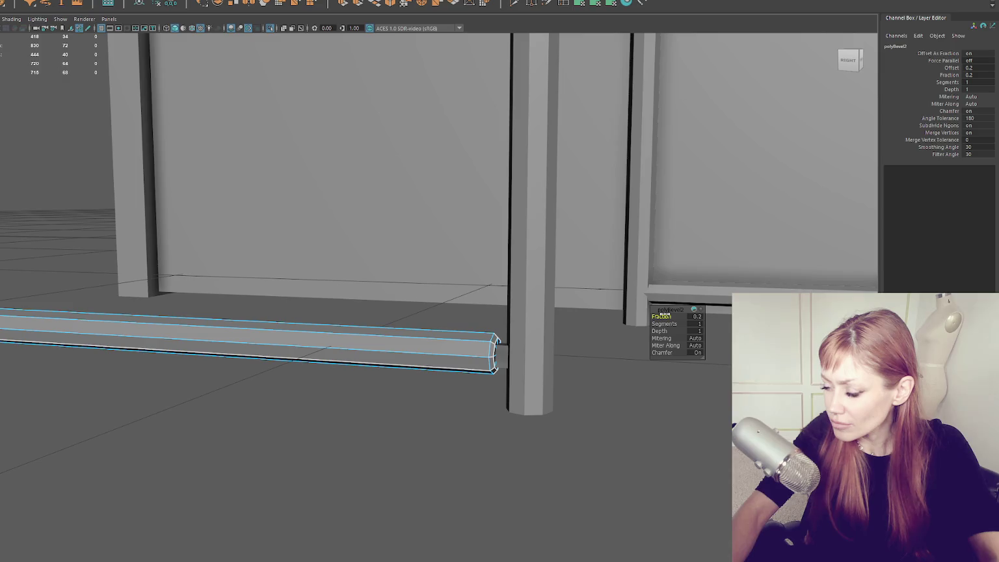
- Soften the rail's edges and nudge it up slightly
right_click(91, 165)
right_click(78, 154)
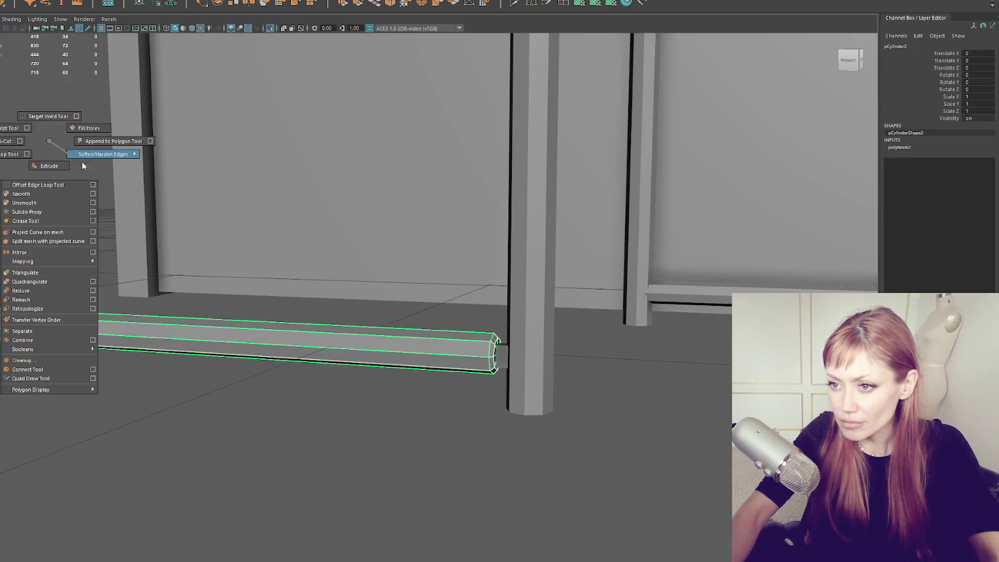
key(F8)
key(w)
drag(154, 302, 153, 303)
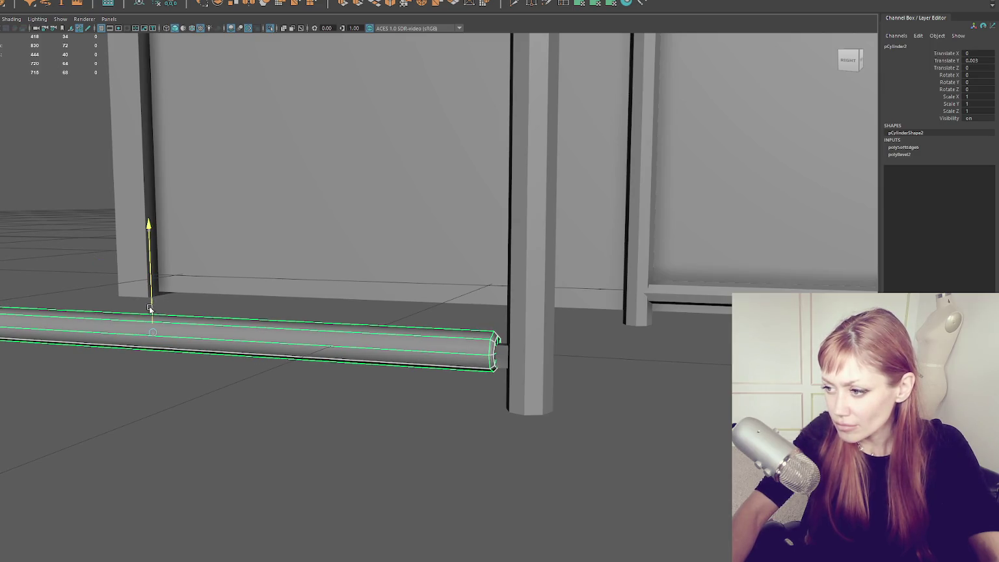
- Halve the thin track piece's width and undo the trial rail squash back to scale 1
click(162, 279)
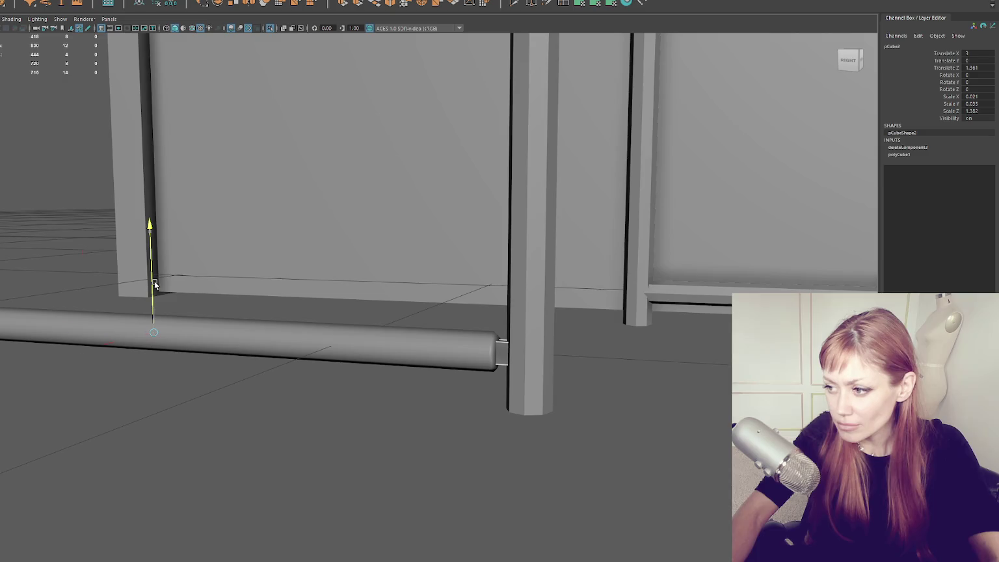
drag(181, 186, 142, 292)
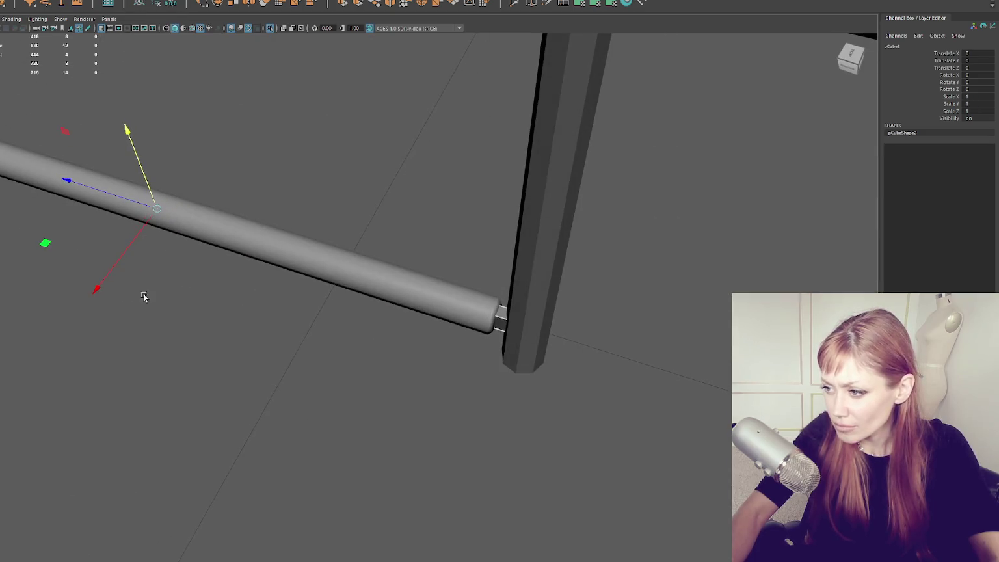
drag(115, 256, 173, 223)
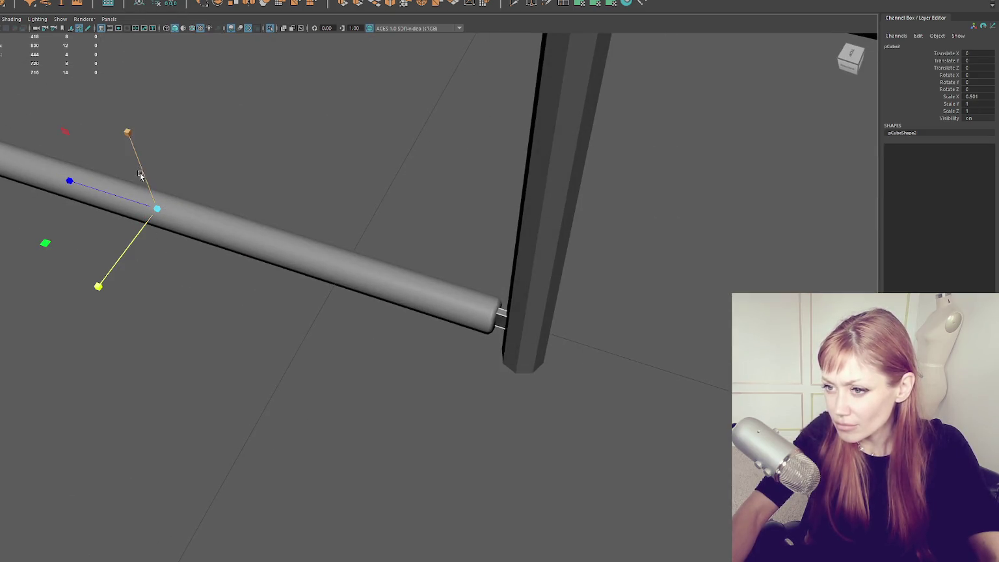
drag(134, 140, 141, 182)
mouse_move(142, 182)
mouse_down()
mouse_move(254, 215)
mouse_move(242, 188)
mouse_move(267, 252)
mouse_up()
key(ctrl+z)
key(ctrl+z)
key(ctrl+z)
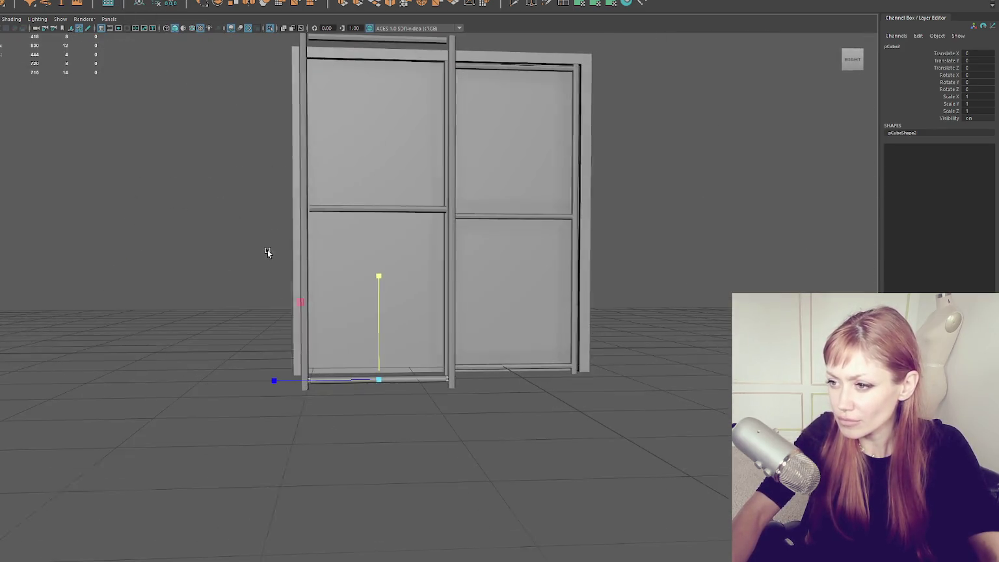
click(289, 234)
- Select the left vertical post and pick the edges at its top
scroll(297, 237, up, 3)
click(207, 279)
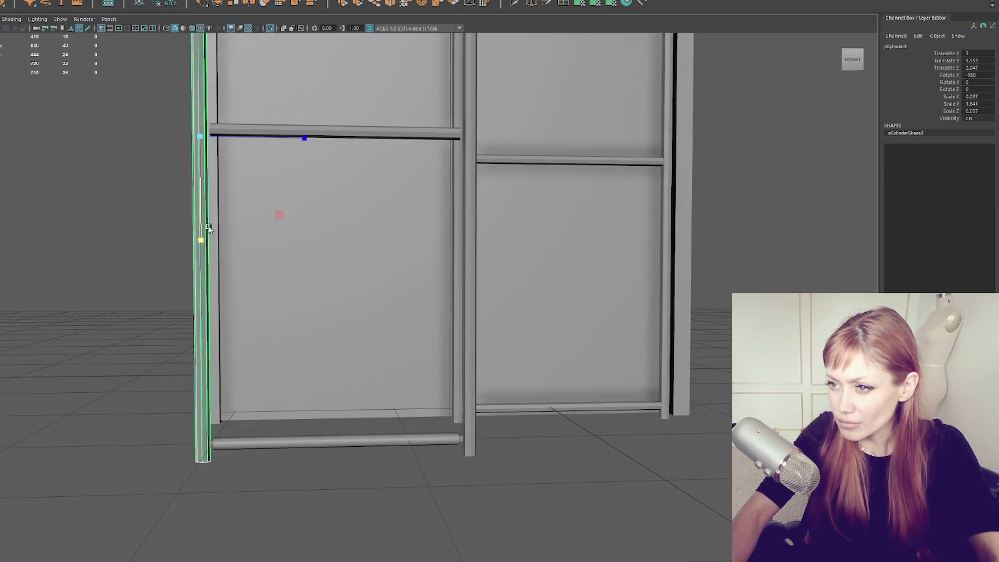
drag(206, 280, 205, 196)
drag(137, 69, 233, 263)
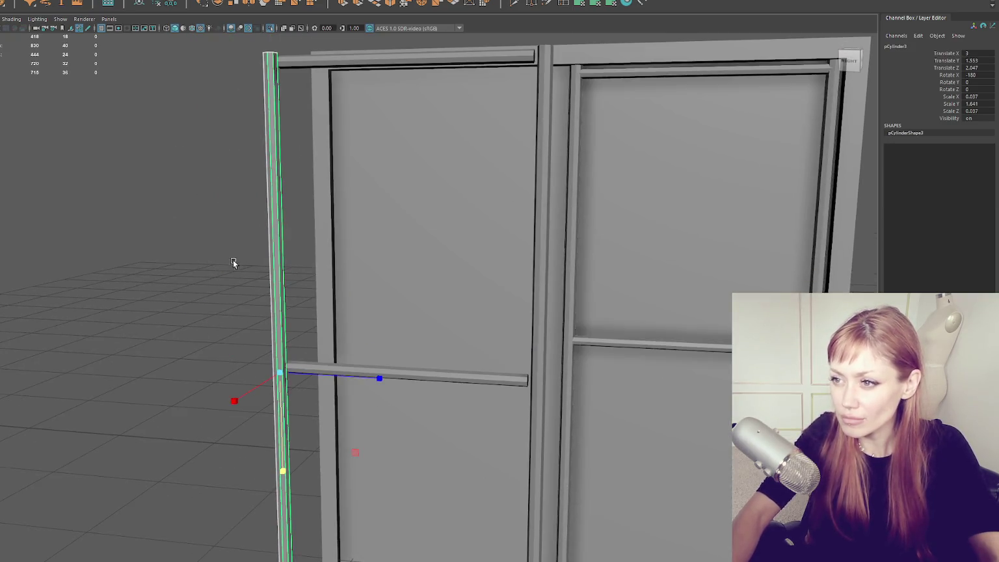
right_click(217, 126)
scroll(212, 209, down, 5)
drag(232, 112, 463, 448)
scroll(334, 226, up, 5)
click(307, 106)
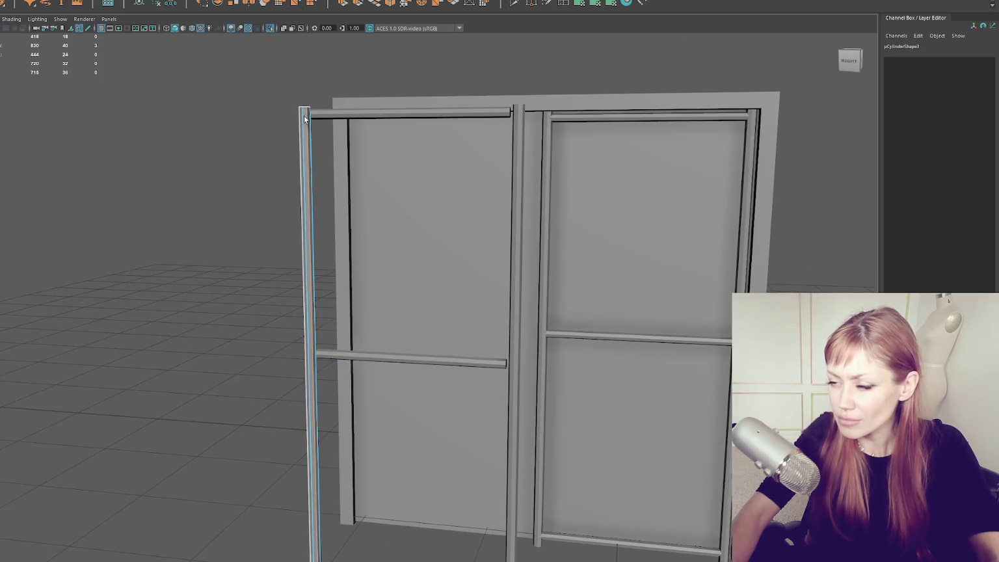
- Try a bevel on the selected post edges, then undo it
drag(304, 119, 289, 124)
mouse_move(328, 388)
mouse_down()
mouse_move(344, 433)
mouse_move(264, 358)
mouse_up()
mouse_move(298, 174)
mouse_down()
mouse_move(349, 242)
mouse_move(307, 232)
mouse_move(297, 241)
mouse_move(306, 292)
mouse_up()
key(ctrl+b)
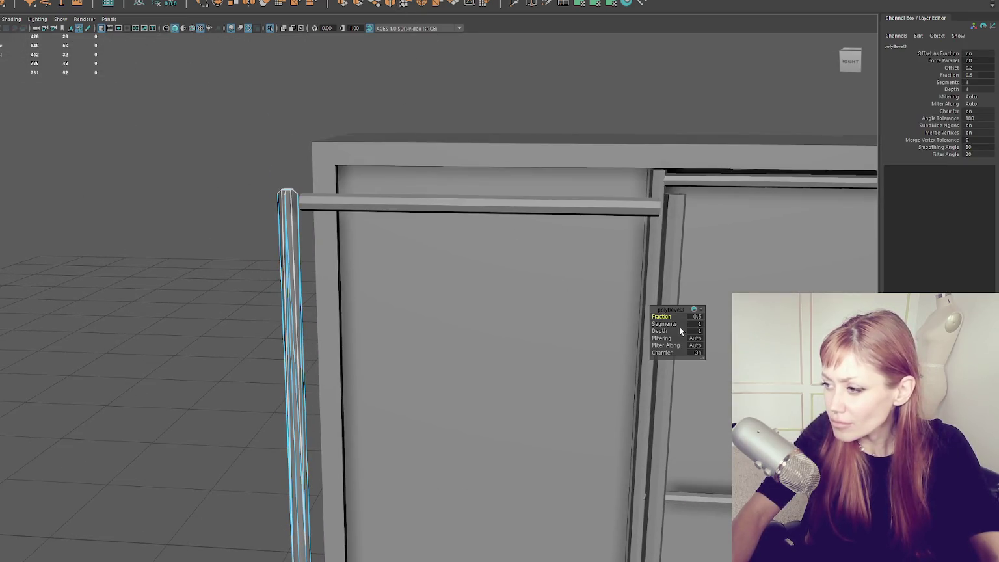
key(ctrl+z)
- Reselect the left post's edges and bevel its top with a 0.2 fraction
right_click(110, 123)
click(179, 102)
click(291, 221)
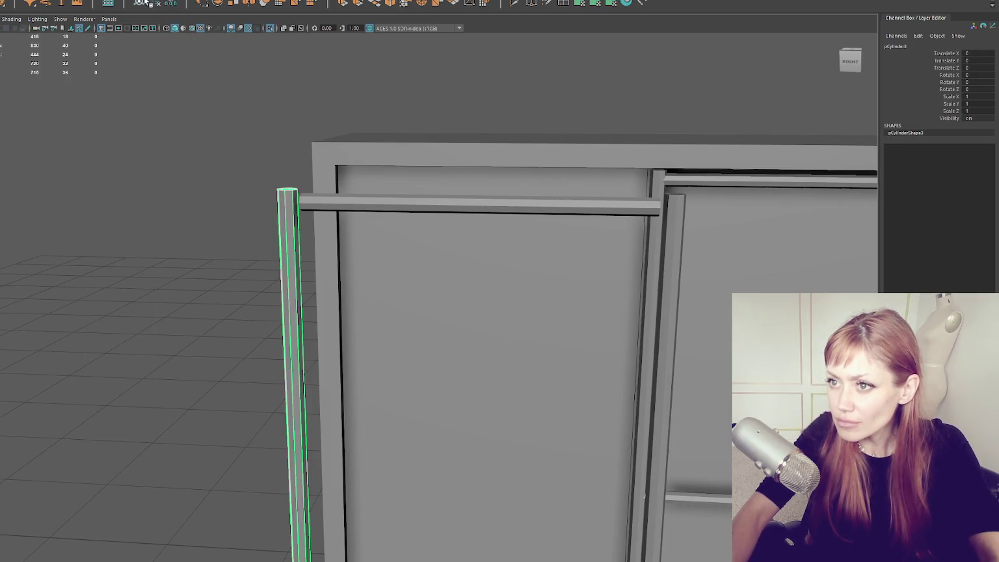
right_click(208, 160)
click(250, 161)
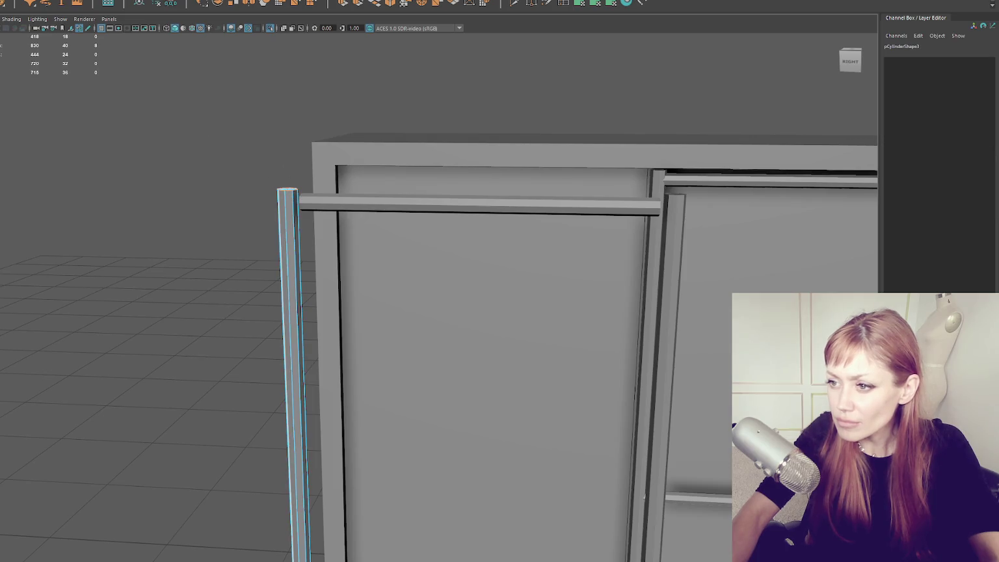
click(404, 7)
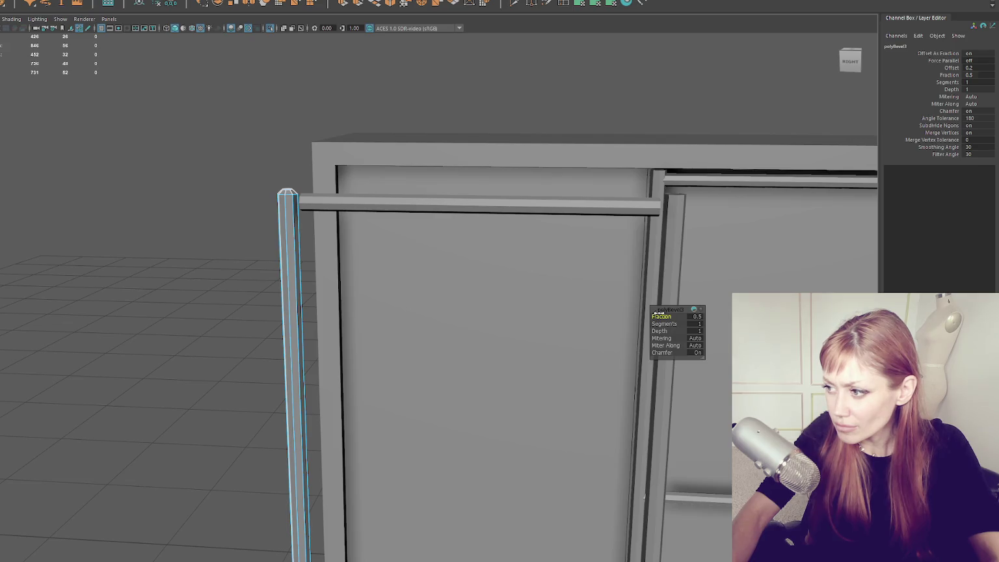
drag(659, 317, 661, 316)
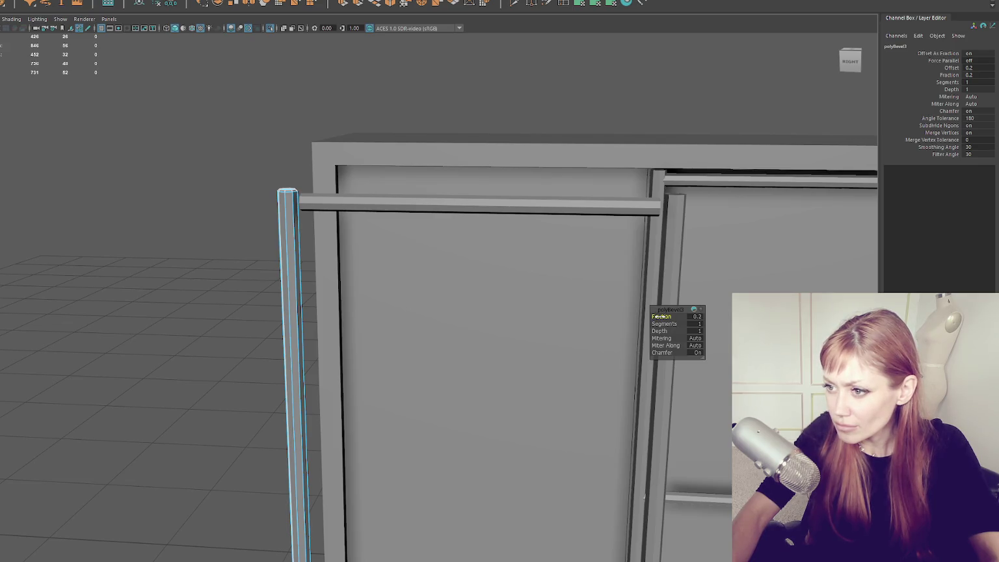
- Return to object mode, clear the selection, and select the bottom crossbar
right_click(214, 107)
click(291, 202)
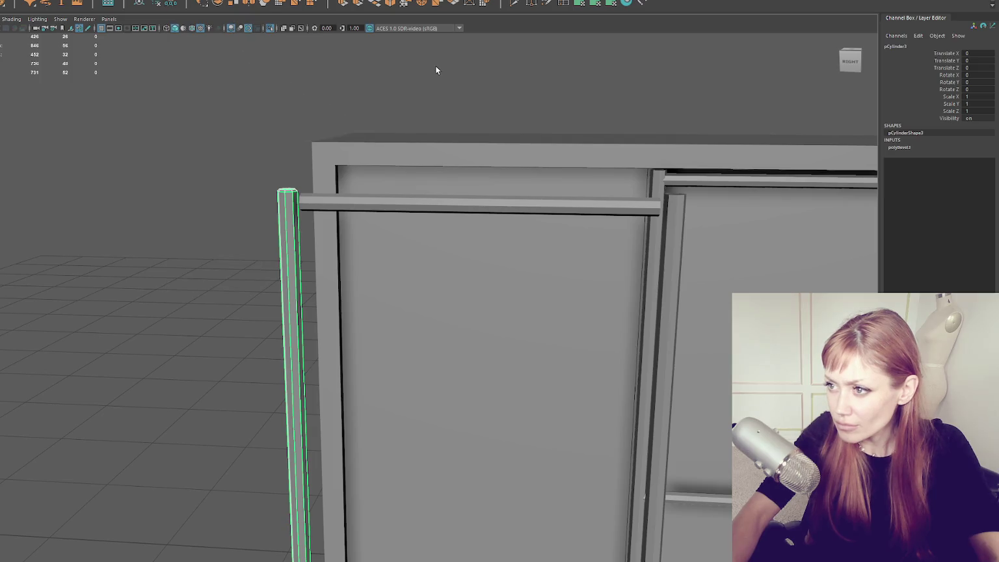
click(435, 70)
scroll(447, 306, down, 3)
scroll(358, 370, up, 3)
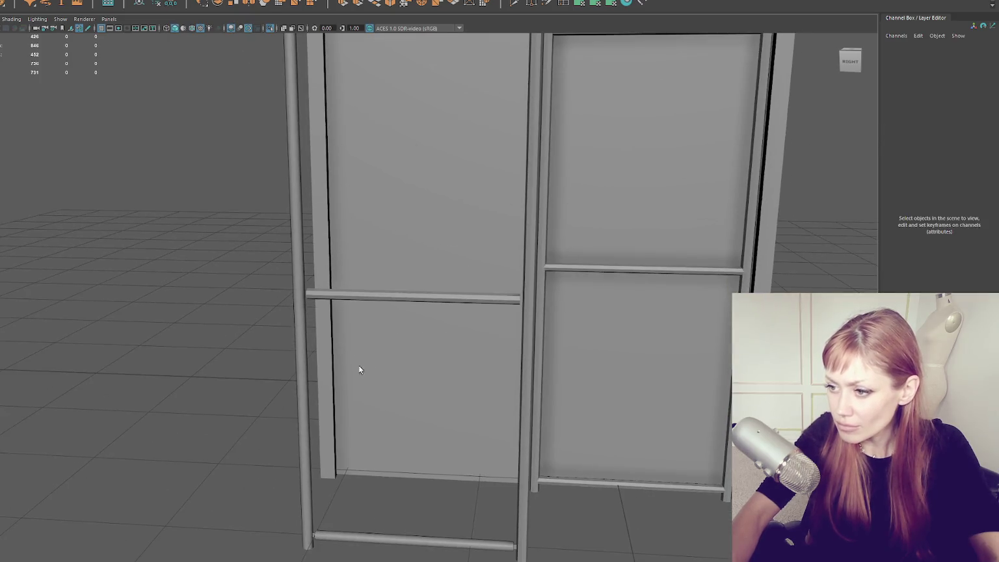
click(381, 538)
click(20, 1)
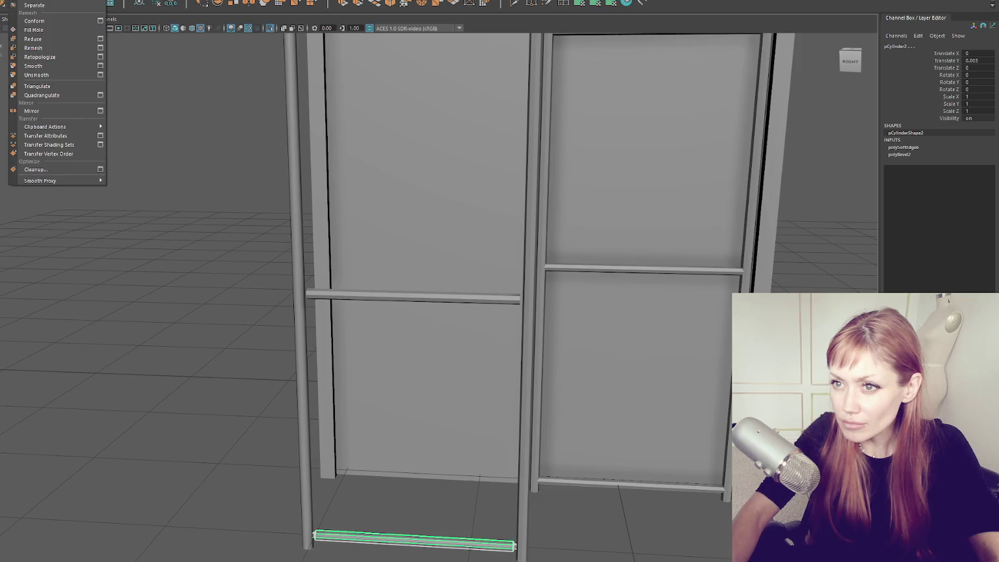
key(Escape)
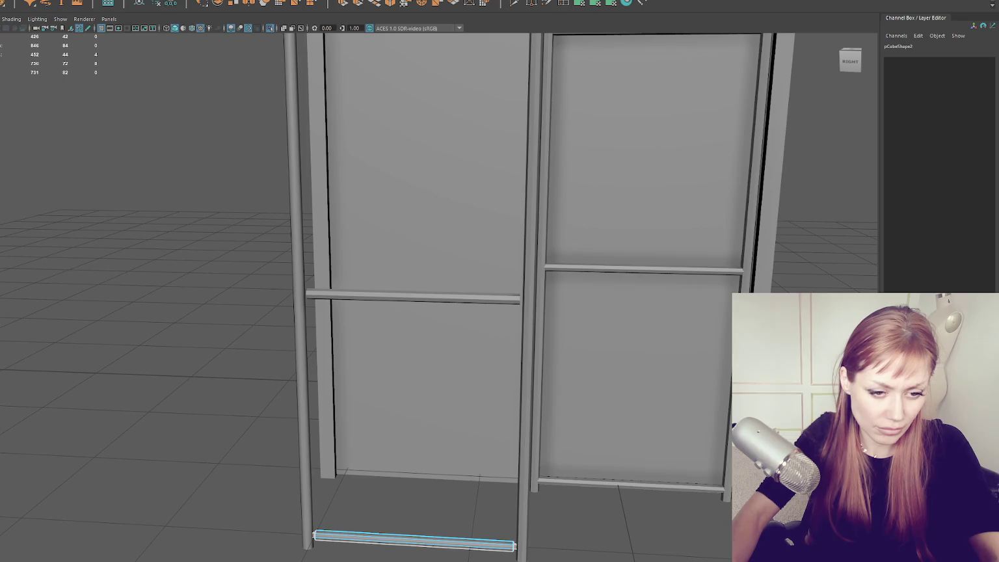
- Cut the bottom crossbar's UVs along one chosen seam edge, then apply Planar mapping
click(416, 285)
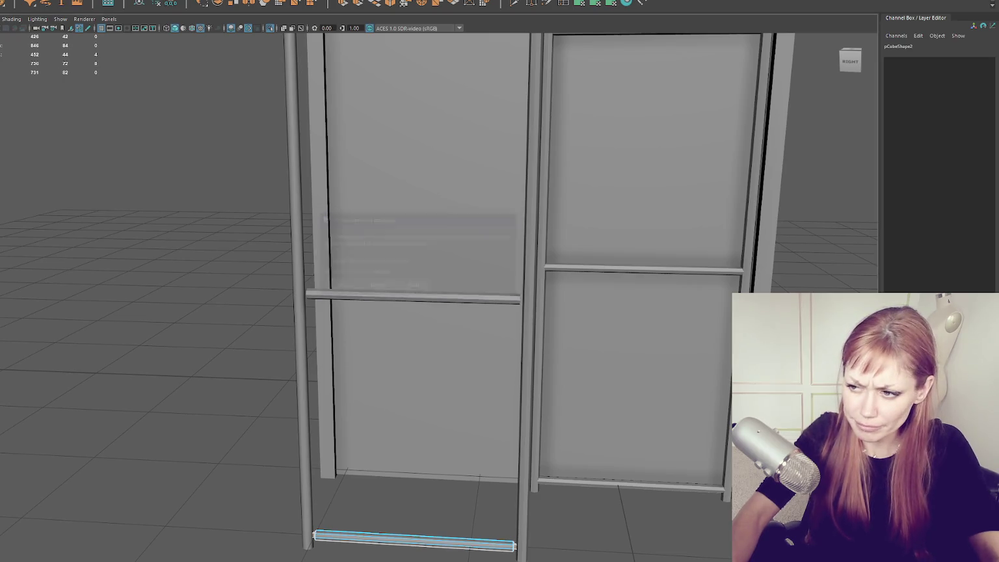
click(582, 5)
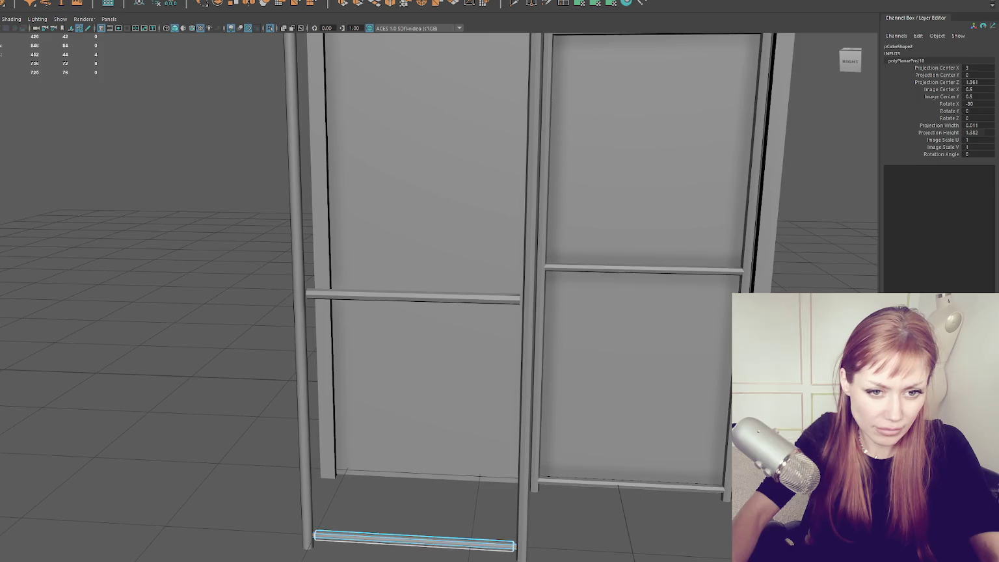
click(413, 537)
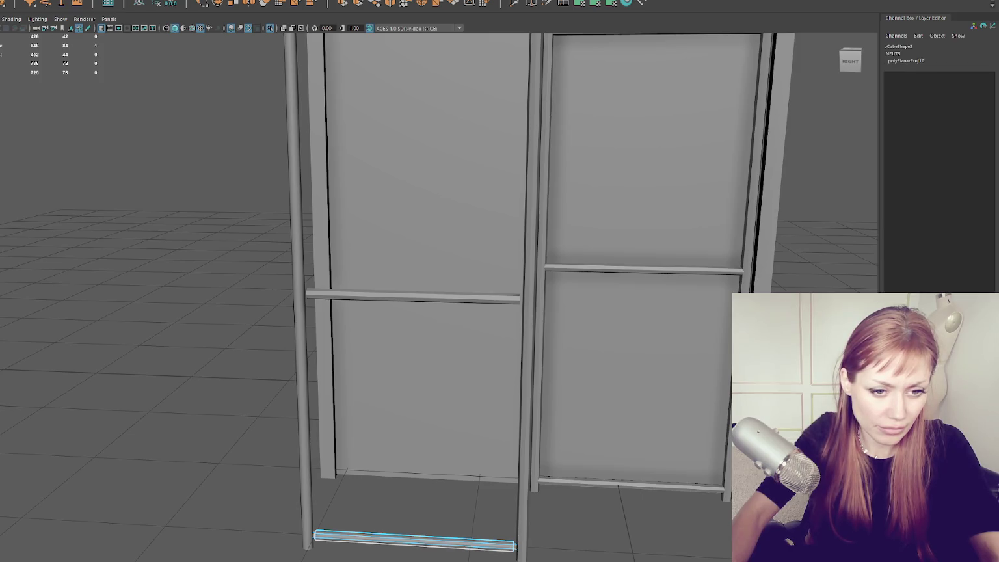
key(g)
key(g)
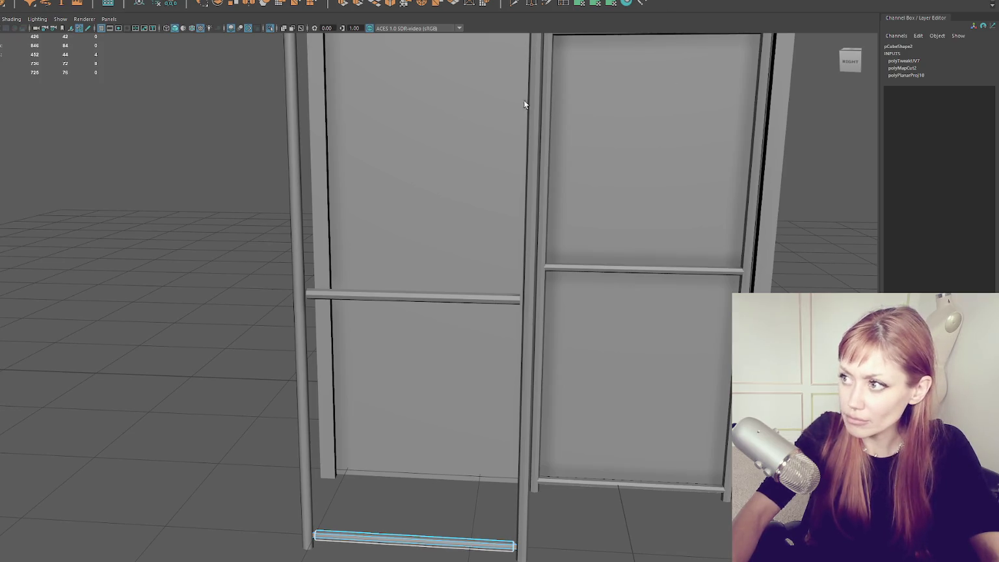
click(610, 4)
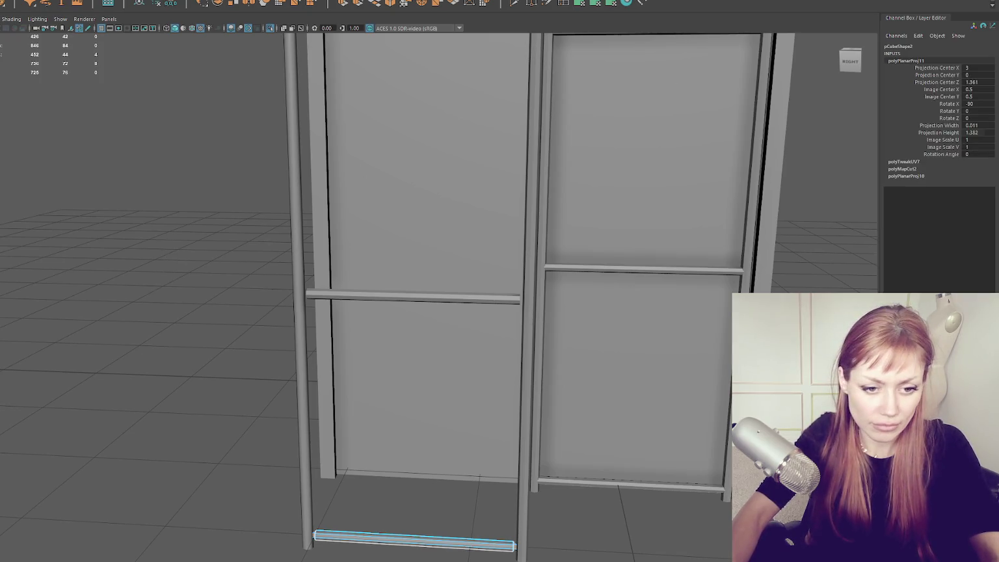
drag(181, 343, 299, 353)
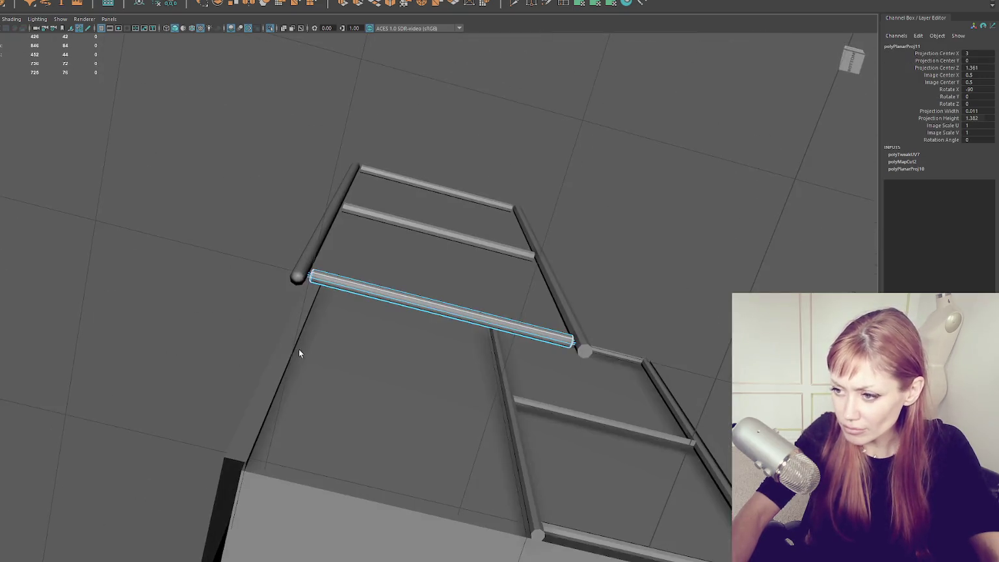
- Cut the cylinder rail's UVs along the seam edge, select its faces, and return to object mode
scroll(307, 276, up, 4)
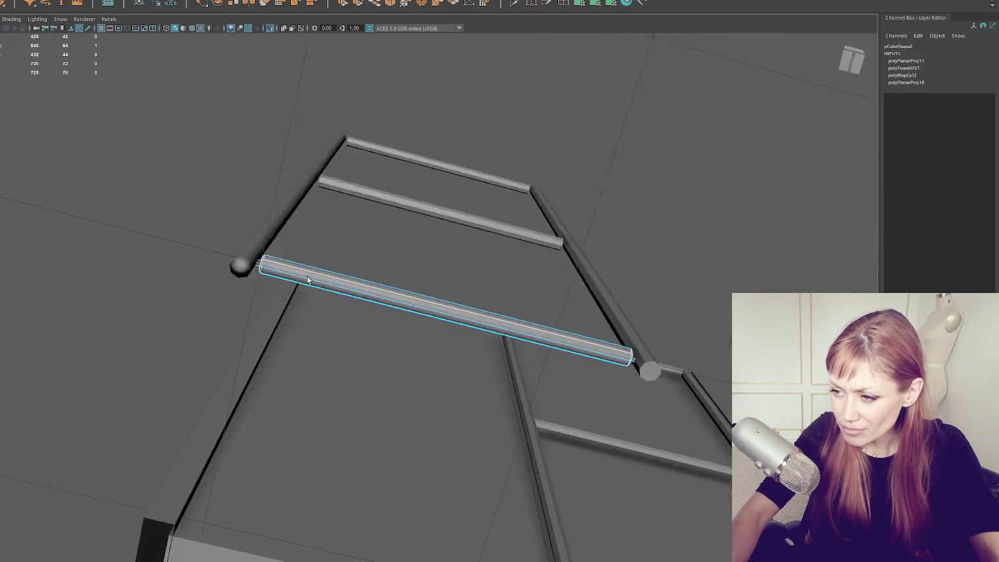
key(ctrl+x)
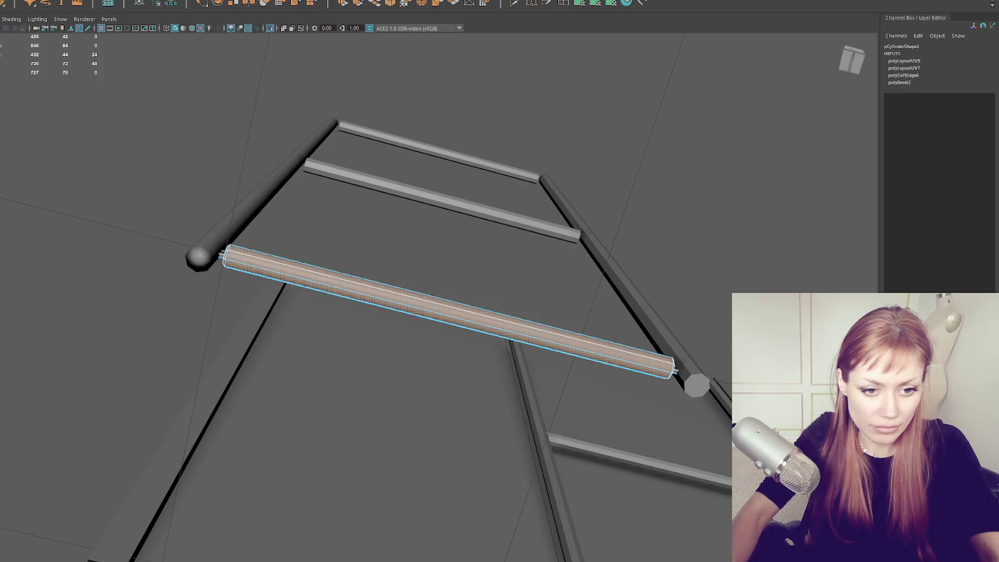
key(w)
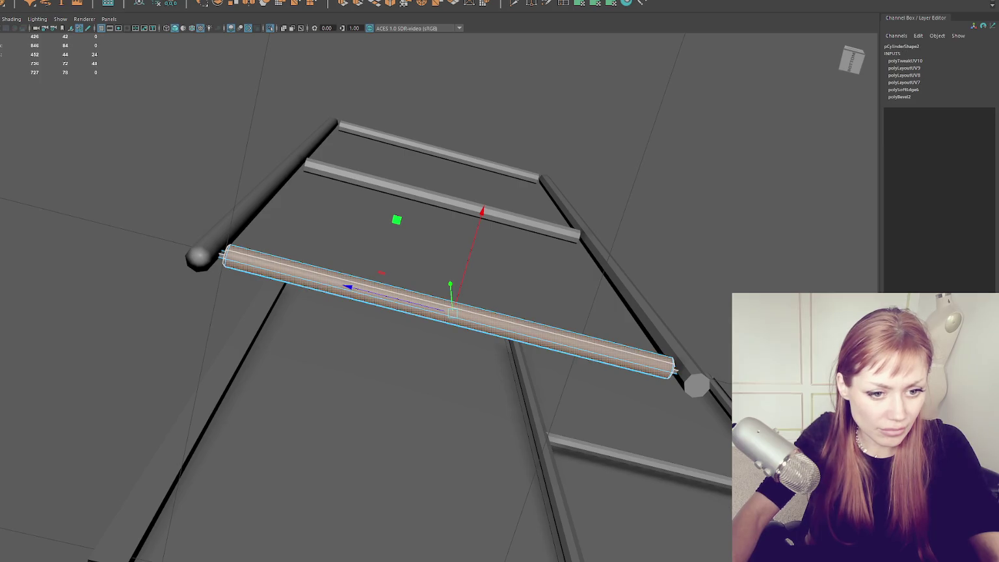
click(229, 256)
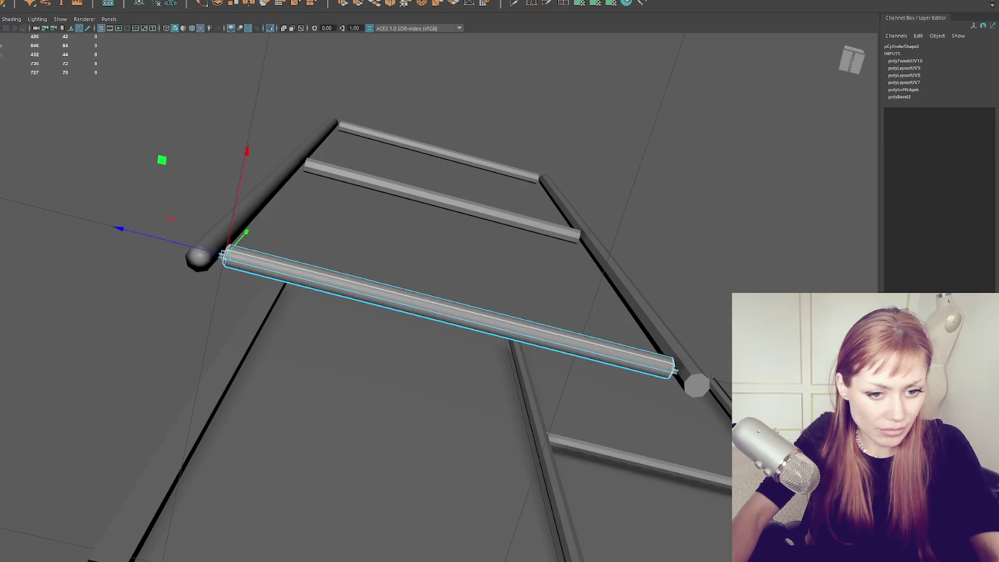
click(670, 367)
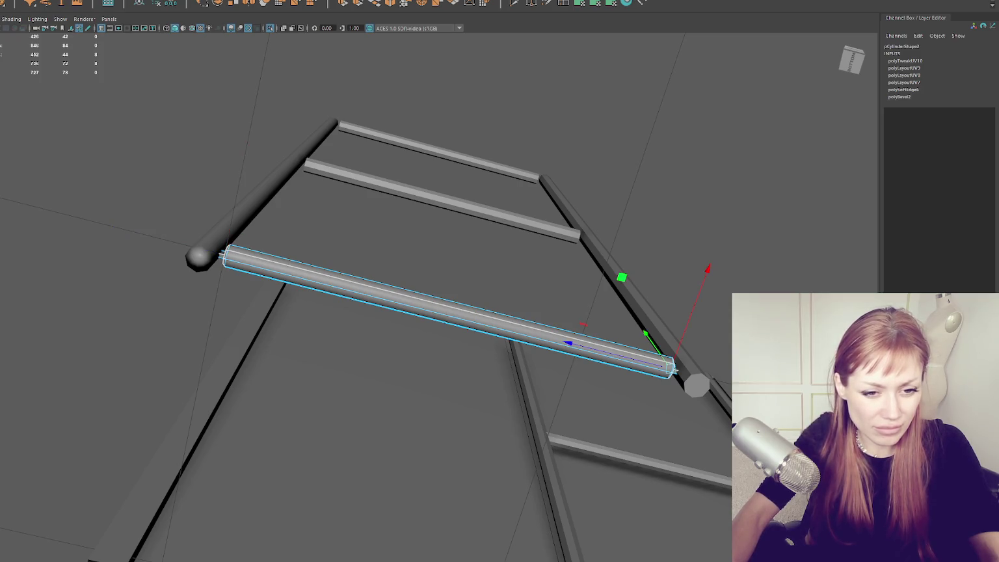
shift+double_click(229, 255)
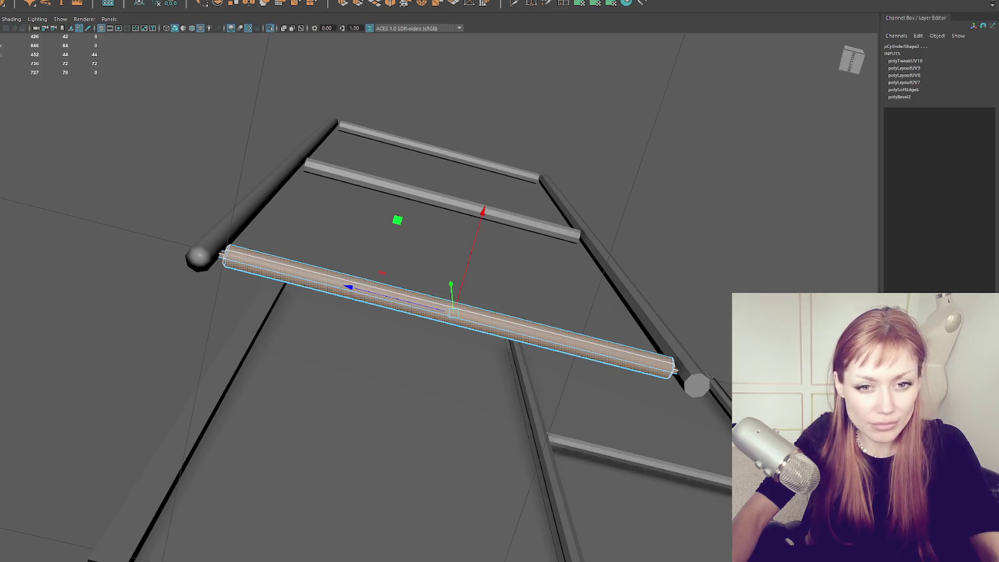
right_click(151, 135)
click(200, 111)
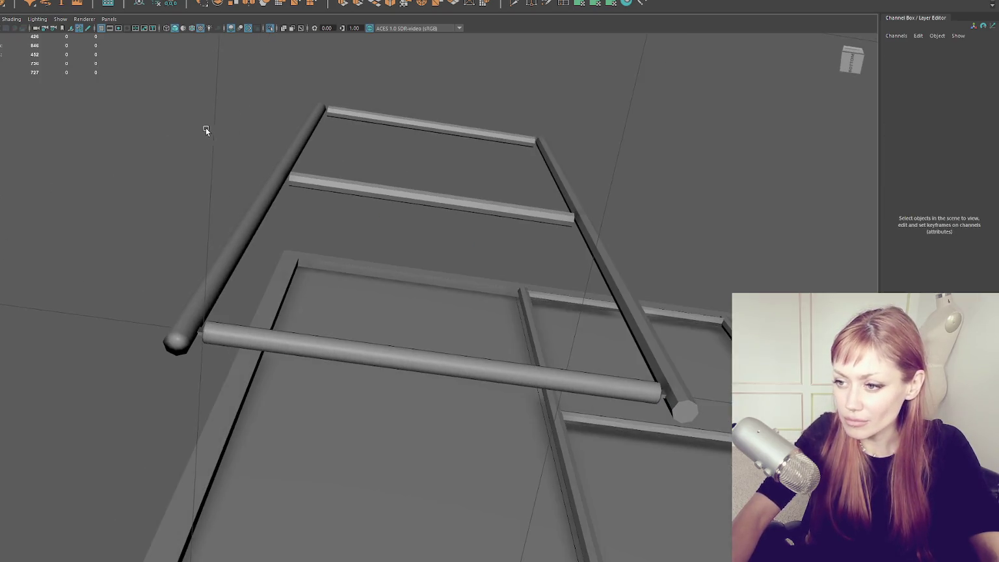
- Combine the selected rail parts into one object and delete its construction history
click(216, 335)
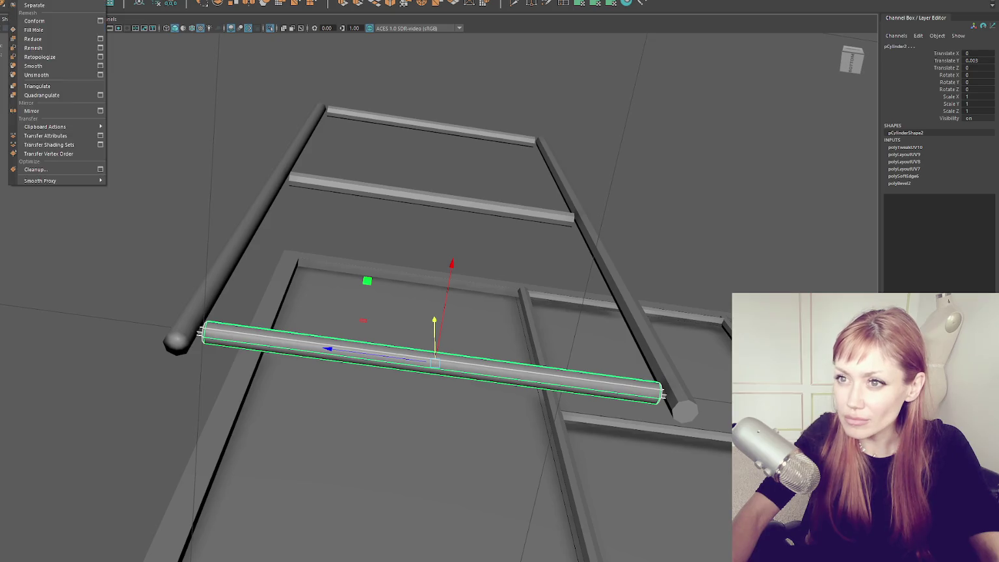
click(33, 14)
click(156, 3)
- Inspect the left door's posts in wireframe, then return to shaded object selection
drag(251, 154, 352, 254)
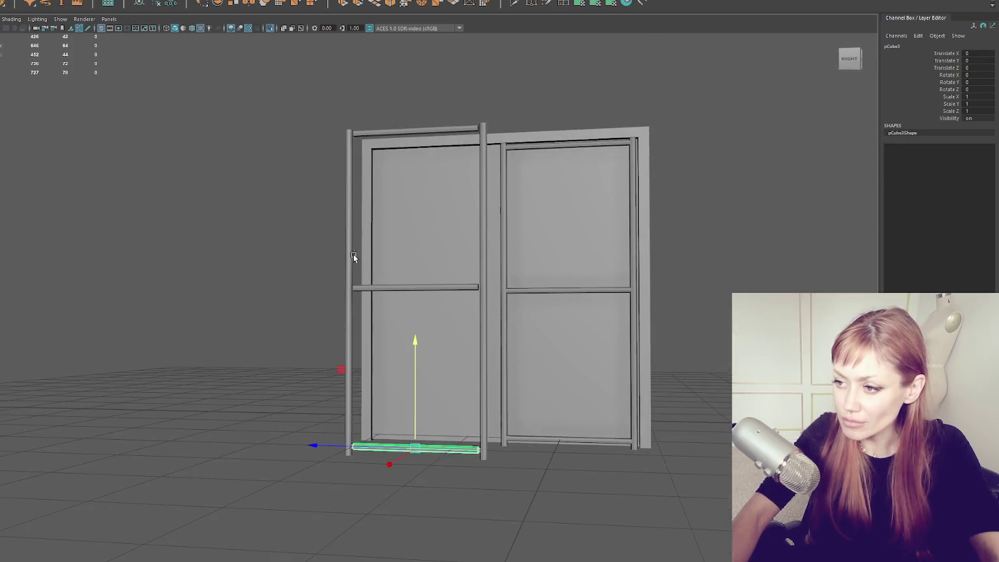
click(353, 253)
key(F8)
key(4)
click(351, 396)
click(292, 381)
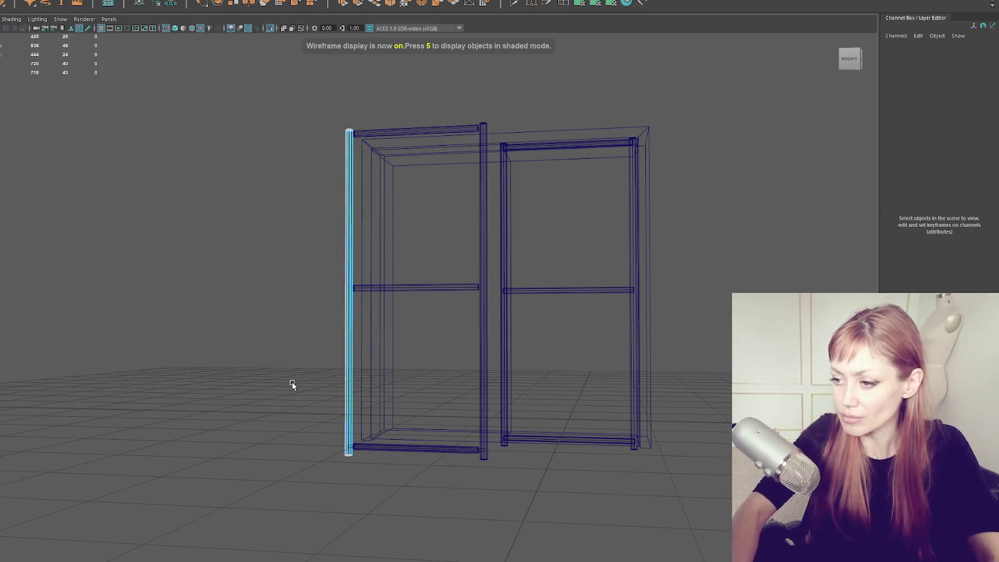
key(5)
right_click(285, 162)
click(306, 148)
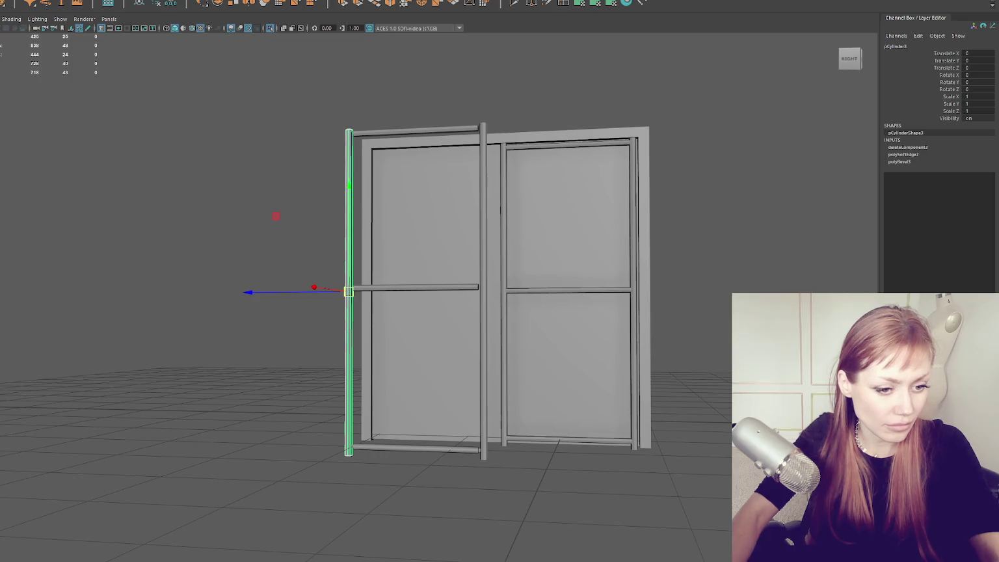
key(ctrl+F11)
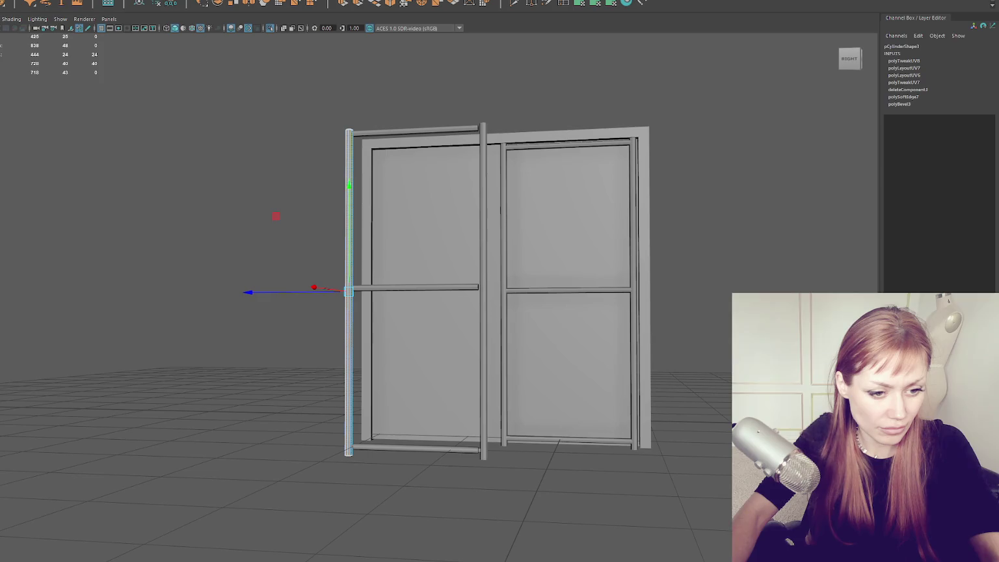
right_click(260, 154)
click(326, 170)
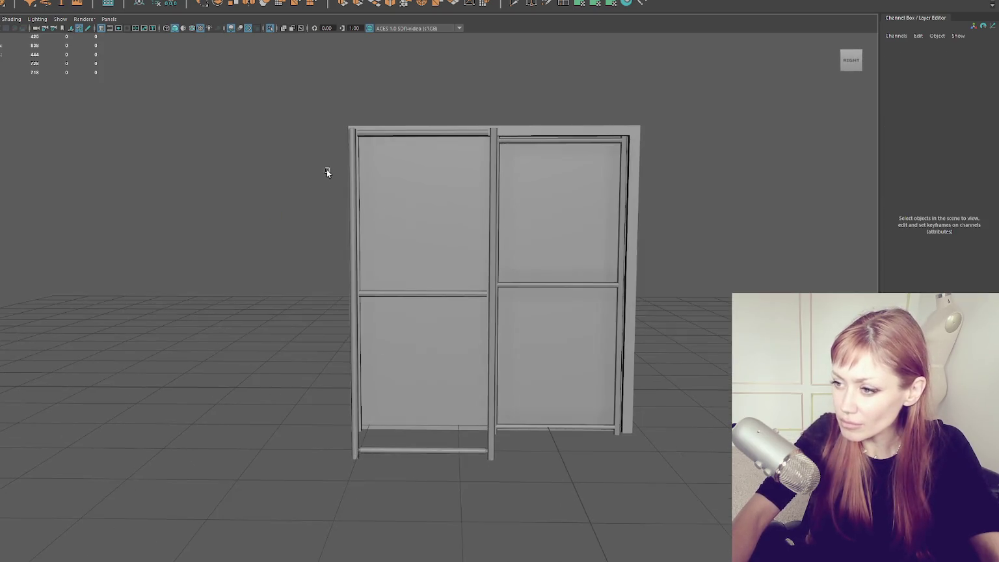
- Remove the old middle and top bars and duplicate the bottom bar up as the top rail
click(352, 226)
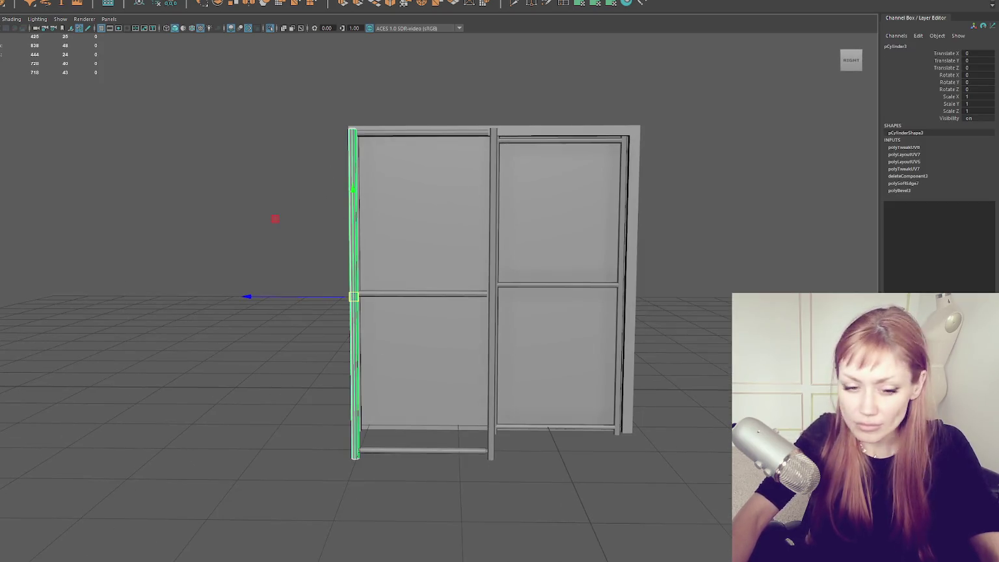
click(393, 297)
shift+click(399, 138)
key(Delete)
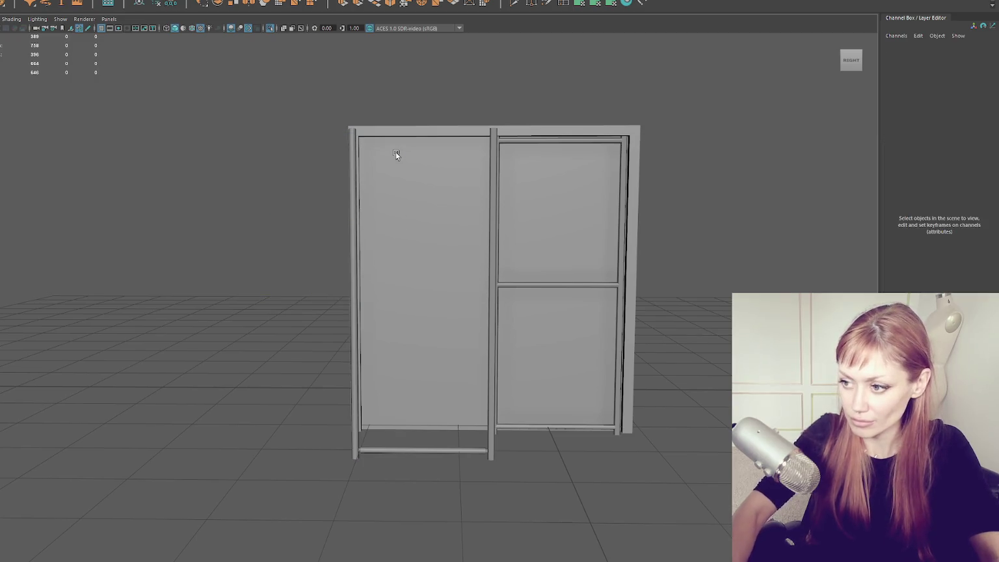
click(380, 448)
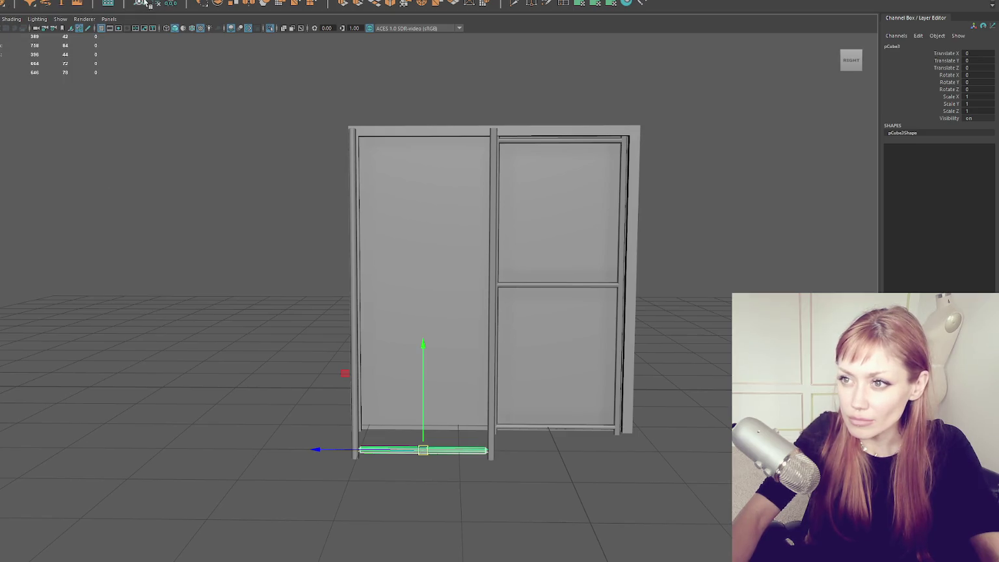
key(ctrl+d)
mouse_move(424, 339)
mouse_down()
mouse_move(430, 181)
mouse_move(416, 25)
mouse_up()
key(ctrl+d)
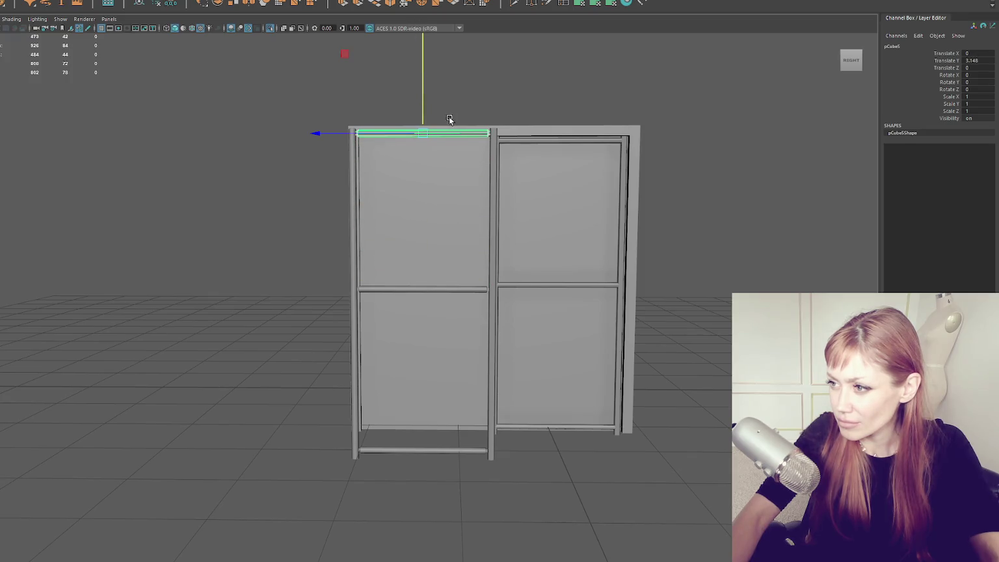
- Delete the middle vertical bar and duplicate the left post to the door's right side
click(492, 148)
key(Delete)
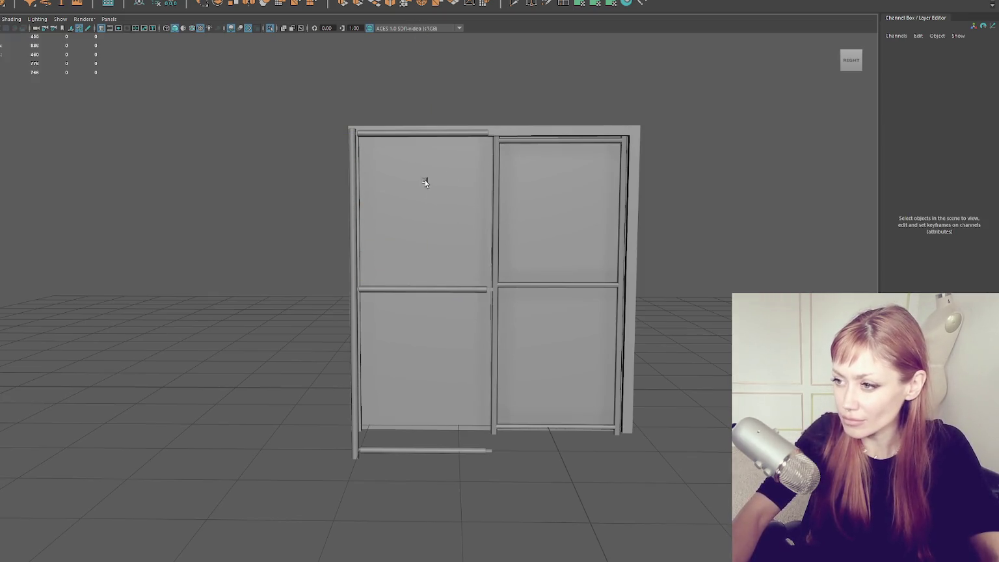
click(354, 197)
key(ctrl+d)
drag(259, 297, 389, 296)
- Combine the top, bottom and side bars into one frame object
shift+click(379, 288)
shift+click(404, 133)
shift+click(355, 215)
shift+click(420, 449)
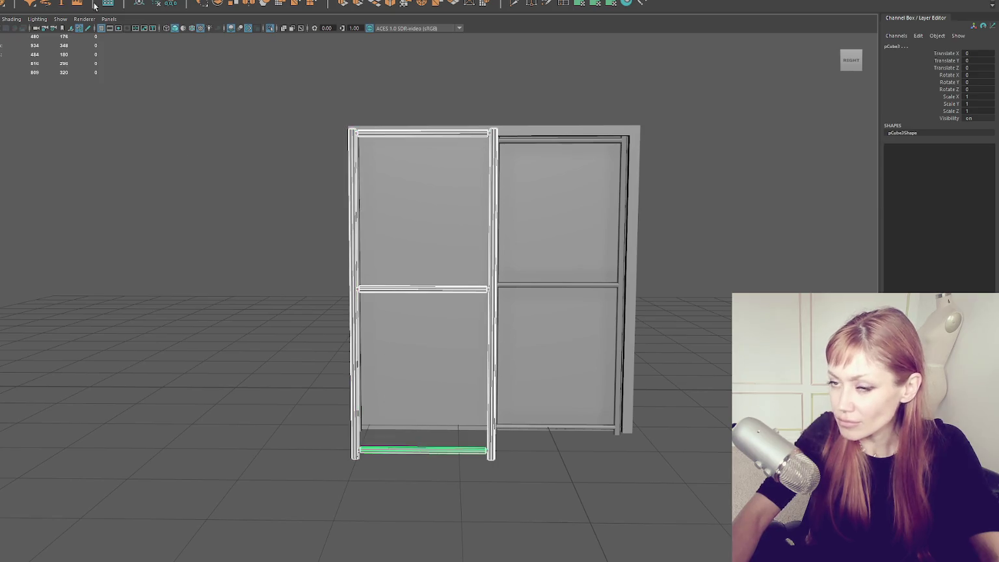
click(26, 1)
click(34, 2)
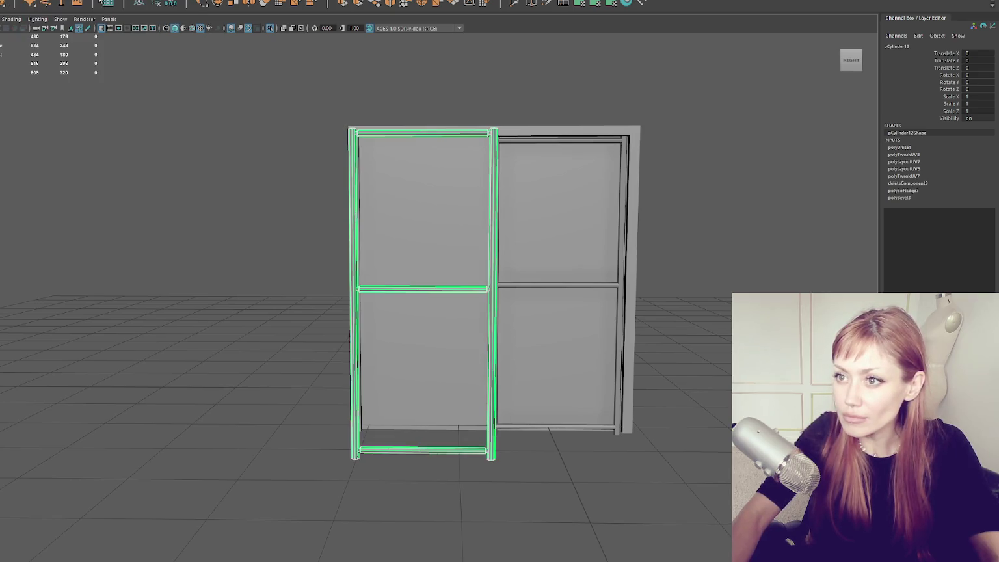
- Pull the door box out along X and delete its extra faces, leaving a thin panel
mouse_move(263, 128)
mouse_down()
mouse_move(220, 150)
mouse_move(385, 139)
mouse_up()
click(425, 219)
key(w)
drag(420, 292, 472, 428)
key(ctrl+F11)
drag(658, 205, 455, 325)
mouse_move(213, 108)
mouse_down()
mouse_move(463, 497)
mouse_move(411, 429)
mouse_up()
key(Delete)
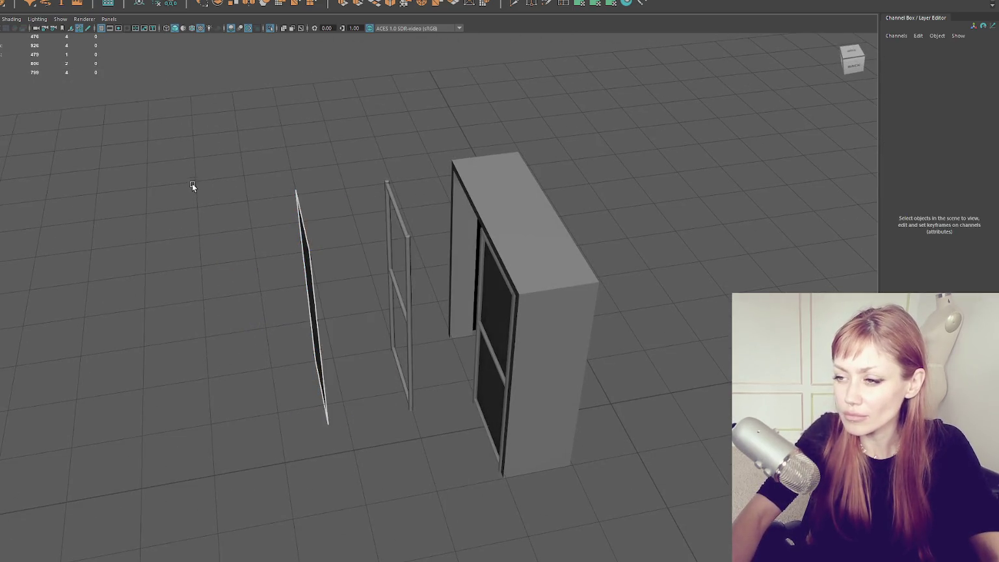
- Move the thin panel into the left door frame and reduce its depth
key(F8)
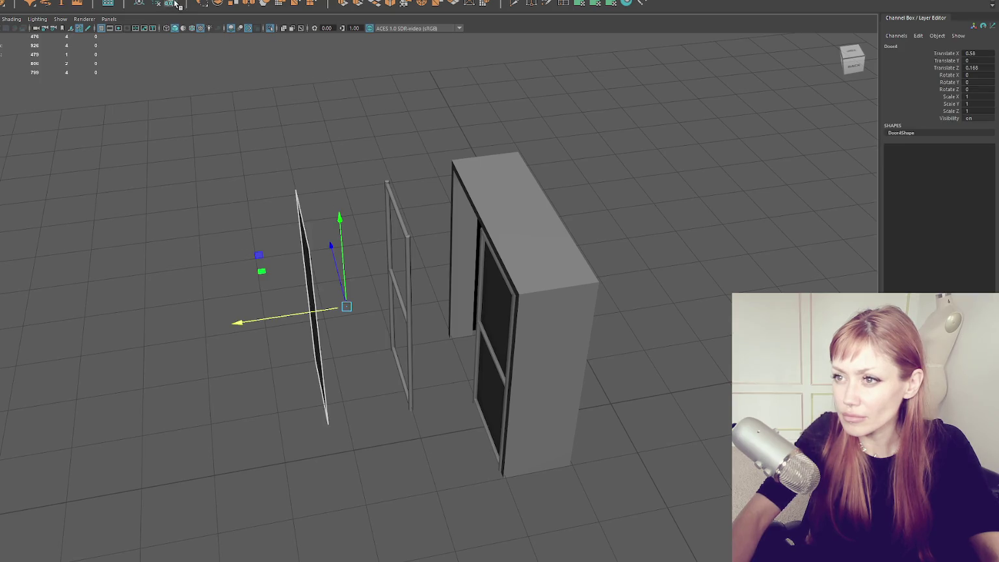
mouse_move(249, 318)
mouse_down()
mouse_move(337, 310)
mouse_move(468, 271)
mouse_up()
mouse_move(393, 305)
mouse_down()
mouse_move(405, 301)
mouse_move(393, 303)
mouse_up()
key(w)
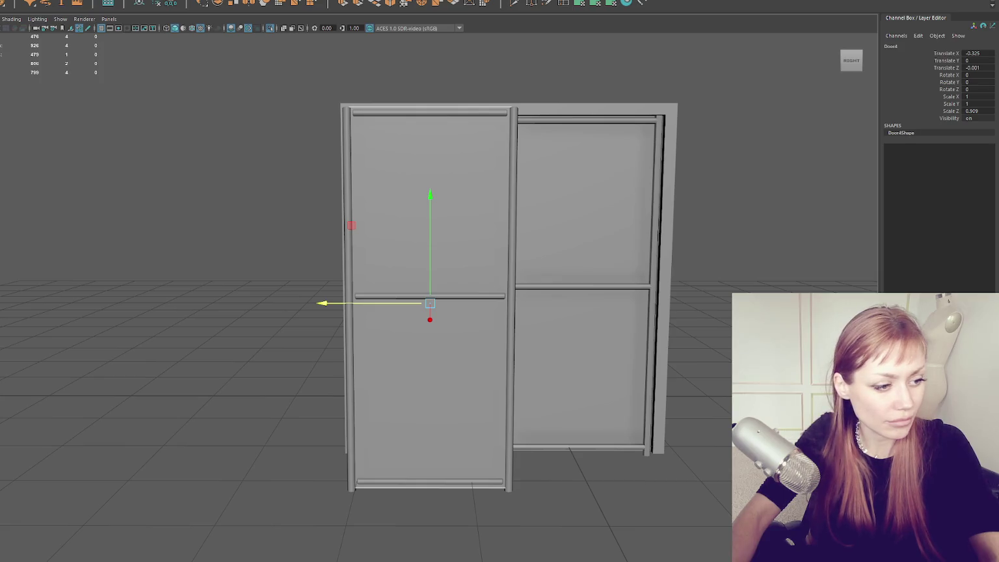
scroll(318, 235, up, 2)
drag(318, 235, 267, 256)
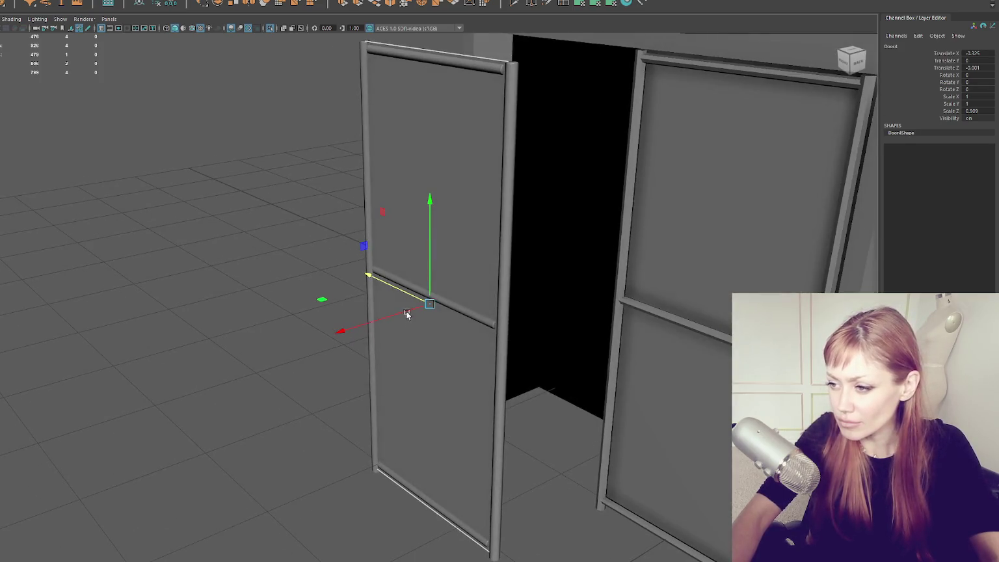
drag(406, 312, 435, 270)
- Rescale the panel's height and nudge it along X to fit the frame
key(bracketleft)
key(r)
key(w)
key(r)
key(w)
mouse_move(453, 313)
mouse_down()
mouse_move(416, 311)
mouse_move(350, 225)
mouse_up()
scroll(417, 311, down, 5)
- Combine the frame and panel into one door and slide it into the left opening
drag(369, 112, 448, 423)
click(13, 4)
click(114, 7)
click(171, 6)
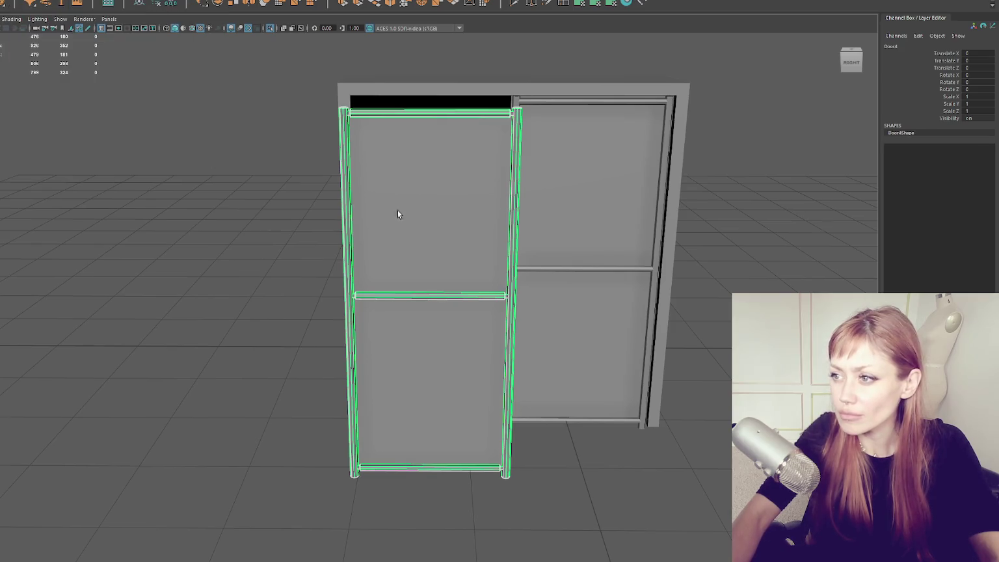
key(w)
drag(431, 340, 431, 289)
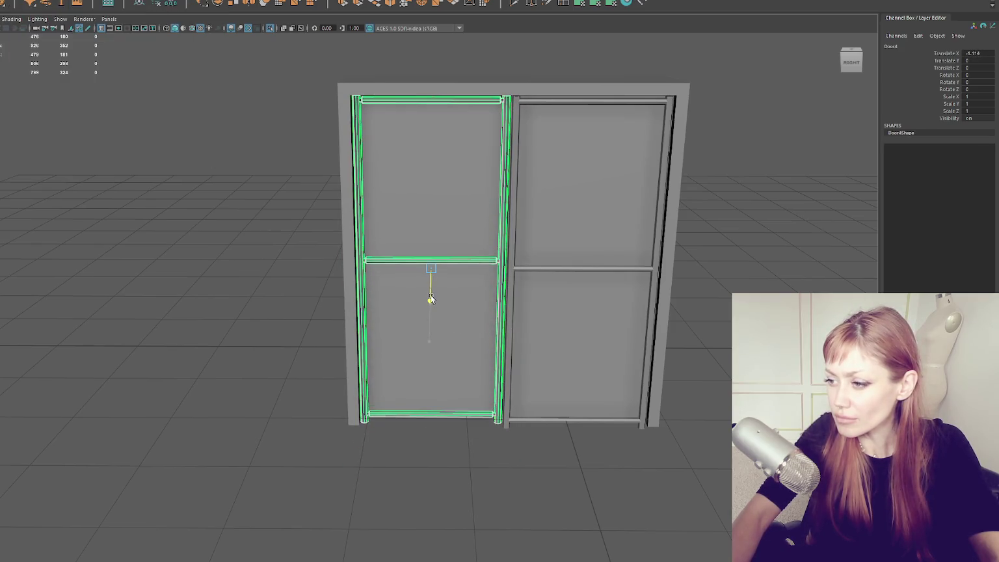
key(F11)
double_click(447, 202)
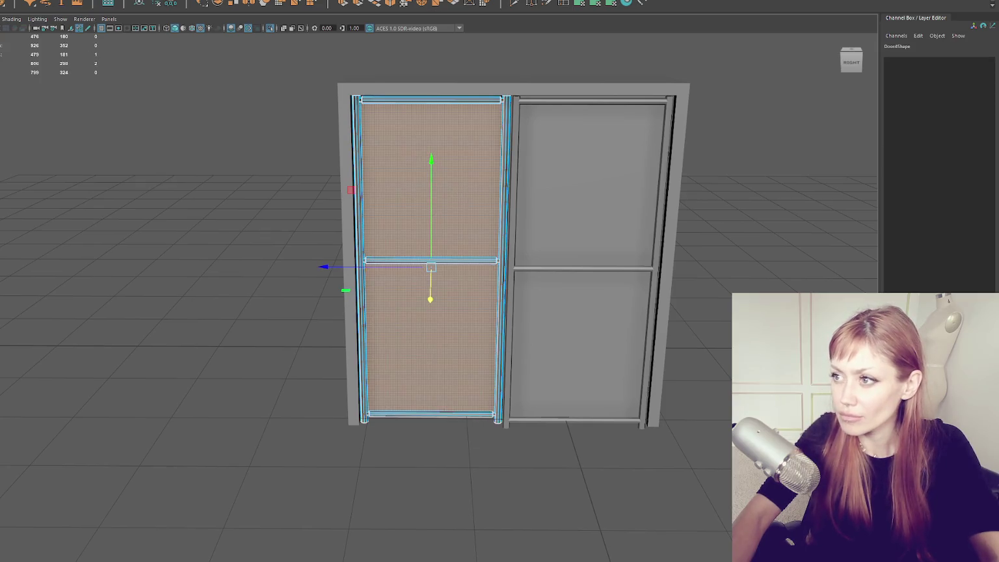
- Planar-map the door and assign a new Blinn named DoorCutout1 with raised transparency
click(611, 3)
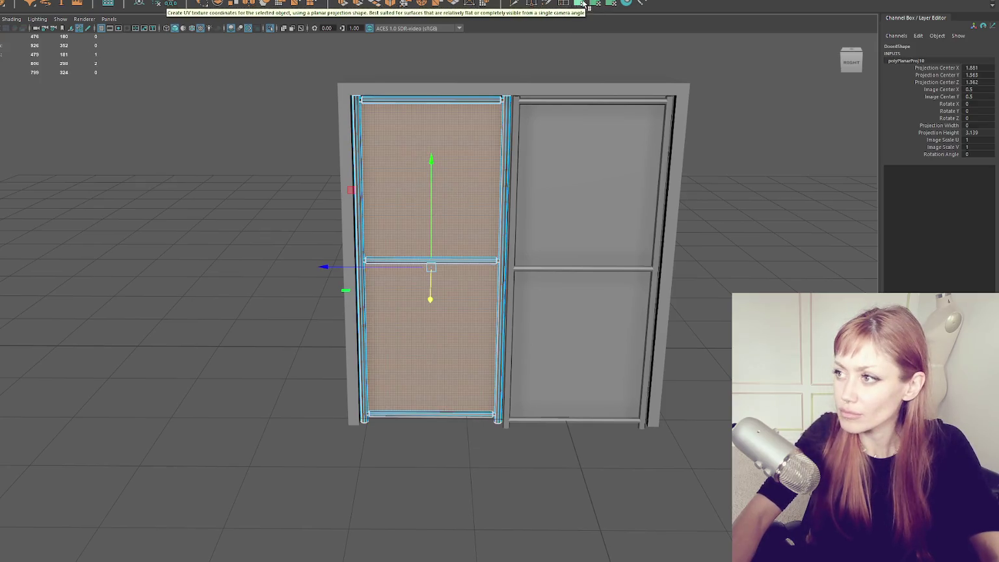
right_click(477, 129)
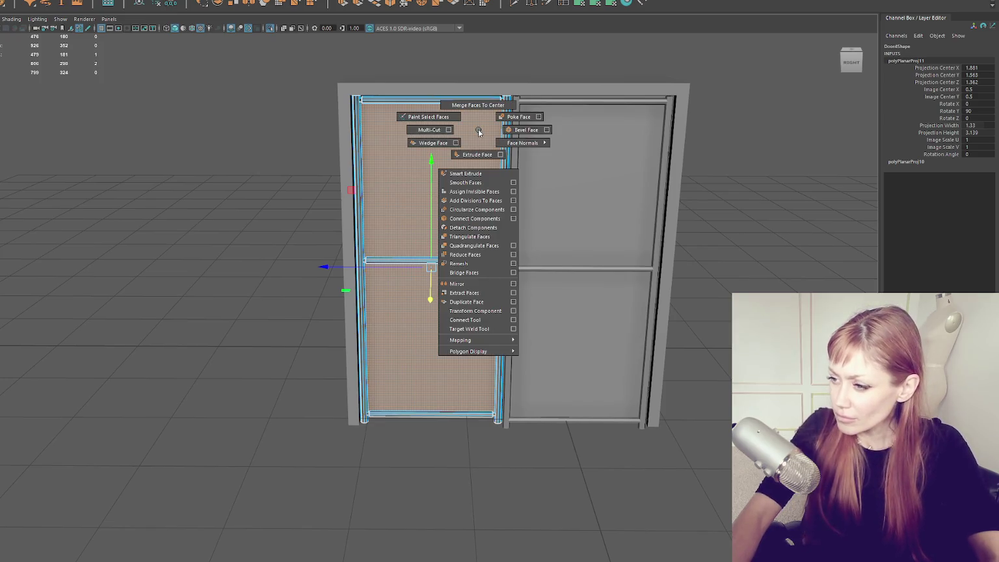
right_click(474, 133)
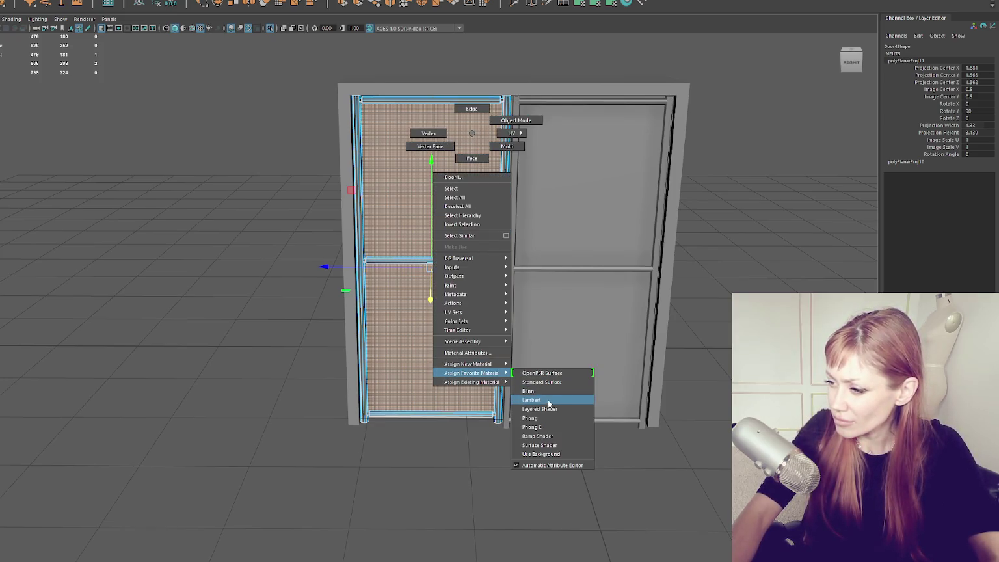
click(552, 396)
double_click(791, 71)
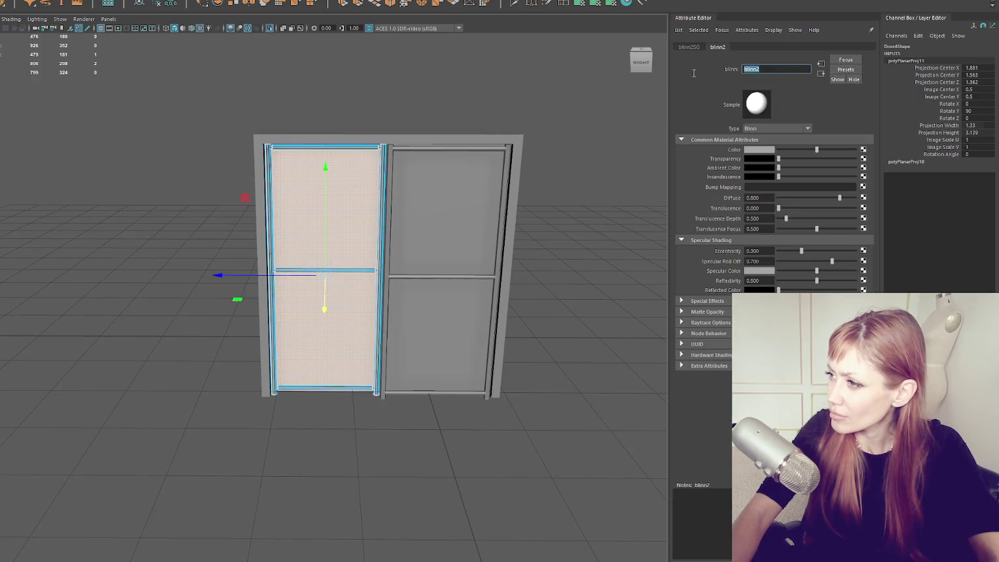
text(DoorCutout1)
key(Return)
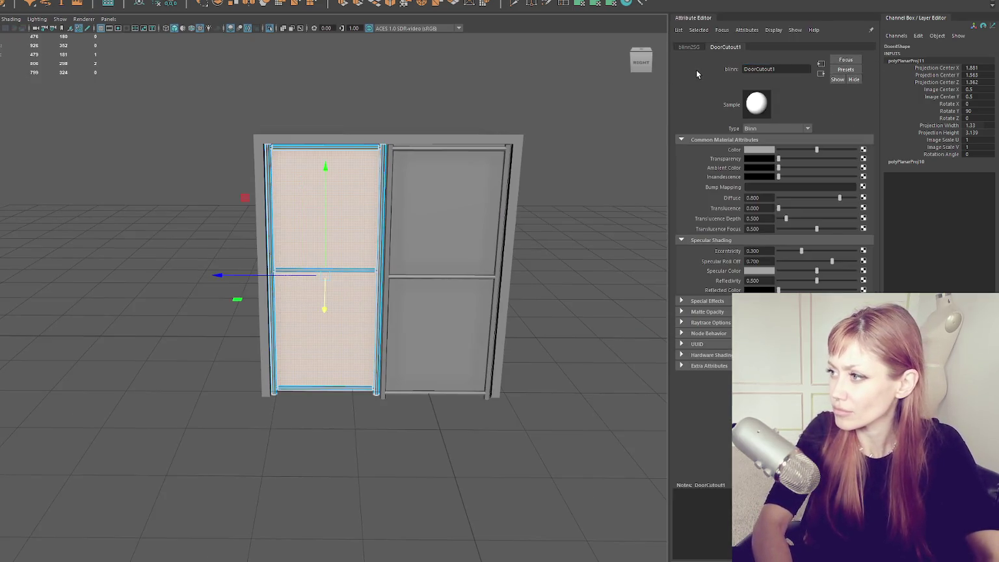
drag(780, 158, 830, 157)
- Reselect the left door and adjust its planar UV projection's scale and position
click(493, 51)
scroll(444, 99, up, 3)
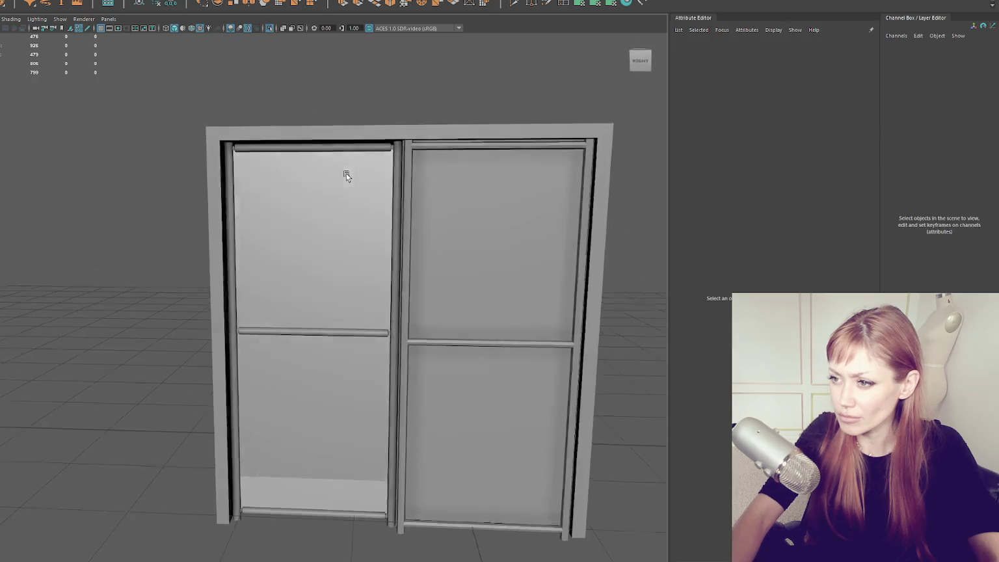
click(338, 156)
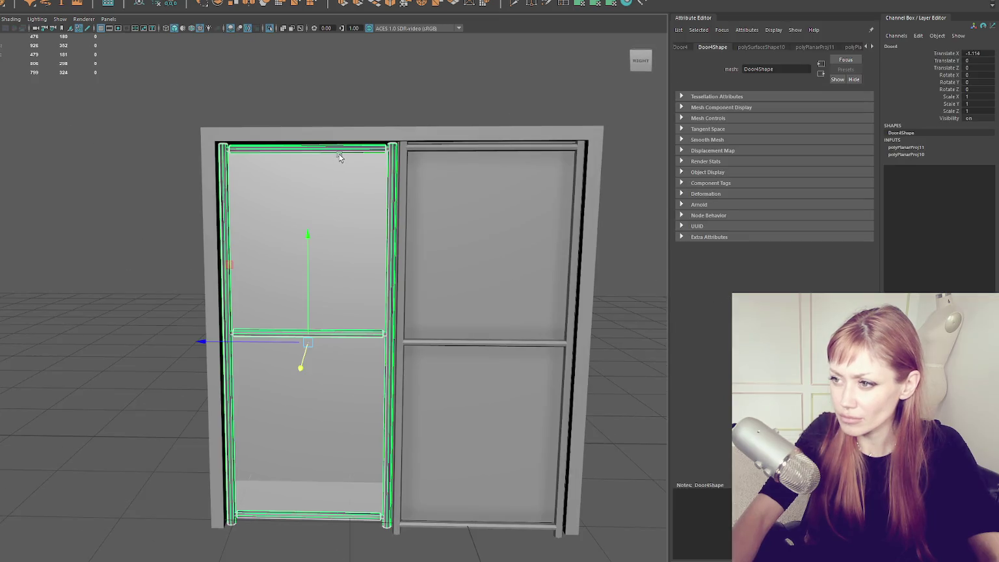
ctrl+click(285, 236)
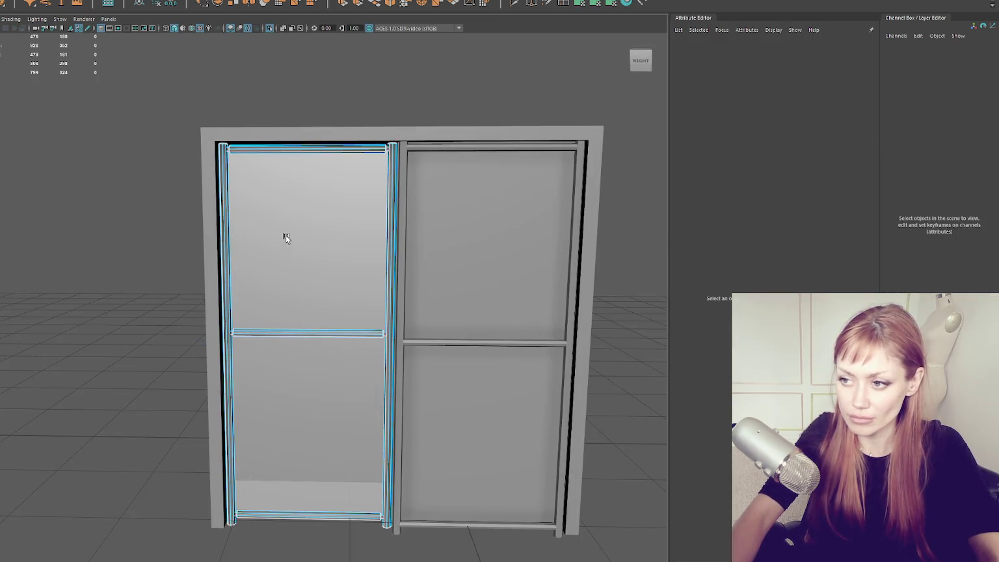
click(286, 235)
click(301, 366)
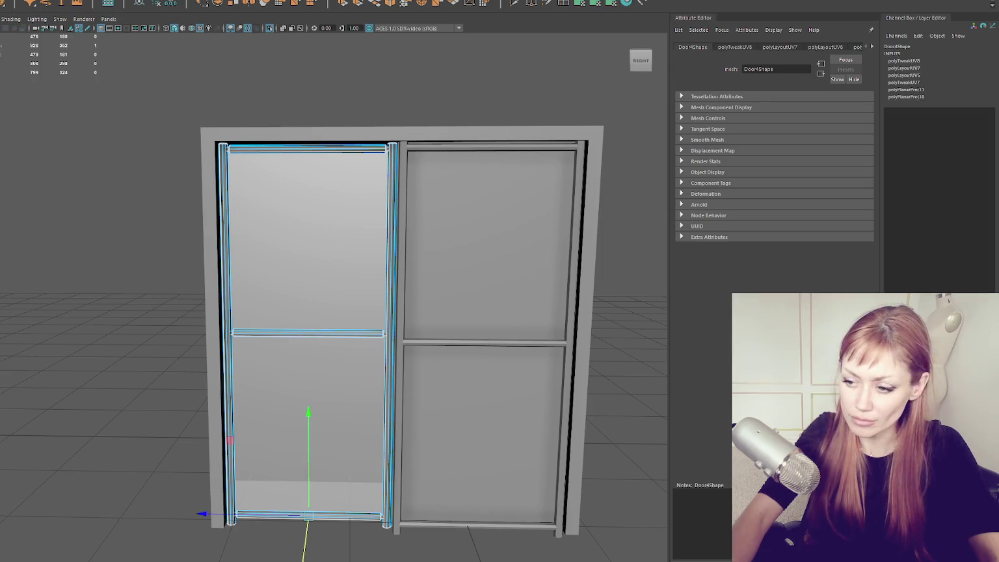
key(r)
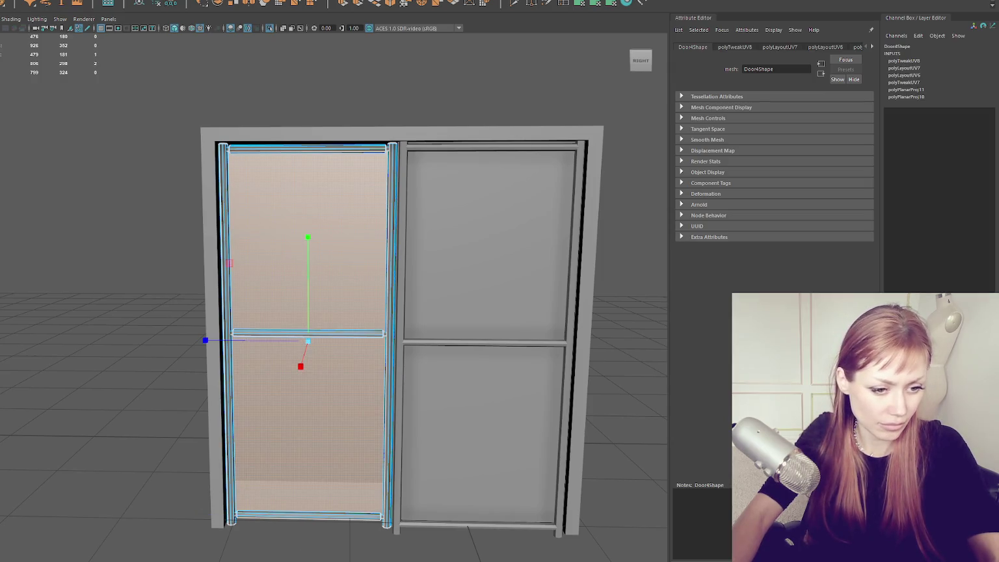
key(w)
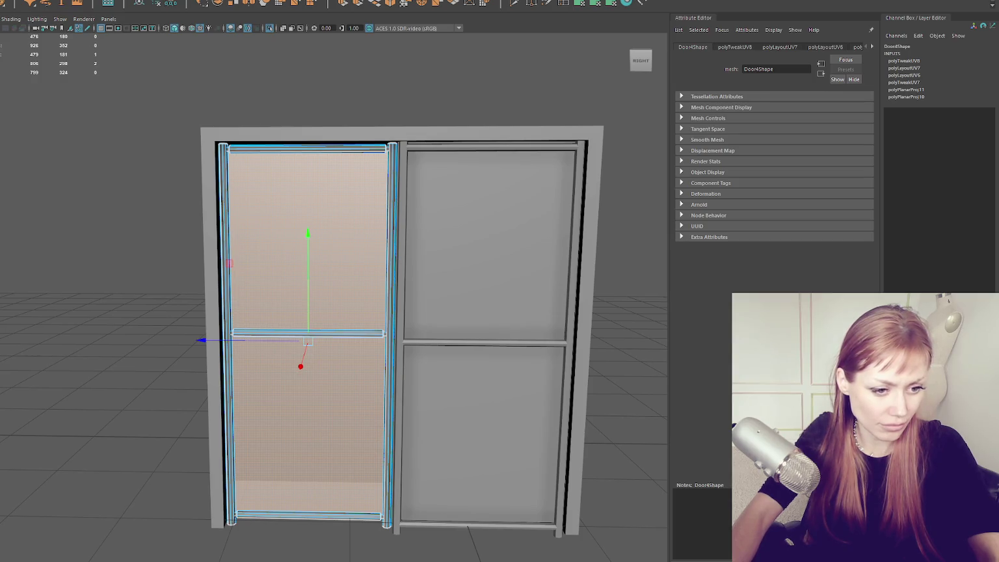
click(131, 109)
key(F8)
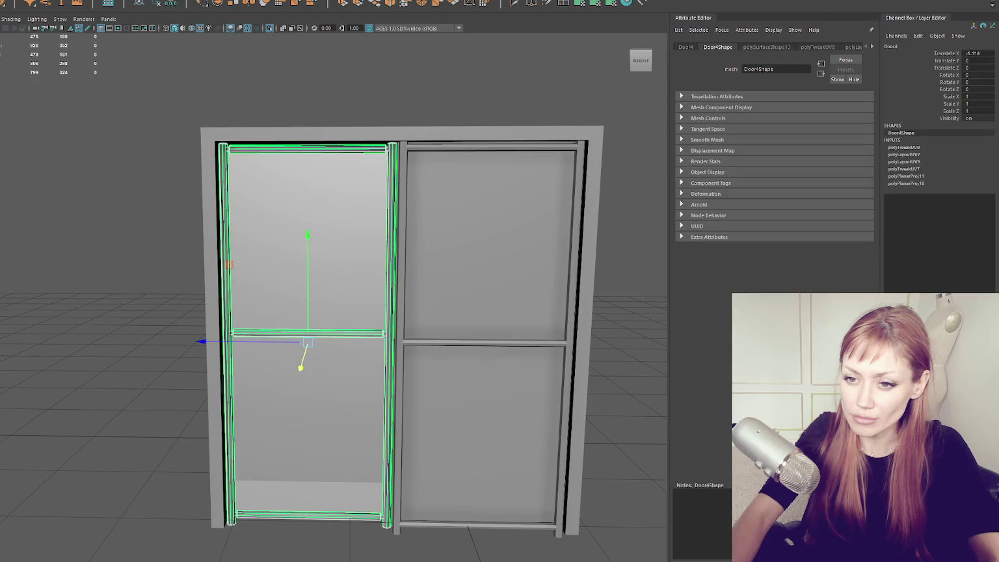
click(170, 3)
click(140, 3)
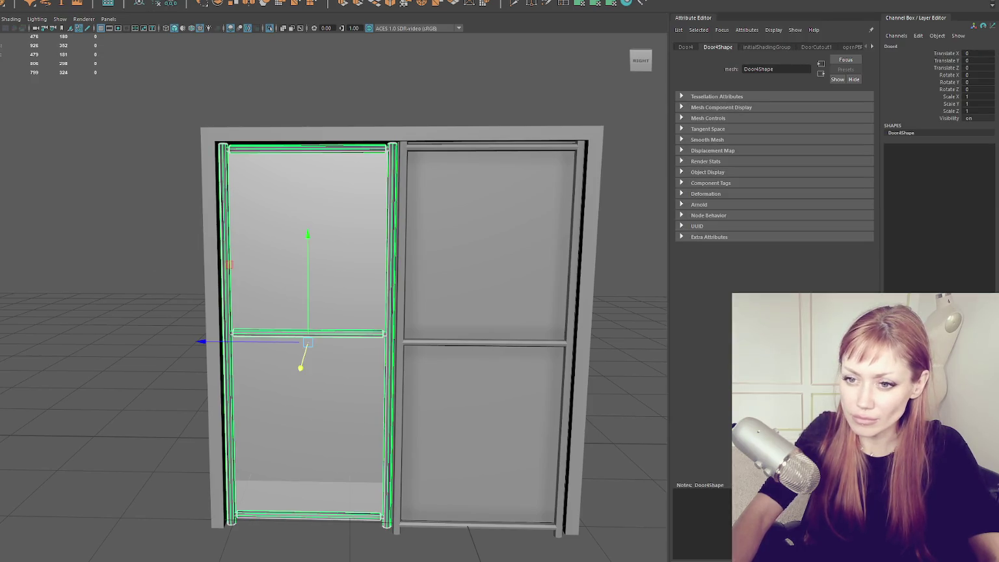
click(89, 173)
click(438, 223)
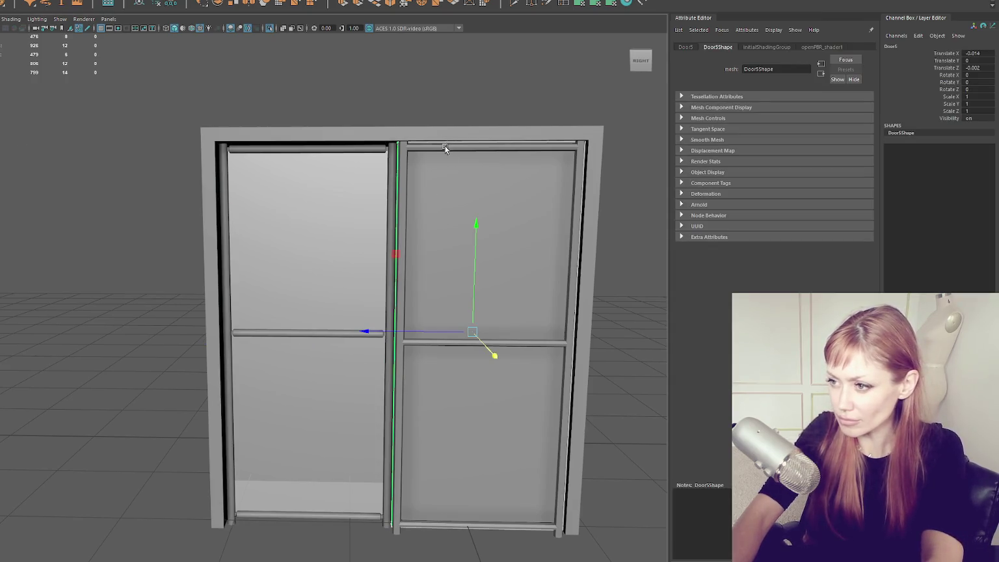
click(443, 149)
click(404, 179)
click(613, 217)
click(567, 254)
click(470, 336)
click(470, 345)
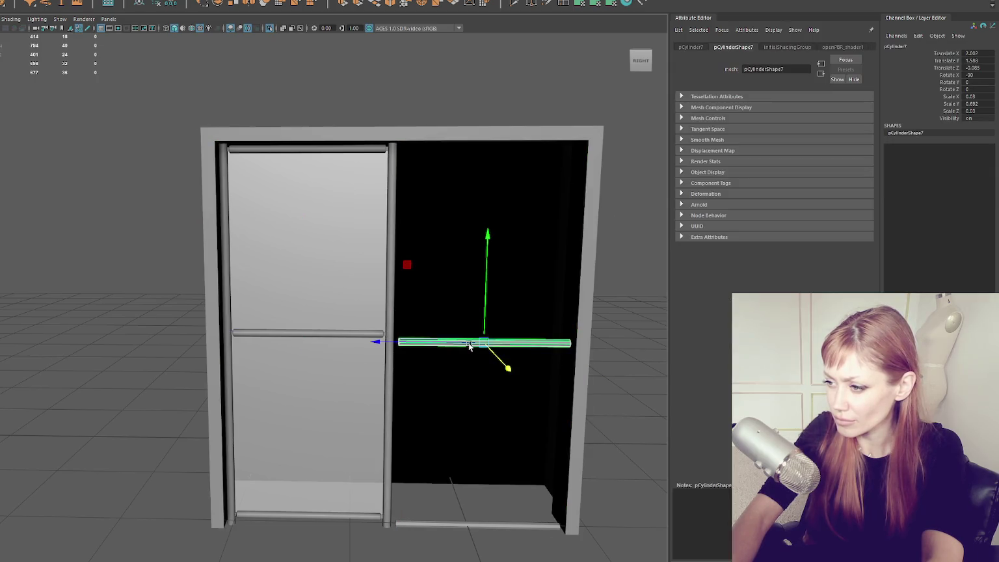
key(Up)
right_click(435, 138)
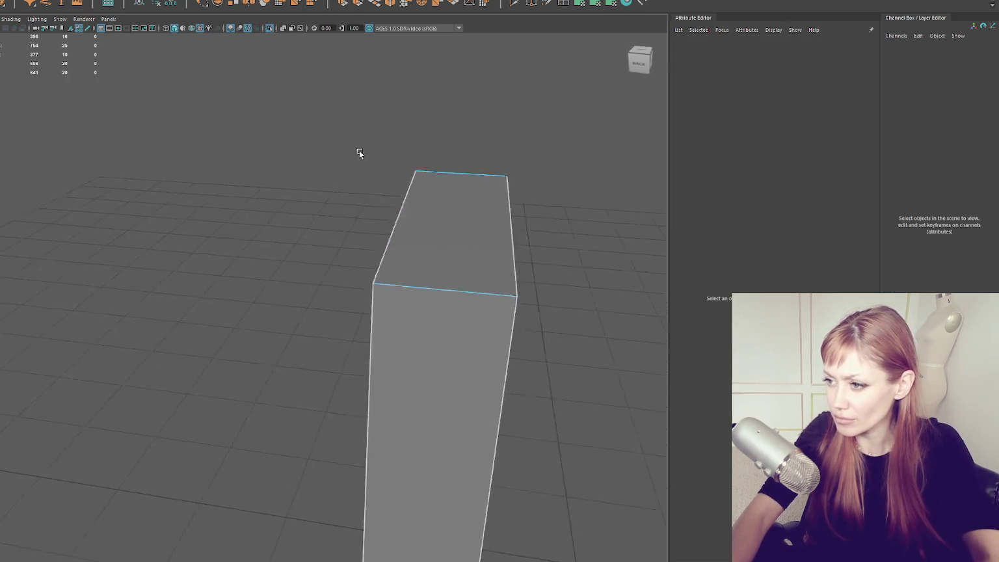
click(463, 324)
key(f)
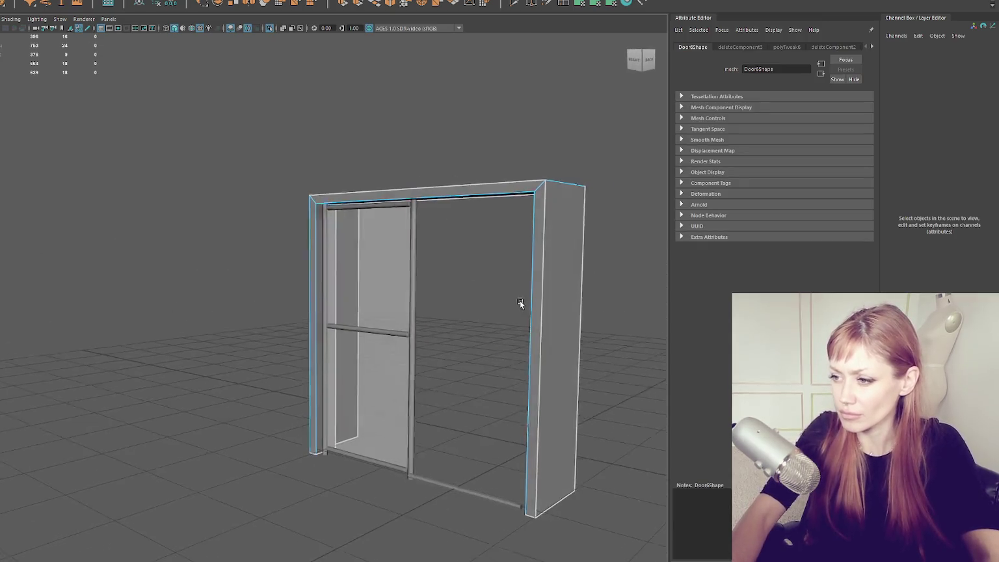
drag(398, 119, 299, 157)
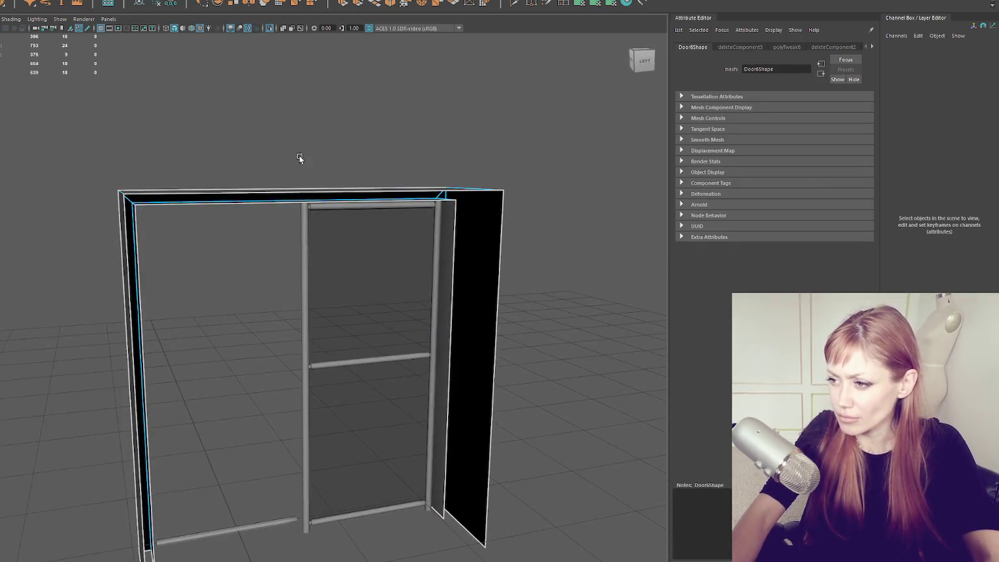
click(454, 248)
click(427, 203)
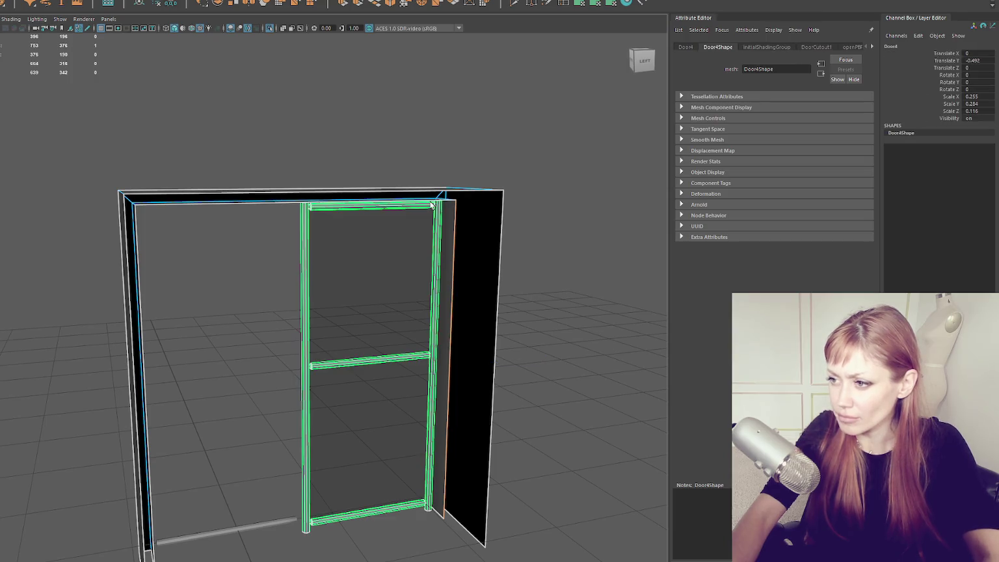
click(152, 211)
drag(188, 261, 420, 295)
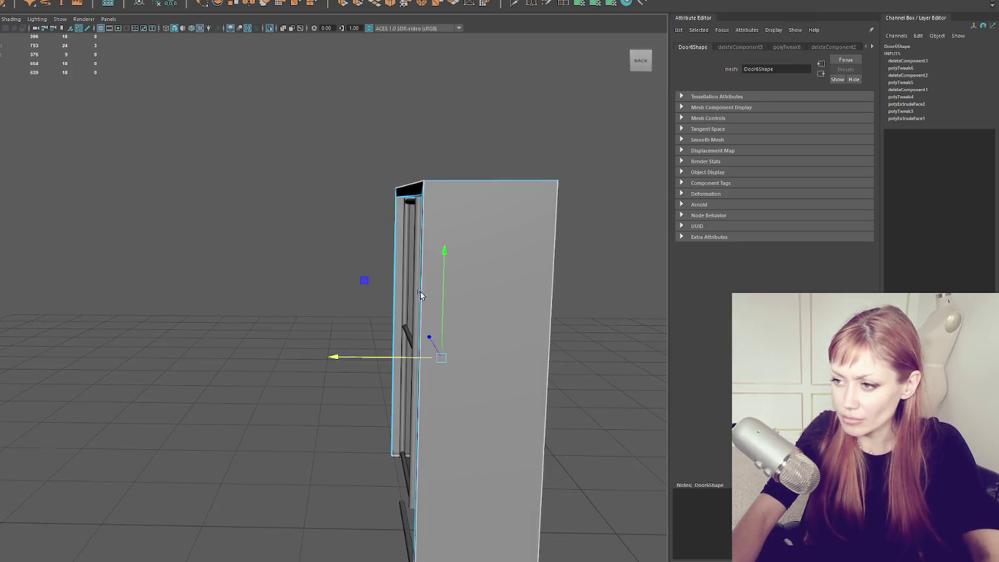
mouse_move(557, 188)
mouse_down()
mouse_move(545, 188)
mouse_move(662, 200)
mouse_up()
right_click(182, 137)
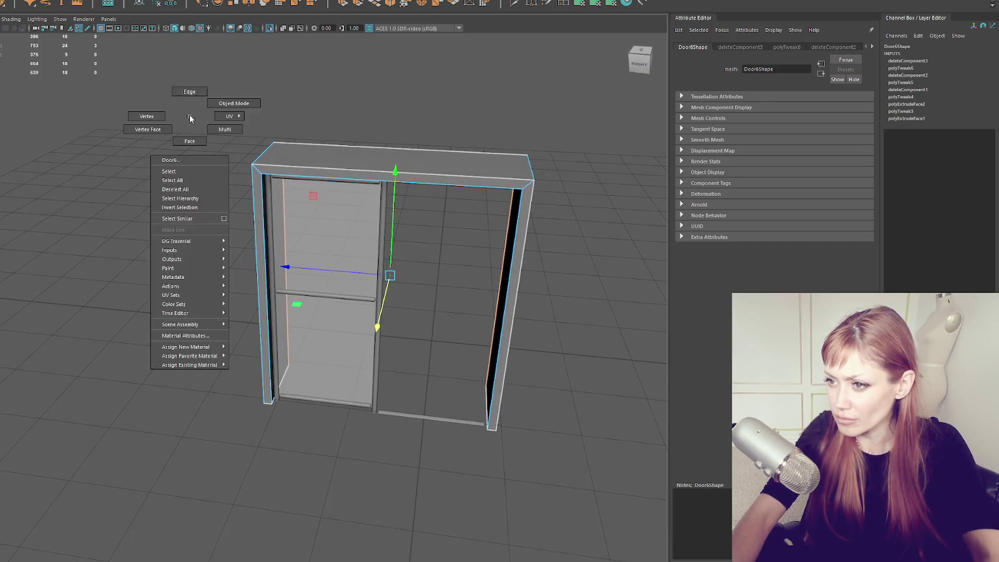
- Bevel the selected door frame edges with a 0.3 fraction
click(303, 168)
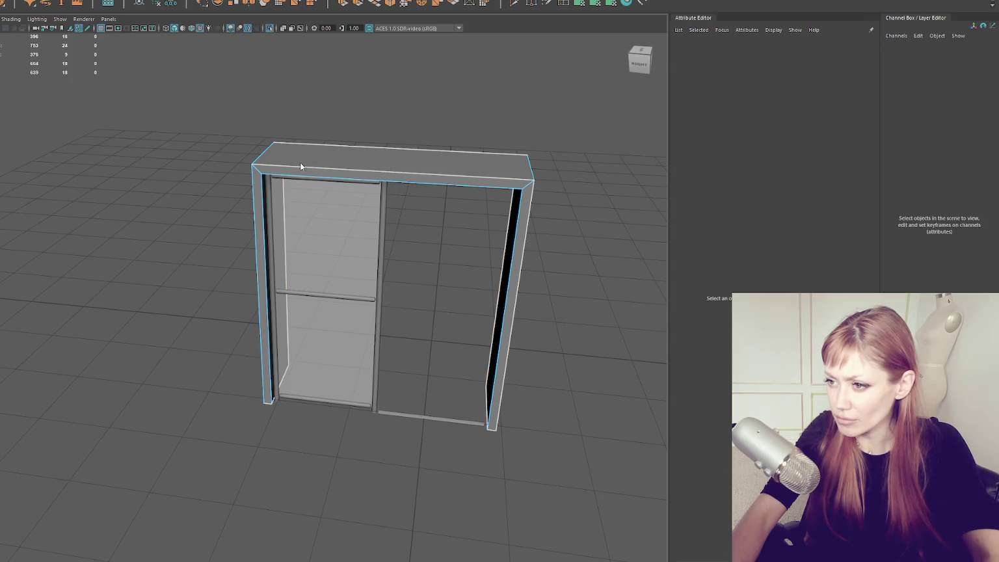
scroll(299, 149, up, 3)
right_click(271, 169)
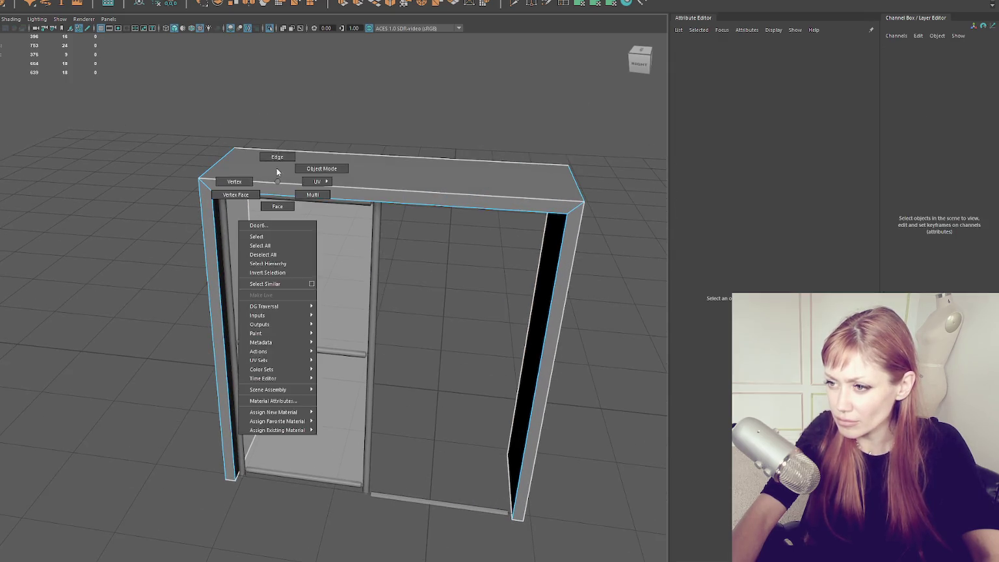
click(272, 180)
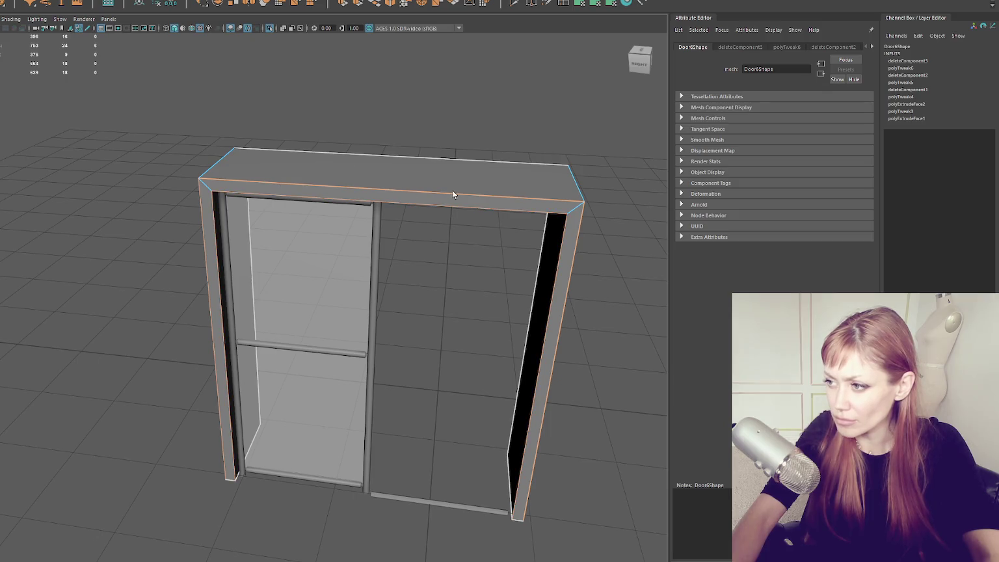
click(390, 3)
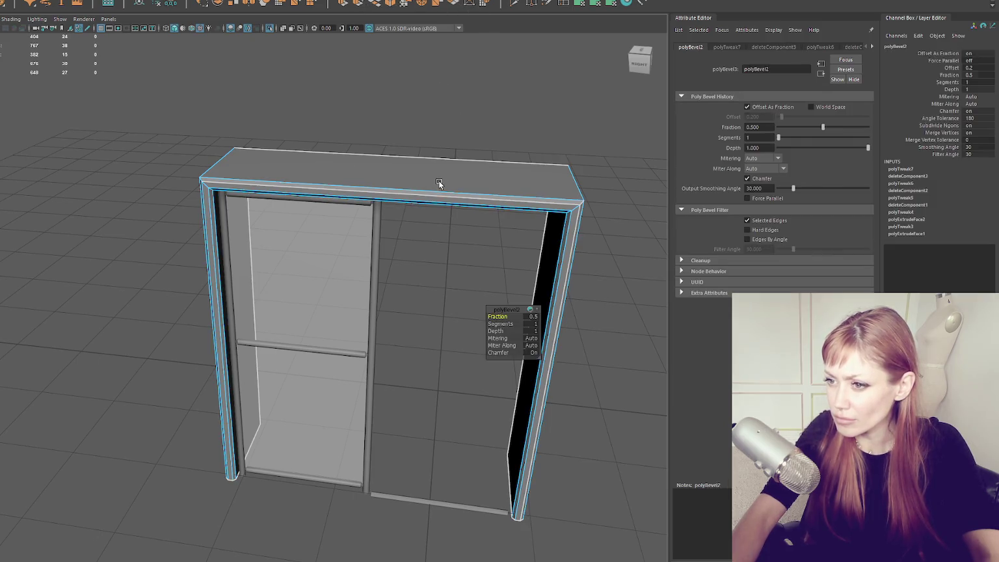
drag(492, 316, 492, 317)
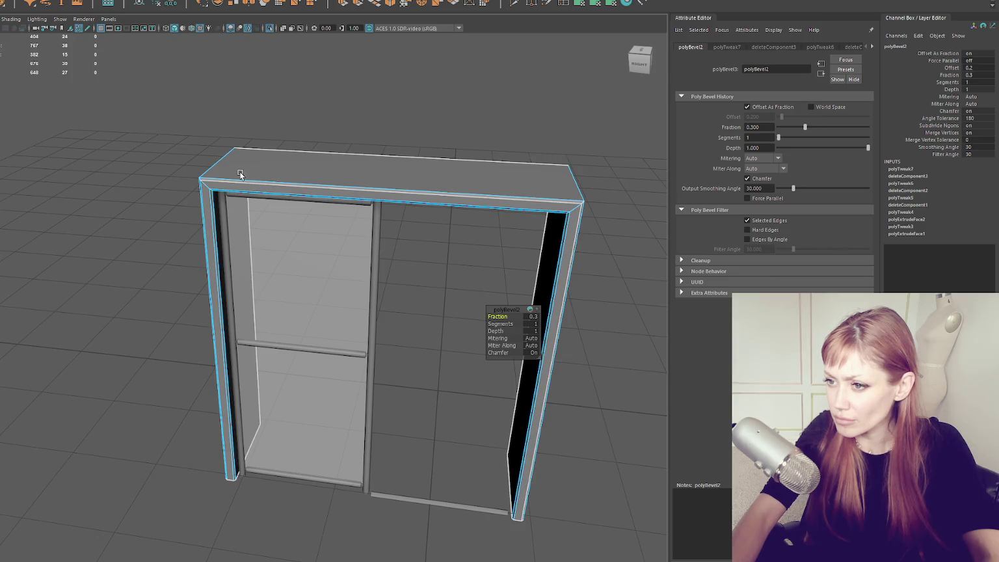
click(215, 163)
- Test a bevel on the frame's top-left corner edge with Ctrl+B, undoing each attempt
drag(576, 180, 350, 208)
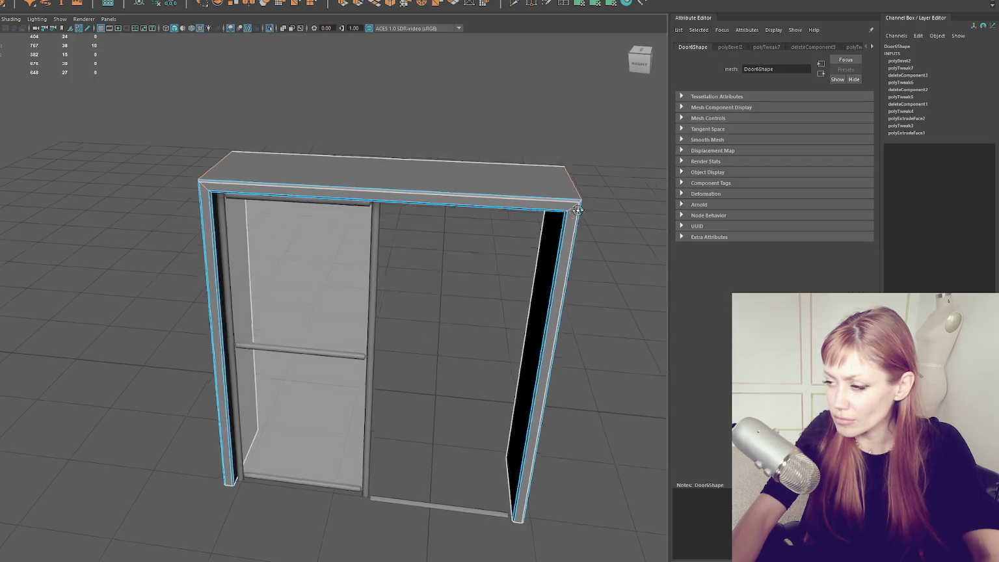
scroll(349, 209, up, 5)
mouse_move(108, 203)
mouse_down()
mouse_move(296, 264)
mouse_move(243, 257)
mouse_up()
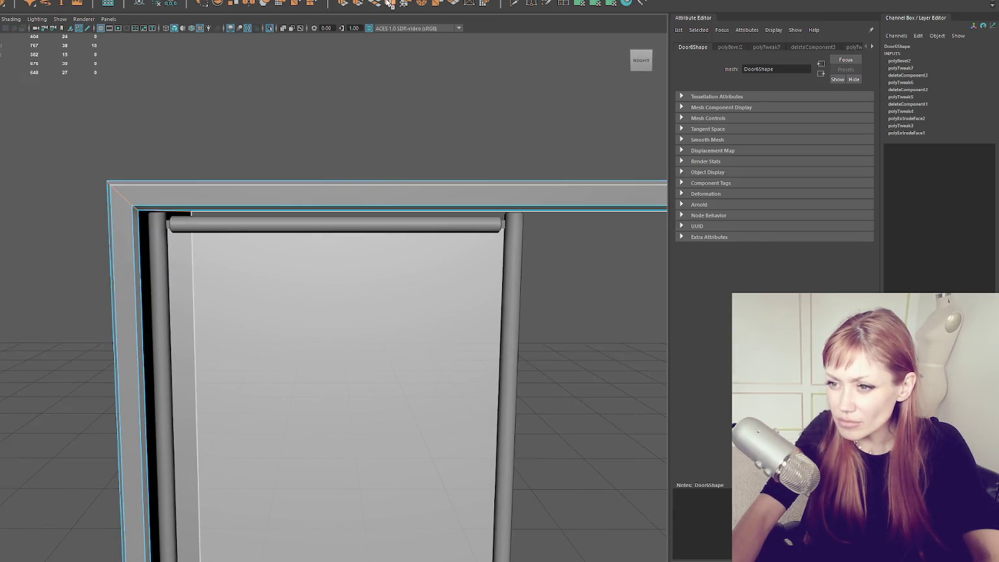
click(389, 3)
key(ctrl+z)
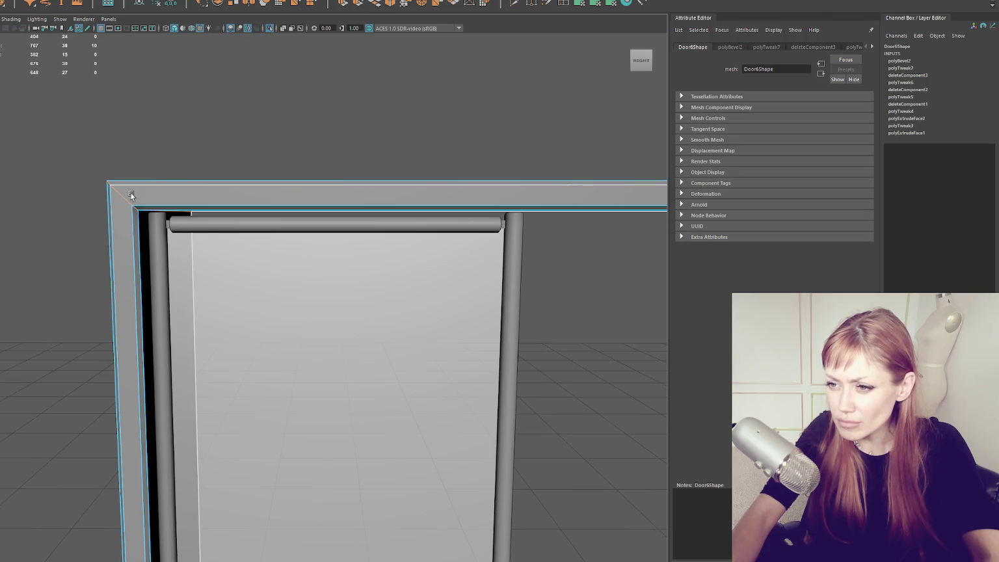
drag(127, 195, 220, 239)
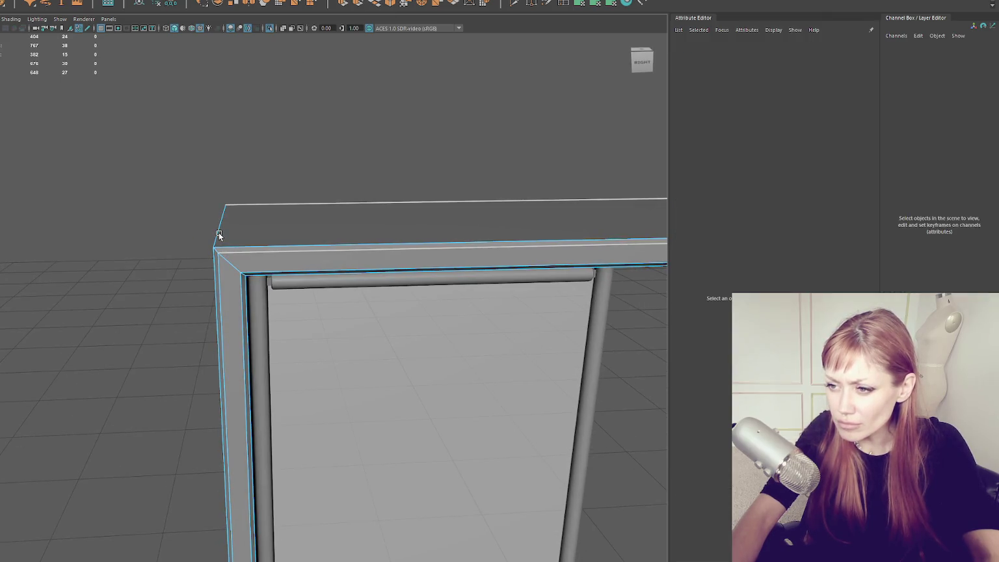
key(ctrl+b)
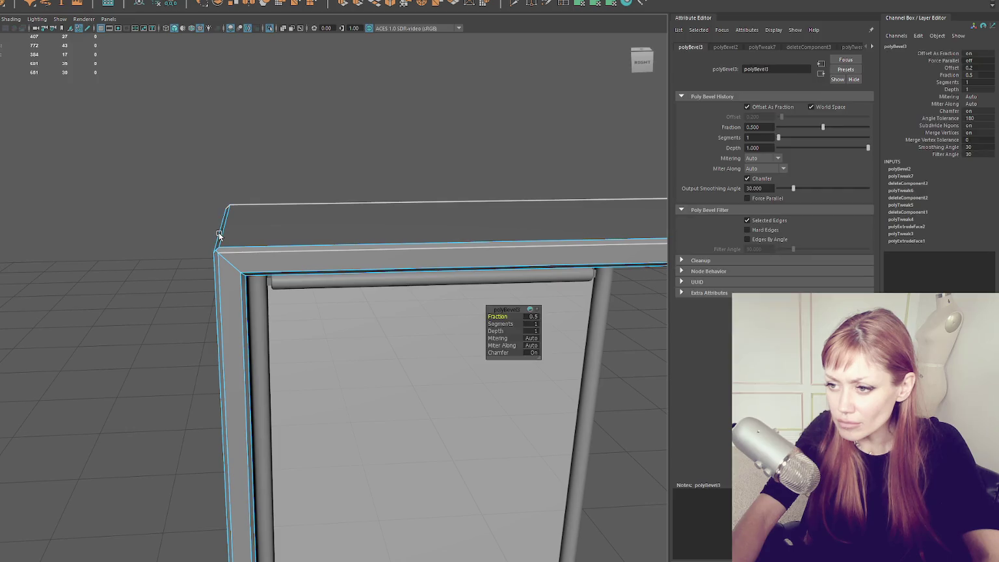
key(ctrl+z)
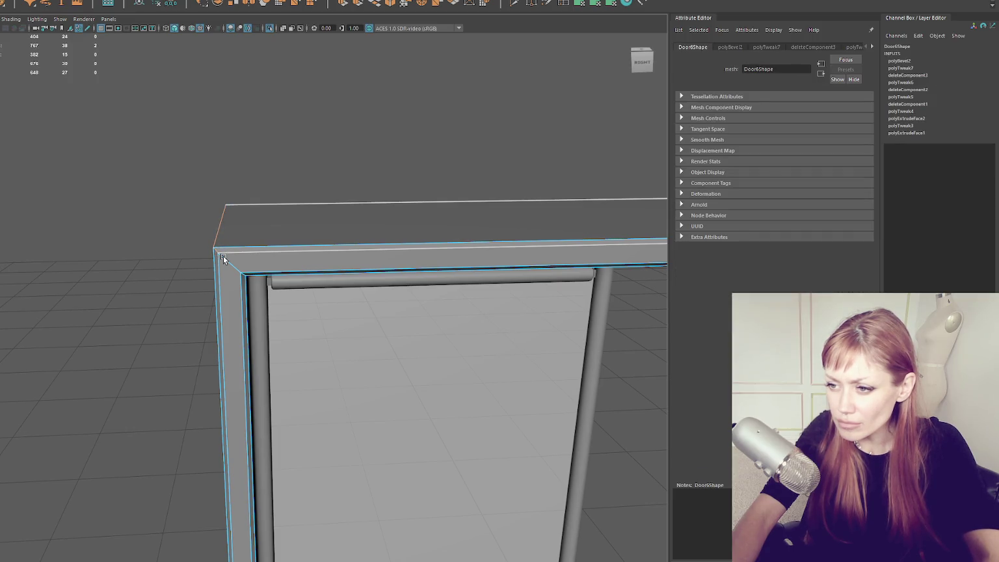
key(ctrl+b)
click(260, 264)
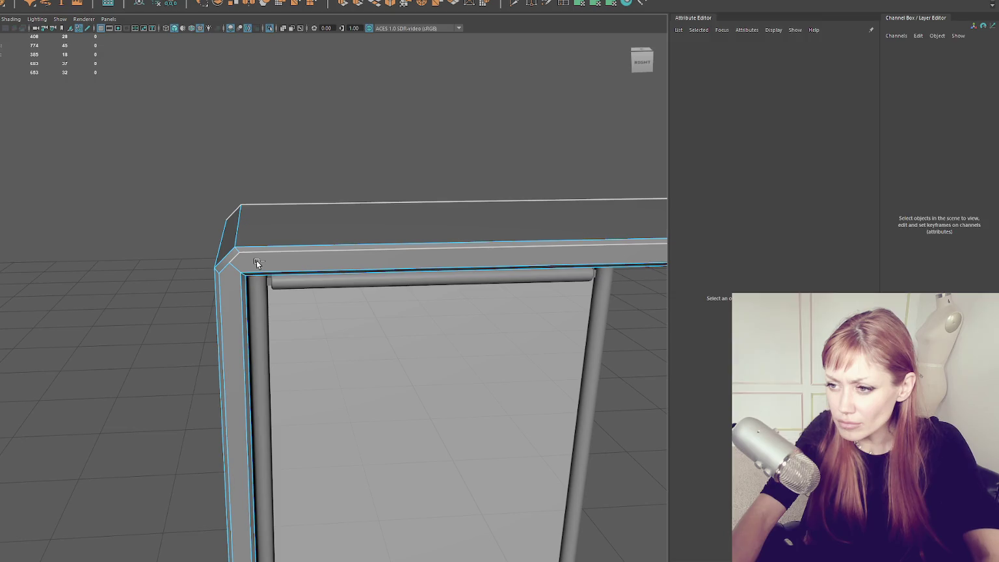
key(ctrl+z)
key(ctrl+b)
key(ctrl+z)
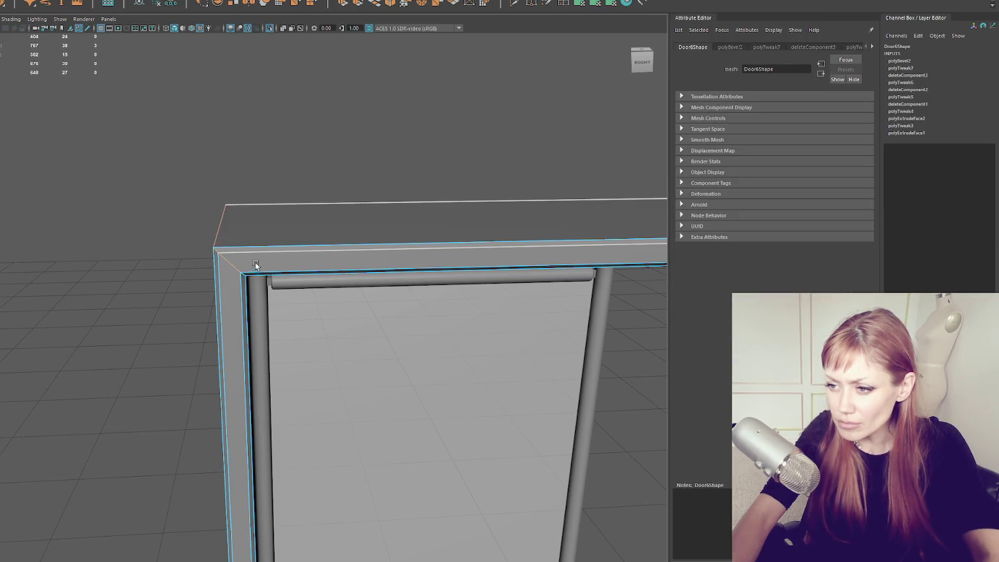
drag(255, 262, 243, 275)
- Bevel the corner edge, trying fractions of 0.1 and then 0.01
key(ctrl+b)
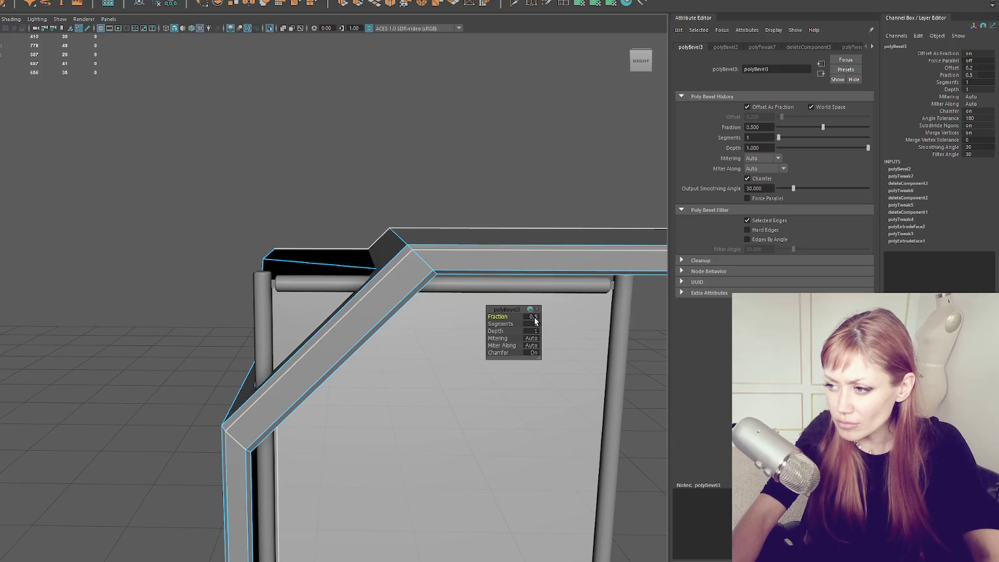
text(0.1)
key(Return)
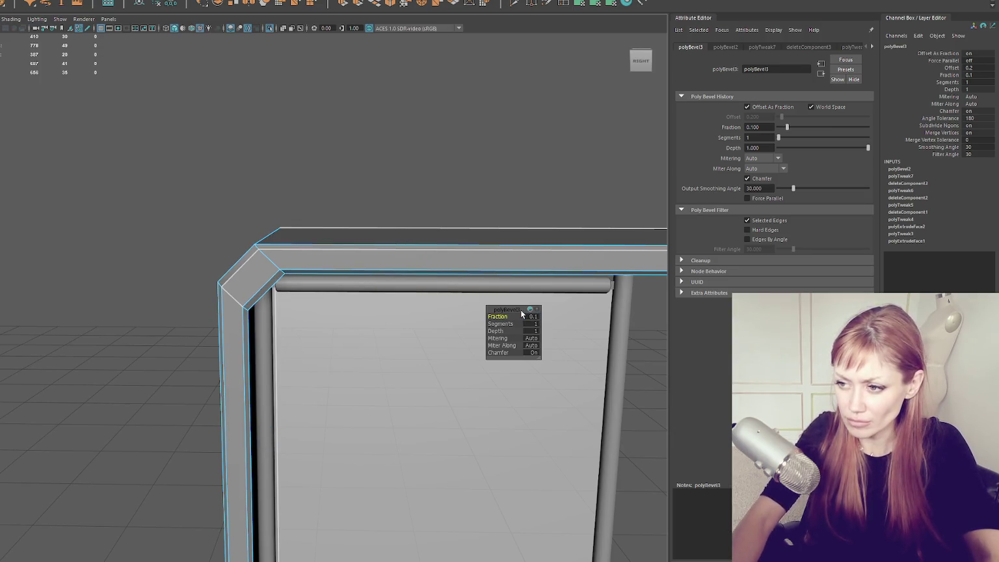
click(532, 322)
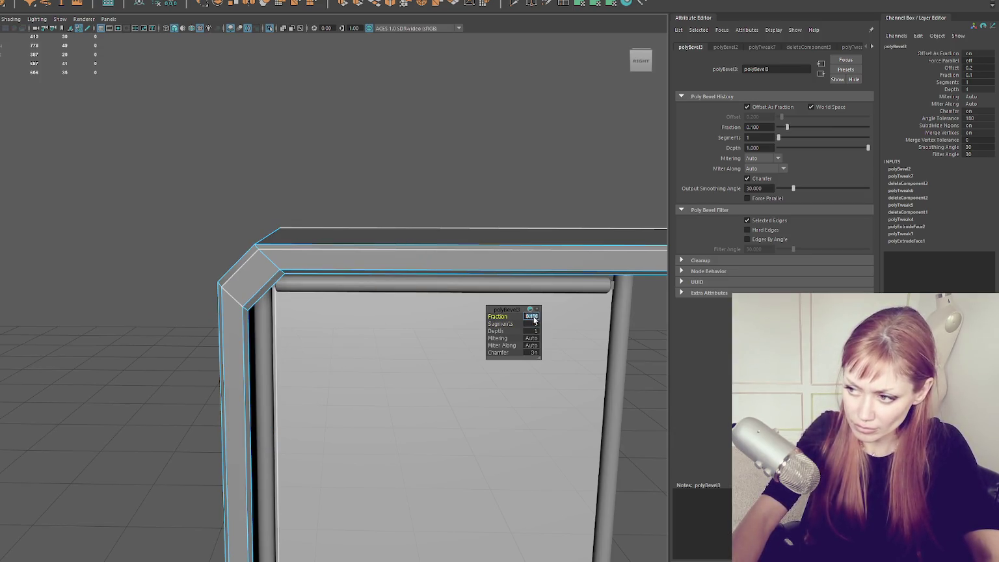
text(0.01)
key(Return)
mouse_move(405, 233)
mouse_down()
mouse_move(384, 213)
mouse_move(350, 203)
mouse_move(390, 222)
mouse_up()
key(F8)
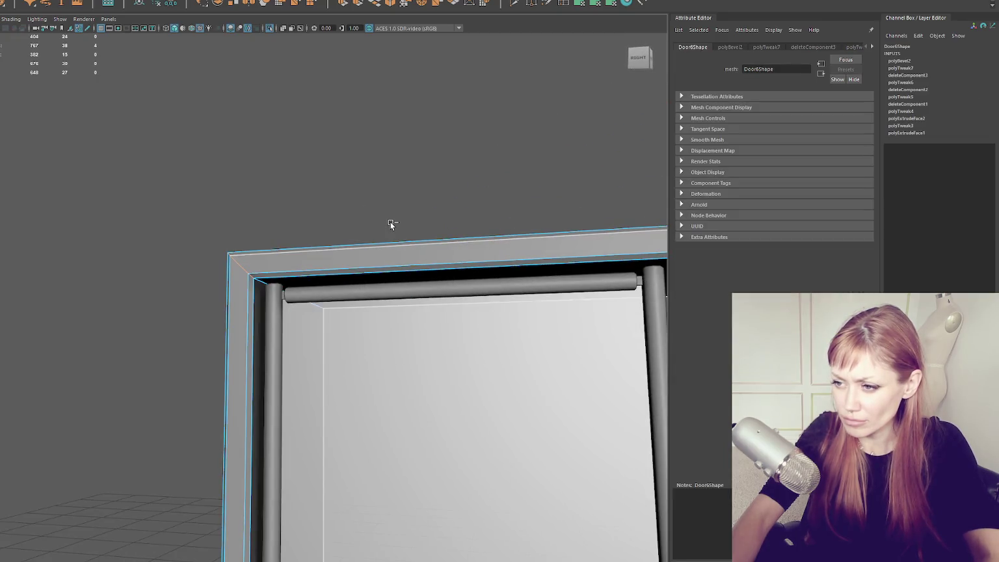
- Rebevel the corner, testing fractions 0.01, 0.05, 0.5 and finally 0.1
key(ctrl+b)
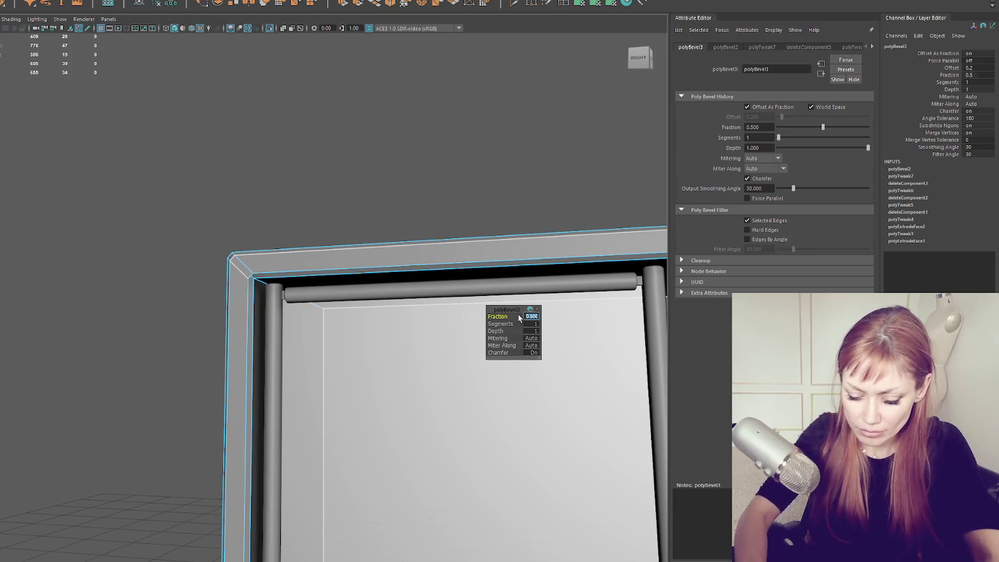
text(0.01)
key(Return)
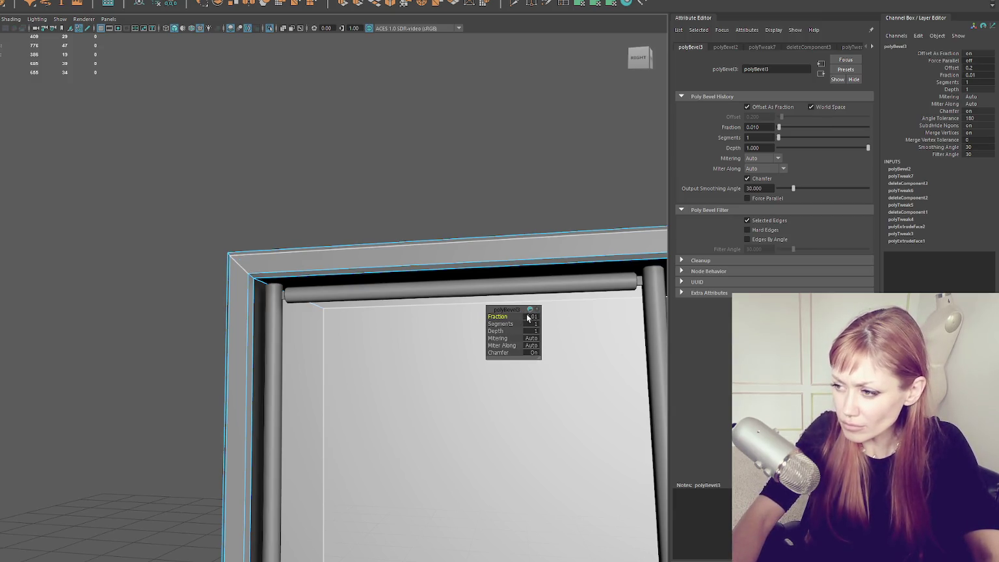
click(529, 317)
text(0.05)
key(Return)
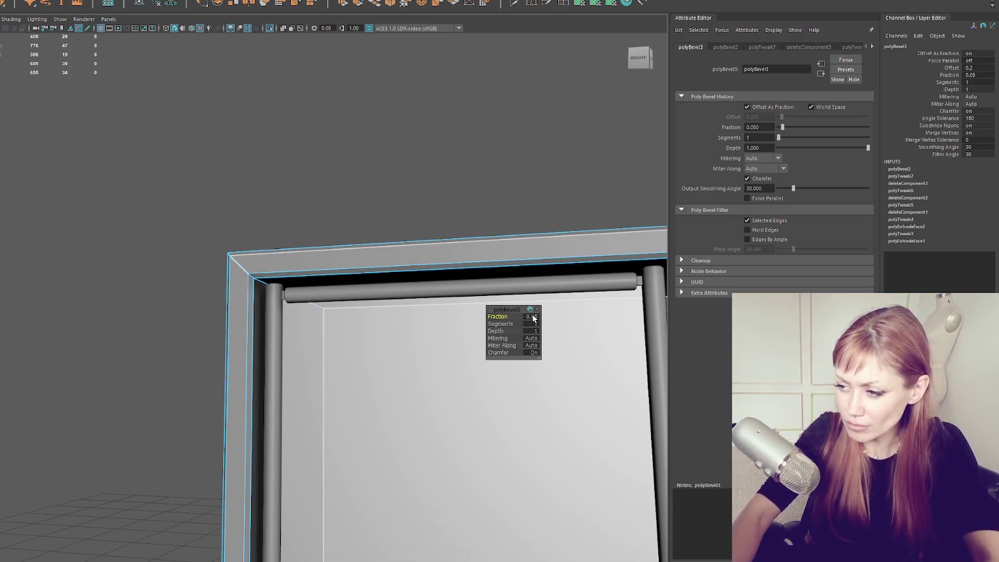
click(531, 316)
text(0.5)
key(Return)
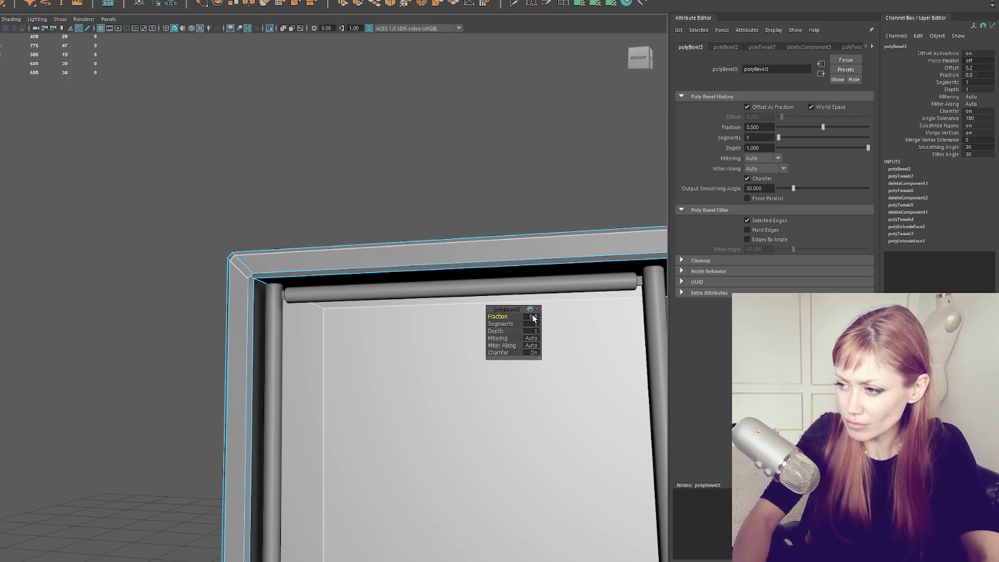
text(0.1)
key(Return)
- Undo the corner bevel changes, removing the test corner bevel
drag(532, 318, 471, 258)
key(ctrl+z)
key(ctrl+z)
key(ctrl+z)
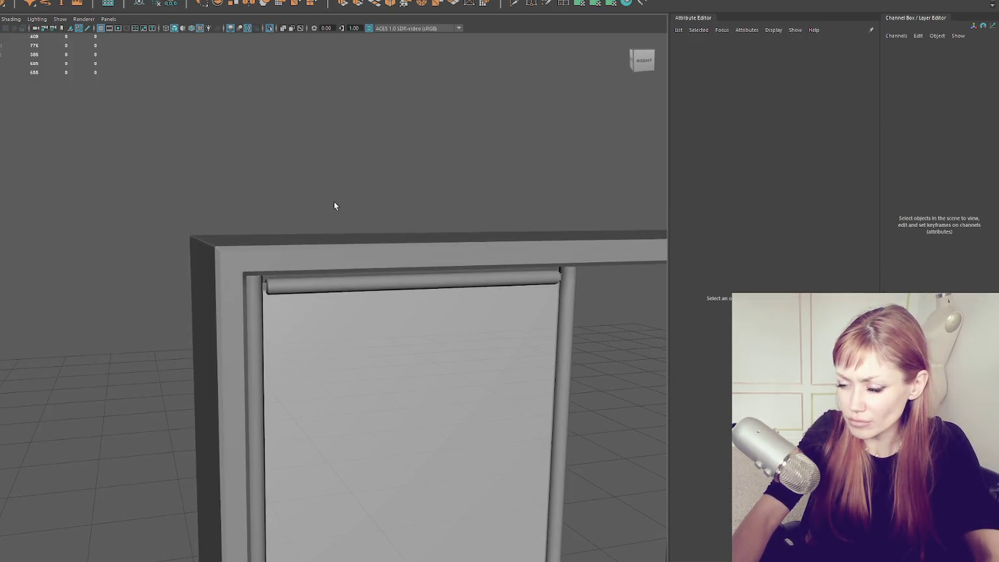
key(ctrl+z)
key(ctrl+z)
key(ctrl+z)
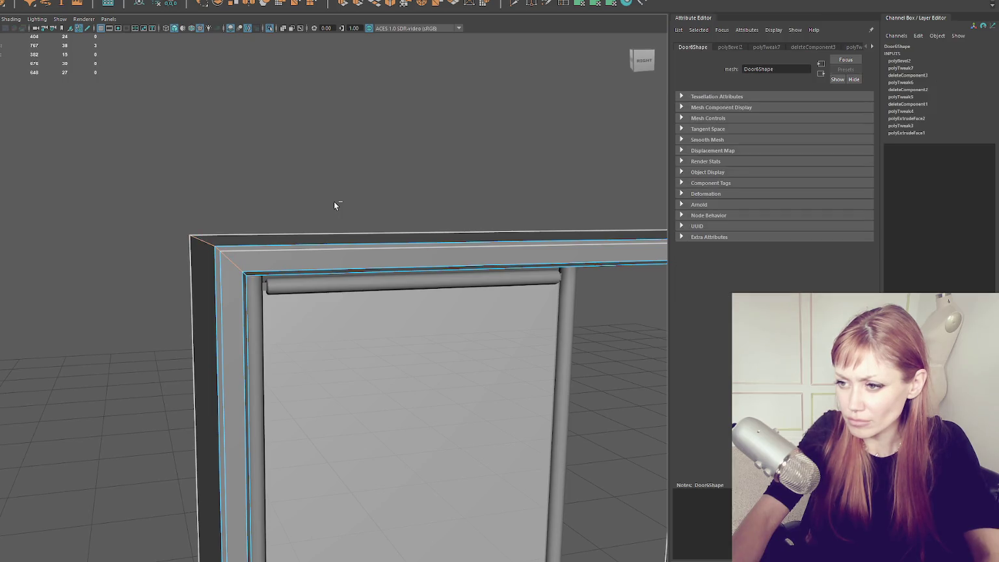
key(ctrl+z)
key(ctrl+z)
key(ctrl+z)
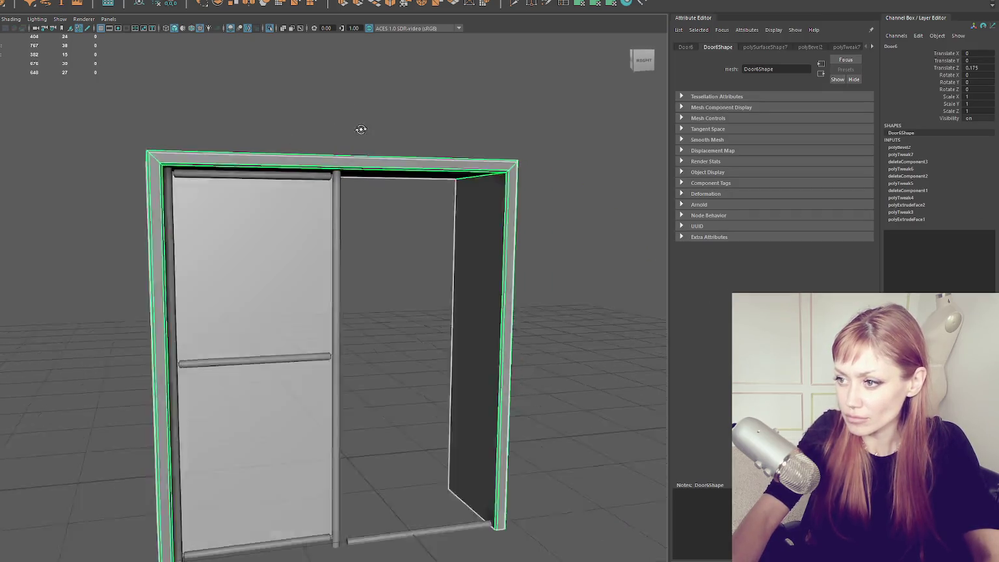
- Soften the normals of the door frame's top edge loop
right_click(407, 100)
key(ctrl+z)
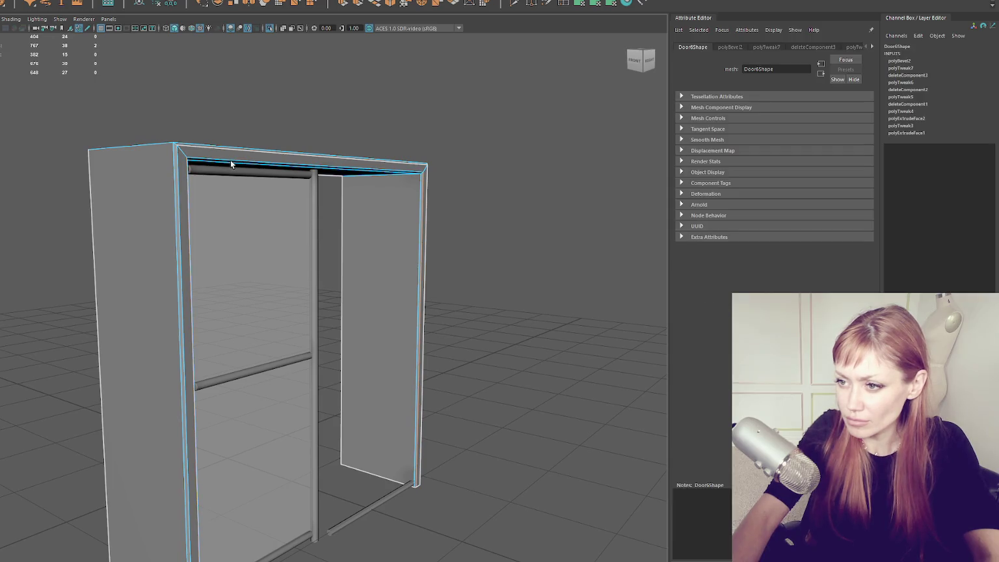
double_click(221, 147)
shift+right_click(329, 93)
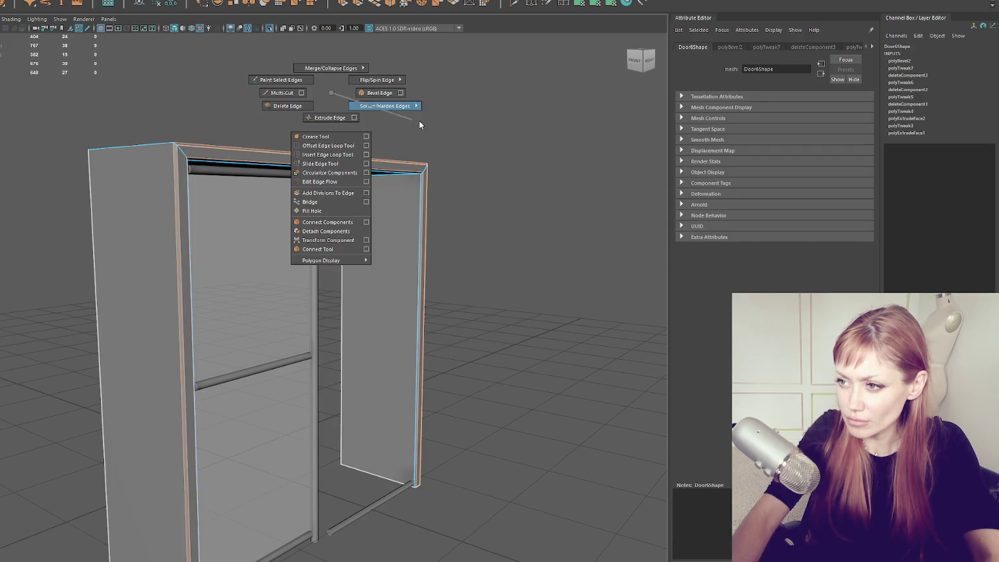
click(464, 133)
key(ctrl+z)
key(ctrl+z)
key(ctrl+z)
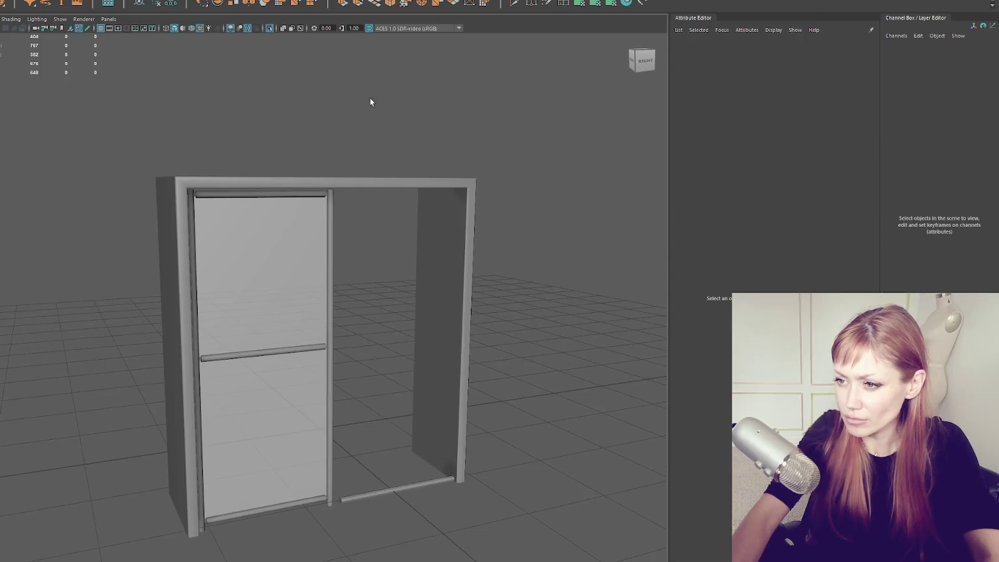
- Toggle the door frame between edge and object selection, then restore the surrounding building view
drag(351, 171, 303, 189)
click(303, 189)
right_click(250, 159)
click(241, 115)
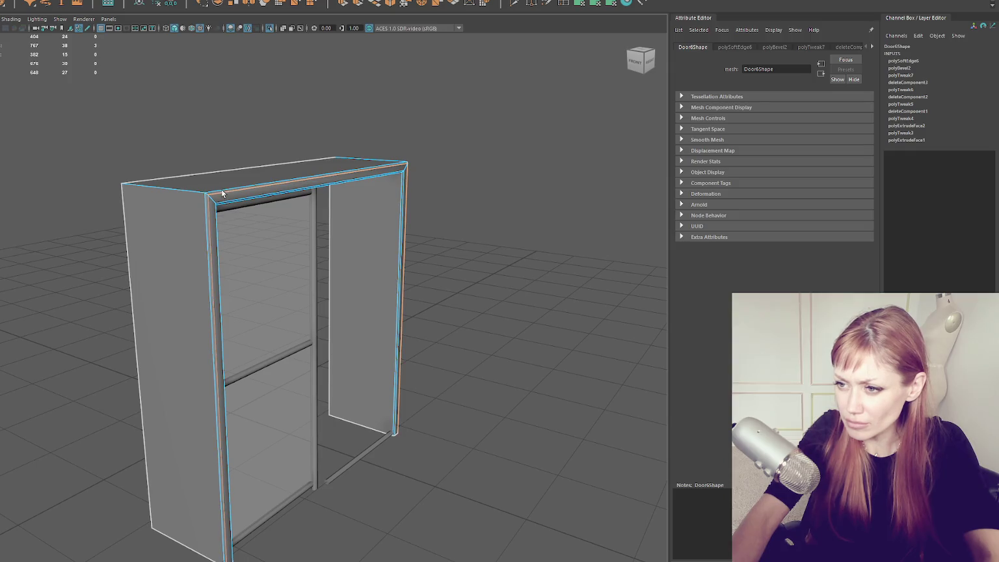
right_click(225, 115)
click(353, 145)
click(365, 95)
drag(365, 95, 391, 115)
click(199, 237)
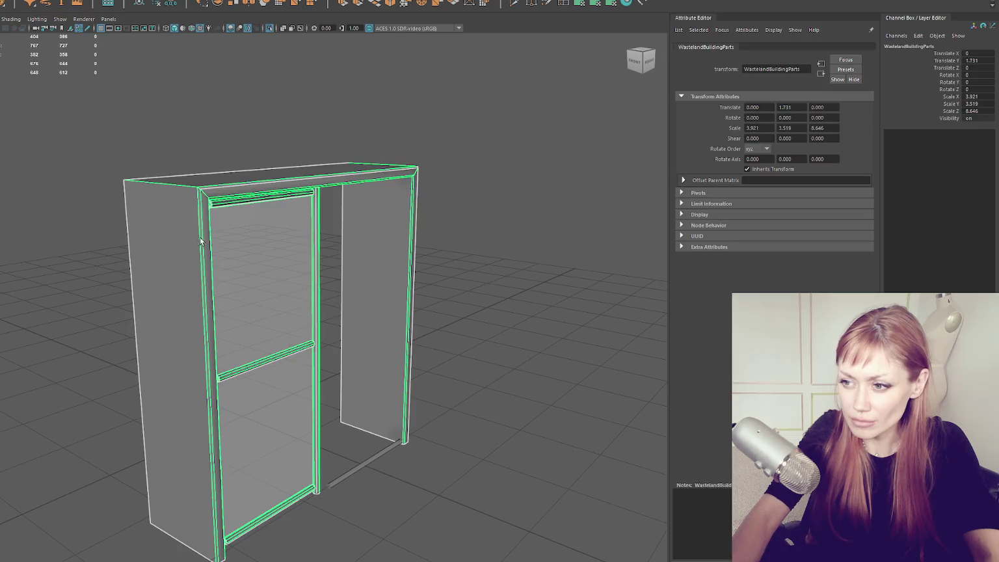
drag(199, 236, 281, 122)
click(281, 121)
key(ctrl+1)
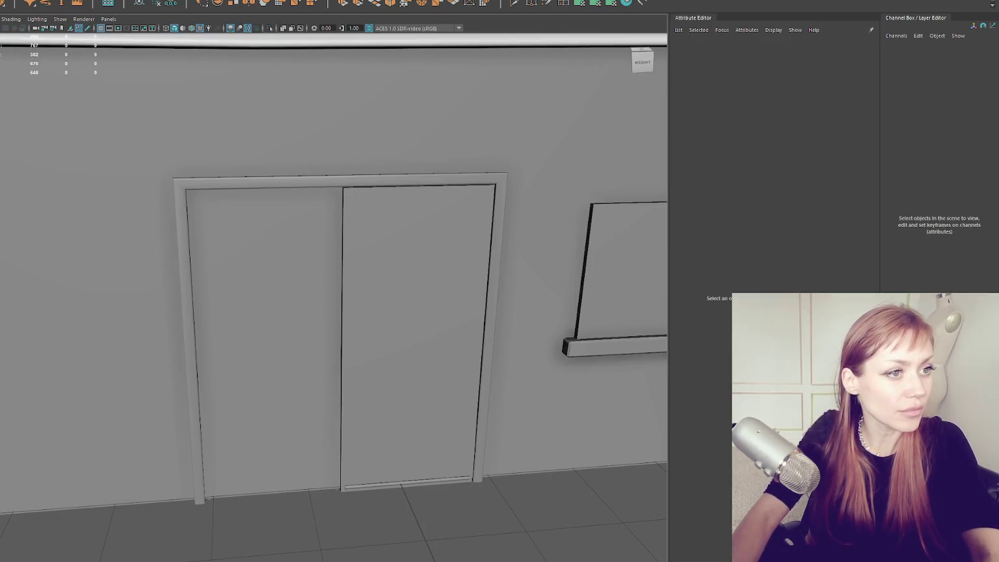
- Delete the right door leaf and check the door in textured and wireframe display
click(346, 219)
key(Delete)
key(6)
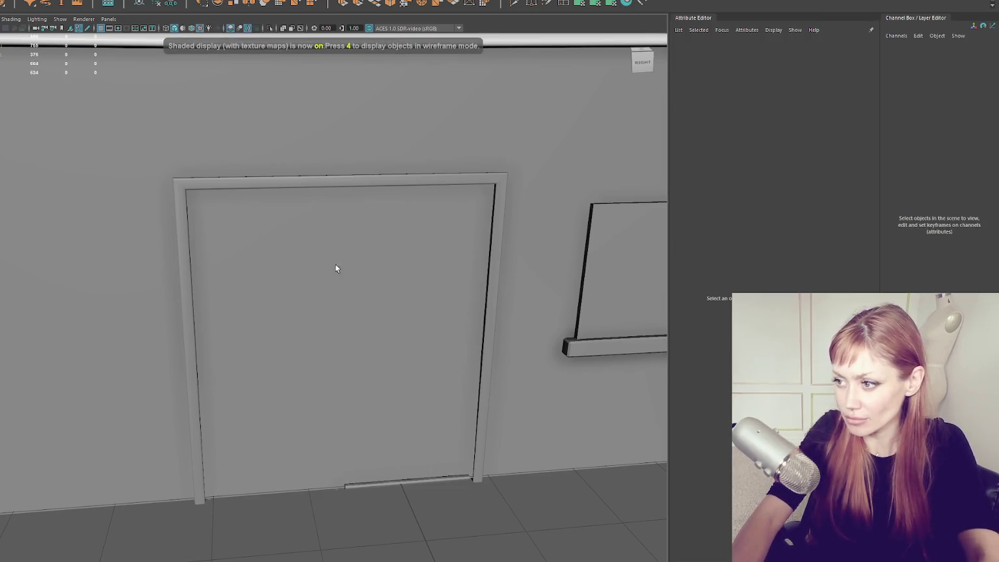
scroll(334, 264, down, 5)
click(329, 236)
scroll(350, 272, down, 1)
key(4)
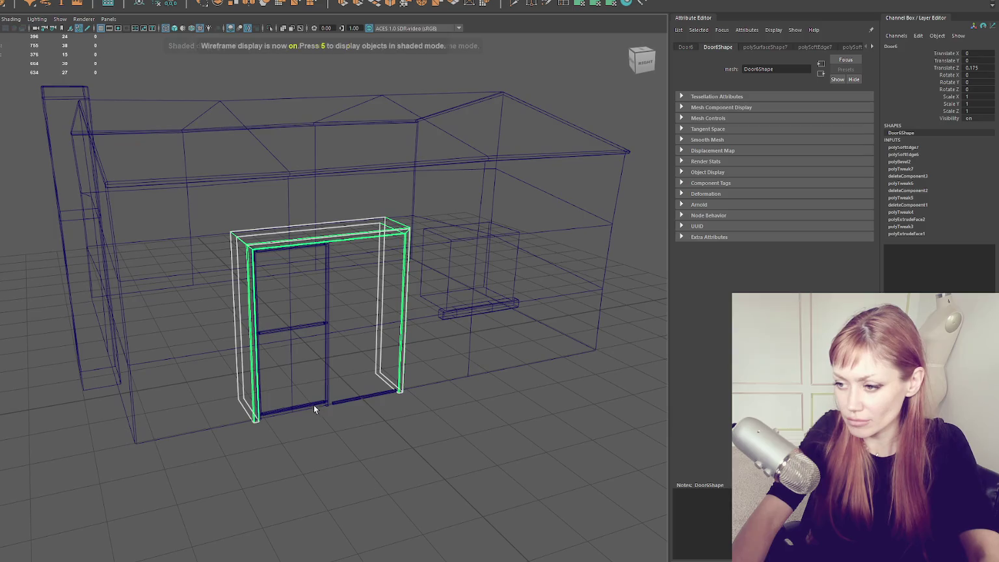
- Inspect the left door leaf and bottom sliding rail, returning to shaded display
click(314, 325)
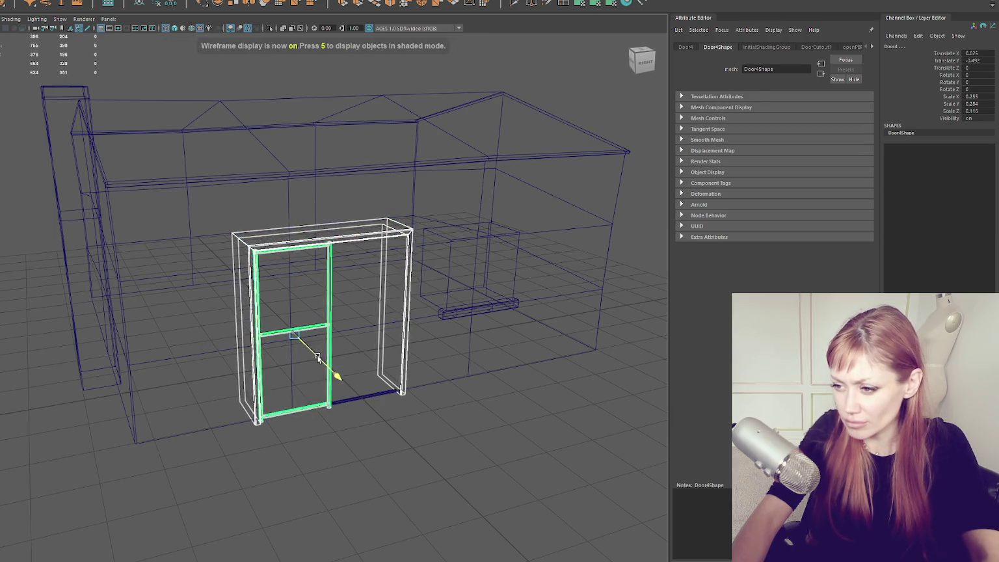
click(344, 402)
click(342, 404)
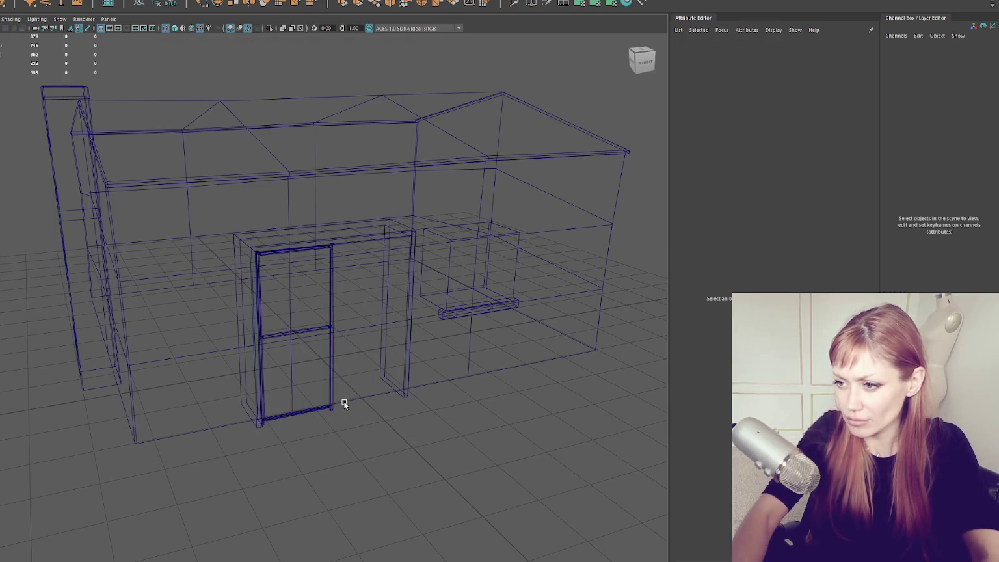
key(6)
scroll(357, 383, up, 4)
key(ctrl+z)
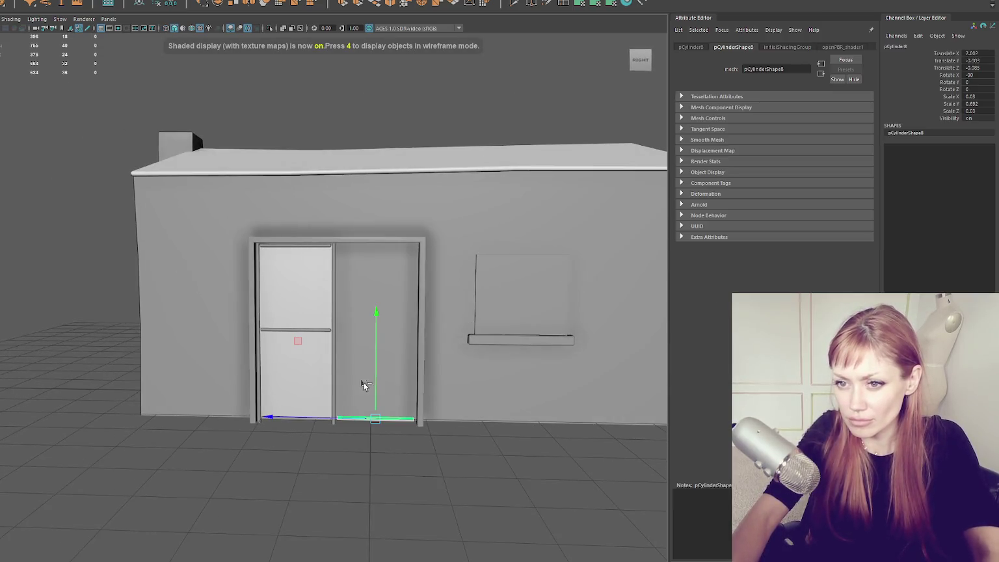
click(368, 386)
- Frame the door in the view and nudge the Door4 panel slightly sideways
drag(367, 385, 398, 389)
scroll(230, 310, up, 3)
drag(230, 311, 261, 299)
click(288, 293)
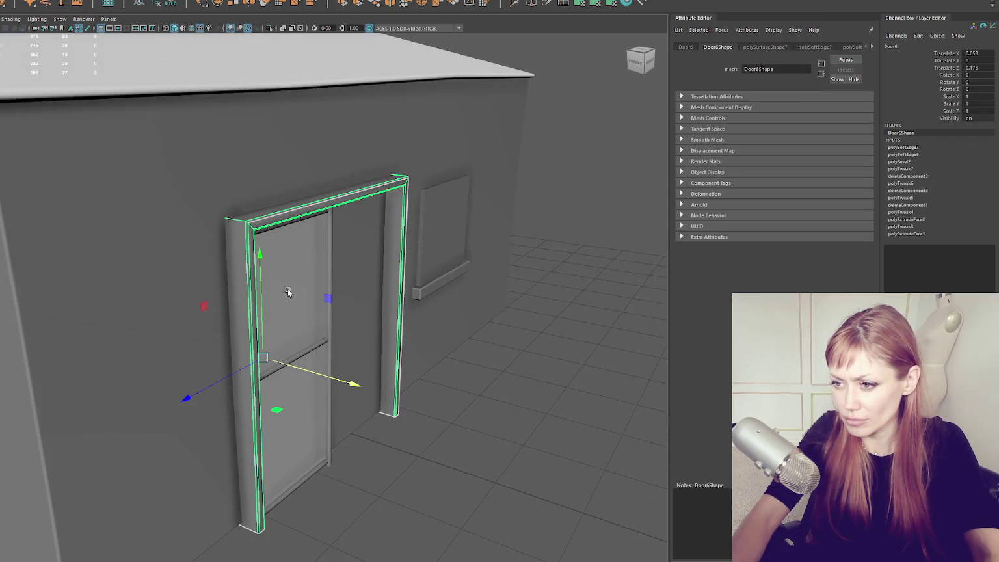
click(313, 353)
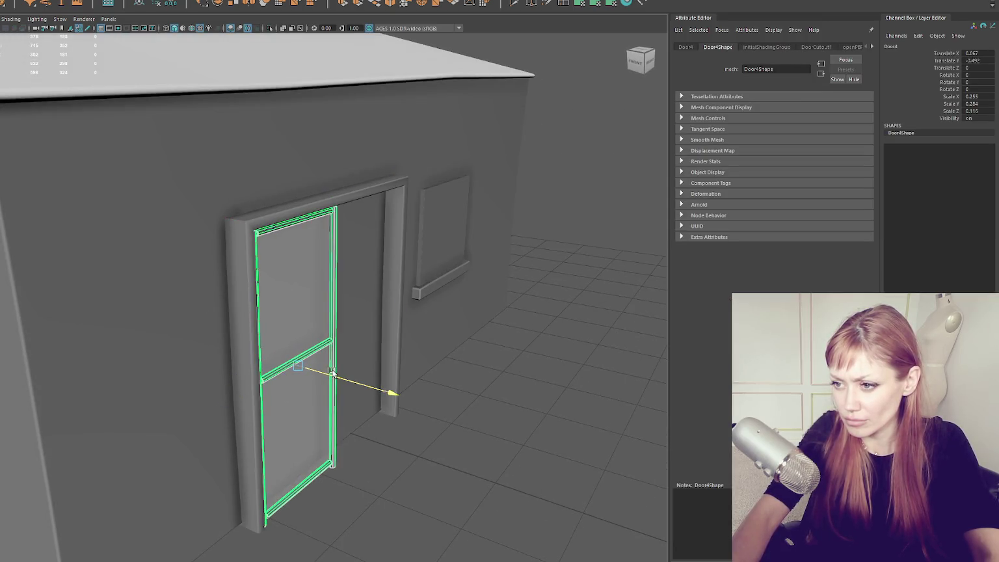
mouse_move(390, 344)
mouse_down()
mouse_move(412, 342)
mouse_move(390, 329)
mouse_move(352, 333)
mouse_move(360, 317)
mouse_move(342, 228)
mouse_up()
click(342, 228)
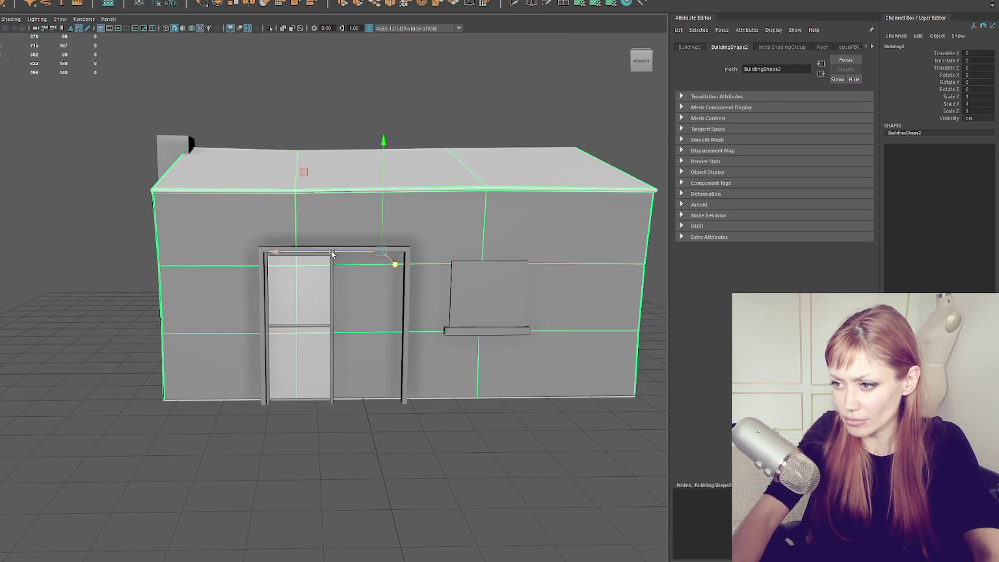
click(332, 254)
key(f)
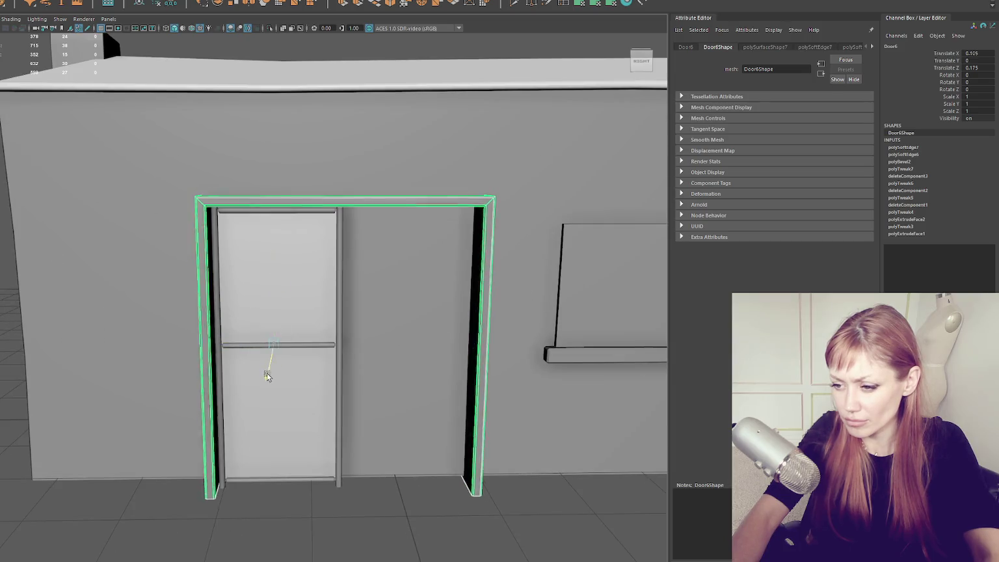
click(278, 374)
drag(270, 386, 267, 379)
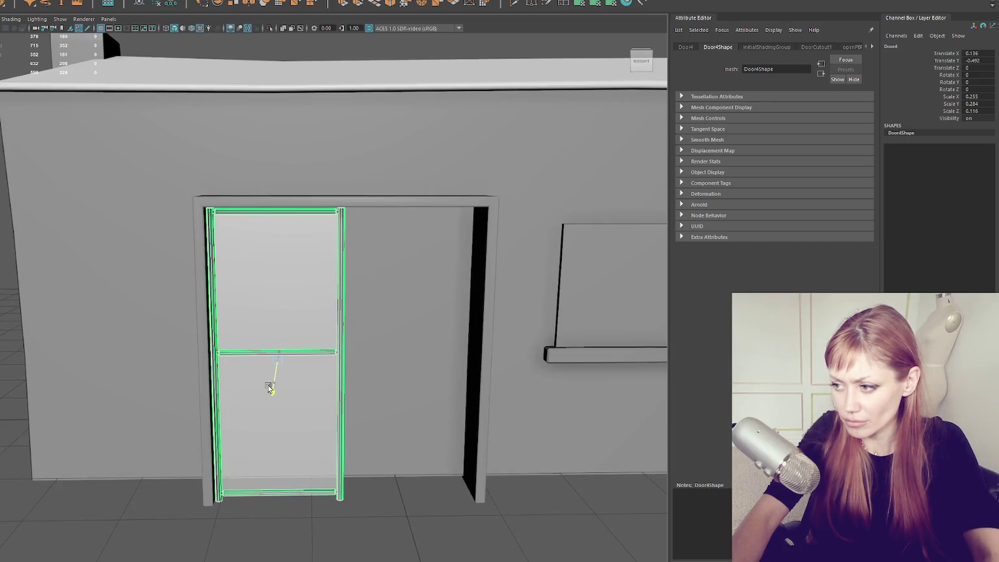
- Scale pCube2 to 5.809 × 3.604 × 5.809 and raise it to 2.873 before the building
scroll(267, 379, down, 5)
mouse_move(279, 338)
mouse_down()
mouse_move(351, 339)
mouse_move(304, 339)
mouse_move(450, 317)
mouse_up()
click(253, 289)
scroll(327, 319, down, 5)
key(w)
mouse_move(345, 375)
mouse_down()
mouse_move(345, 311)
mouse_move(342, 335)
mouse_move(316, 310)
mouse_move(345, 231)
mouse_move(341, 298)
mouse_up()
- Scale and move pCube2 to the doorway's width, aligned with the door against the wall
key(r)
key(w)
key(r)
key(w)
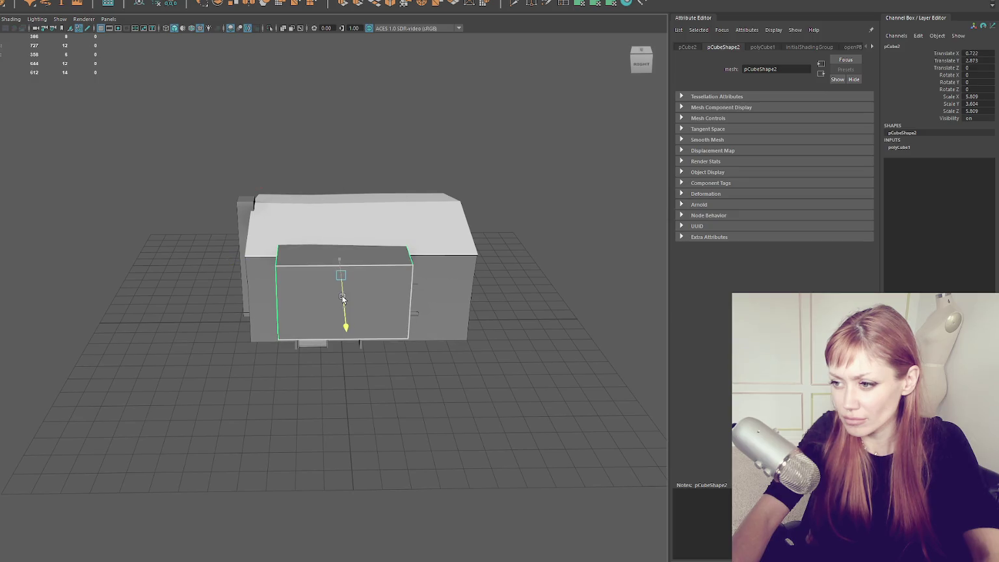
mouse_move(341, 245)
mouse_down()
mouse_move(346, 267)
mouse_move(419, 261)
mouse_move(333, 267)
mouse_move(357, 311)
mouse_move(371, 303)
mouse_up()
key(f)
scroll(345, 267, down, 5)
key(4)
mouse_move(288, 306)
mouse_down()
mouse_move(257, 311)
mouse_move(349, 328)
mouse_move(317, 317)
mouse_up()
key(6)
key(r)
key(w)
- Extrude and inset the box's front face, then delete the inset and bottom faces
key(F11)
click(331, 305)
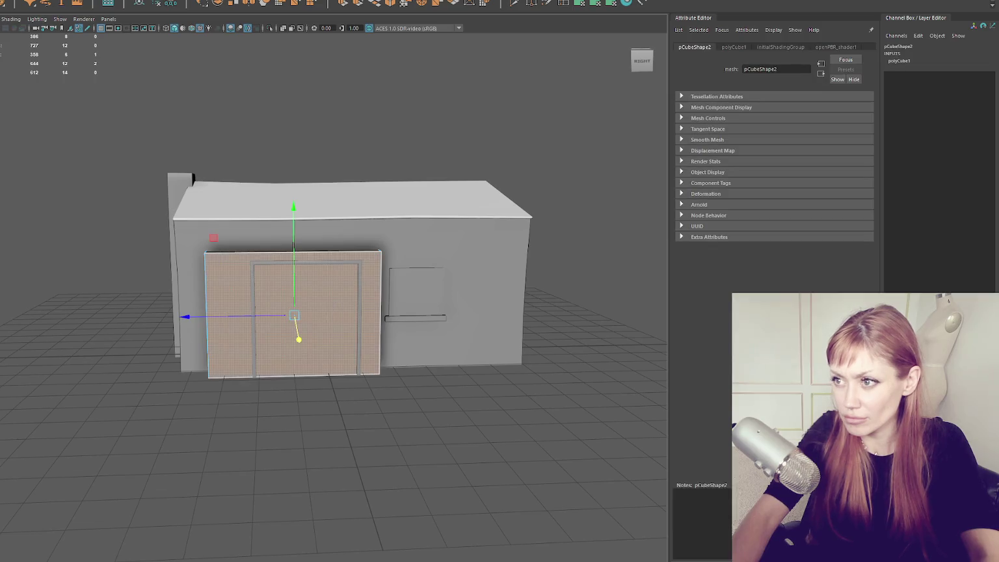
click(342, 6)
drag(257, 316, 291, 302)
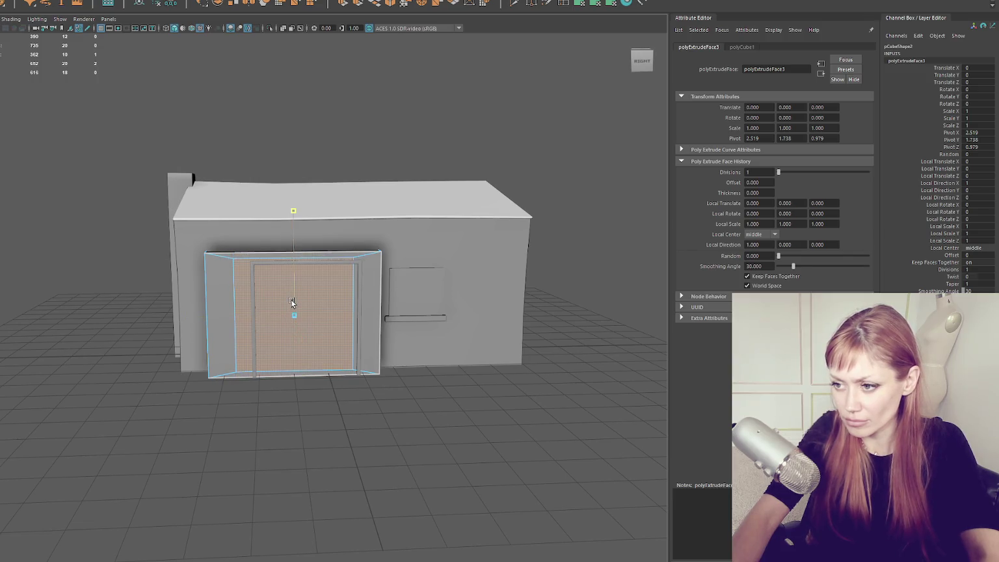
key(w)
key(Delete)
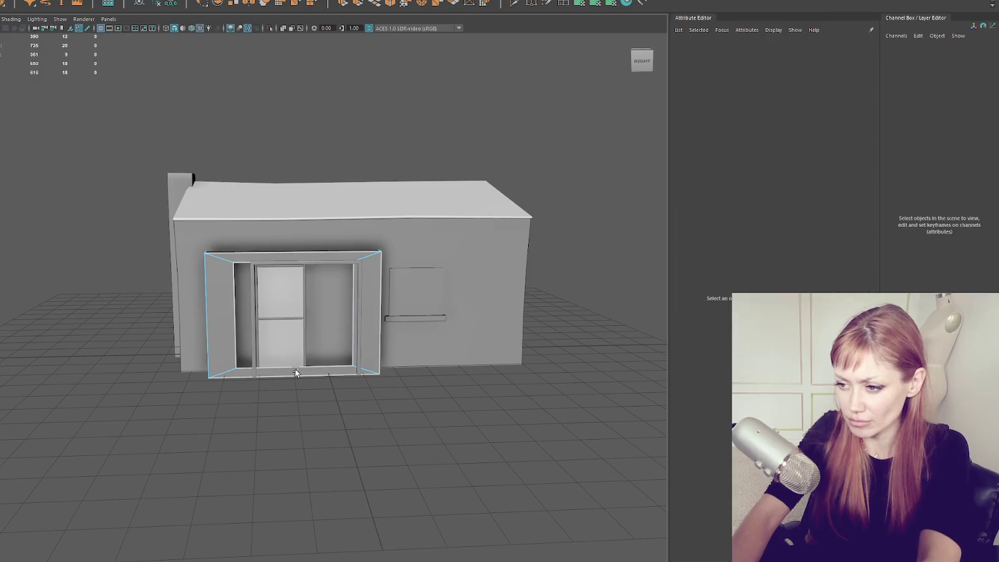
click(295, 372)
key(Delete)
click(327, 372)
key(Delete)
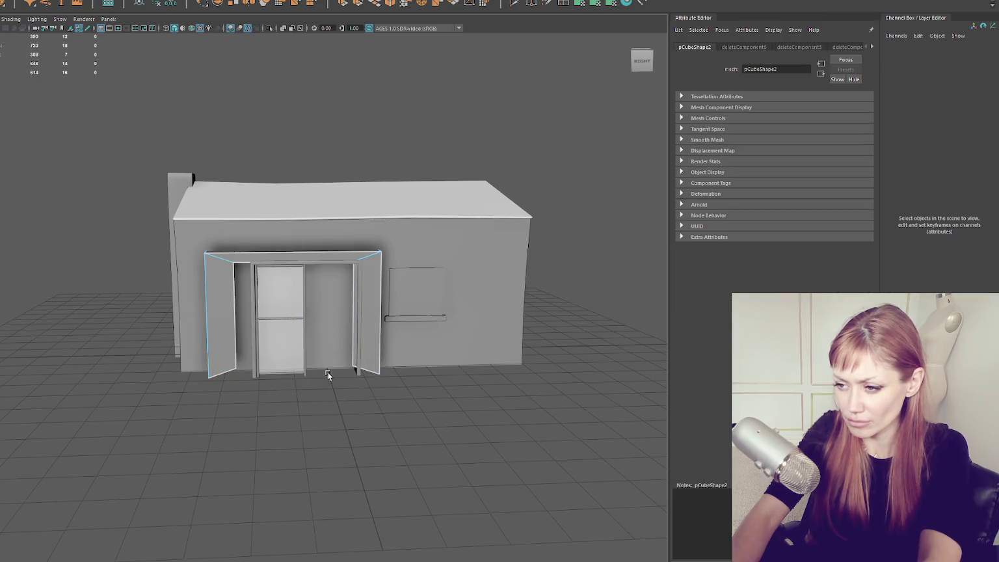
- Back in object mode, hide the building's front wall and reselect the frame box
right_click(380, 129)
click(292, 296)
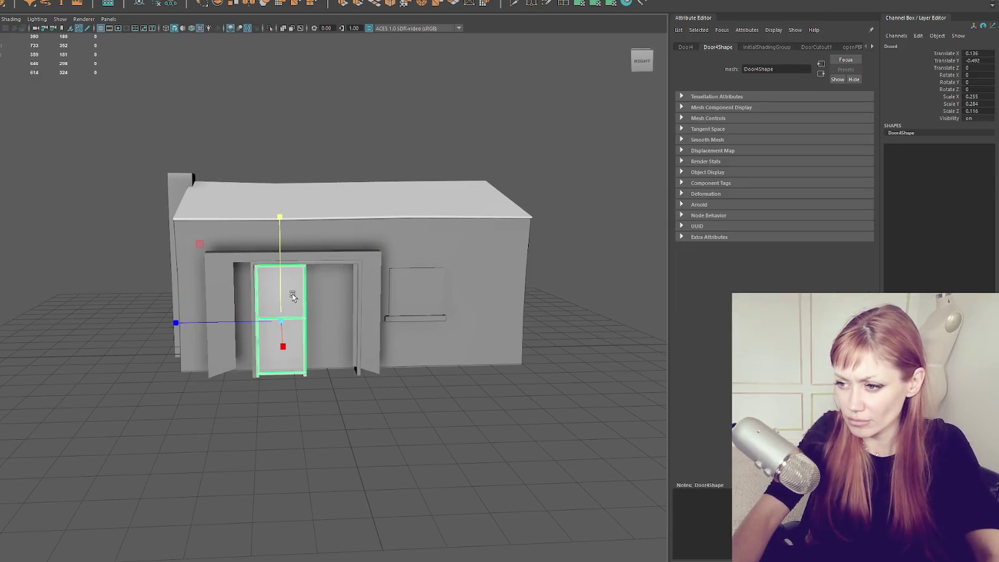
click(255, 306)
key(f)
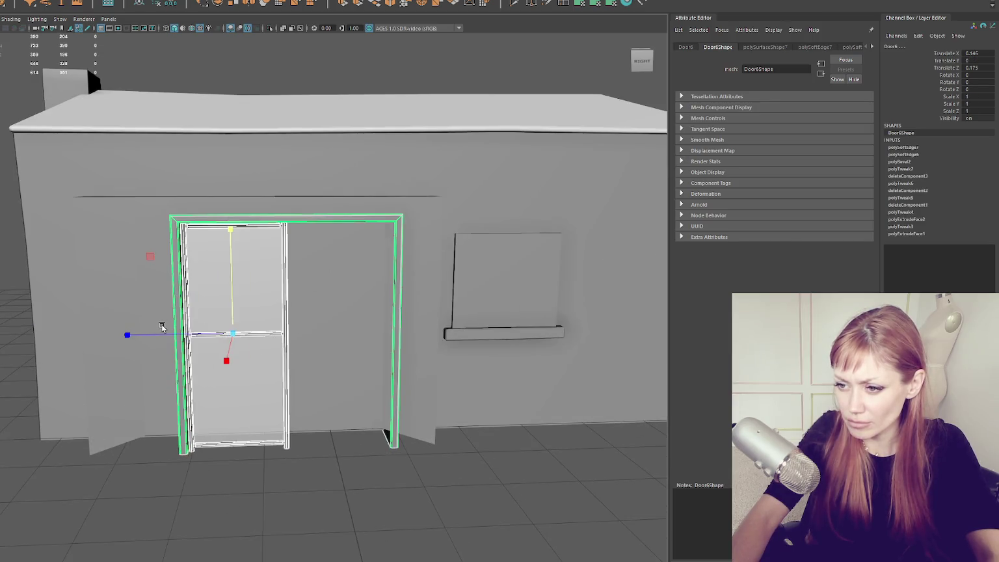
key(6)
click(313, 201)
key(ctrl+h)
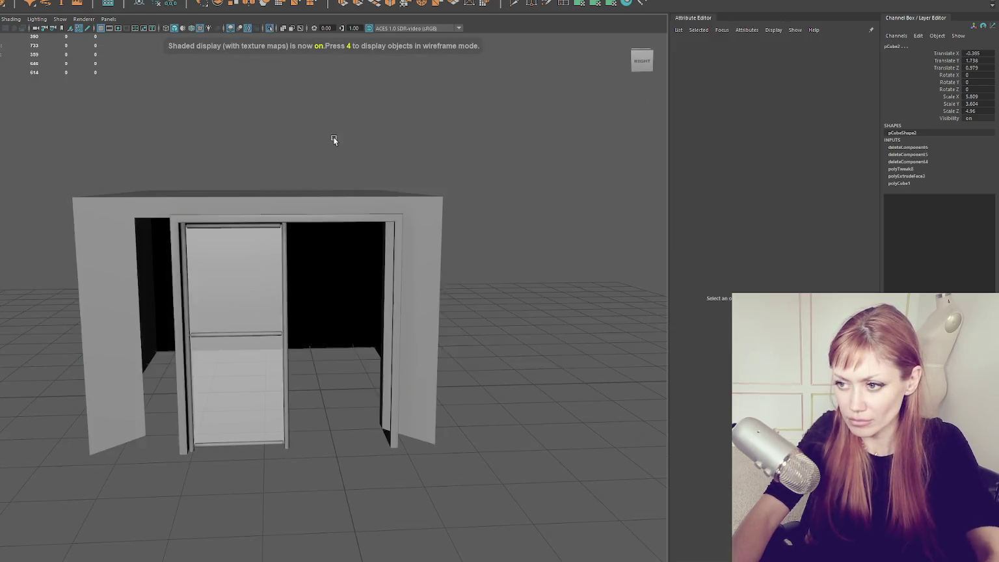
click(342, 245)
right_click(424, 145)
click(520, 155)
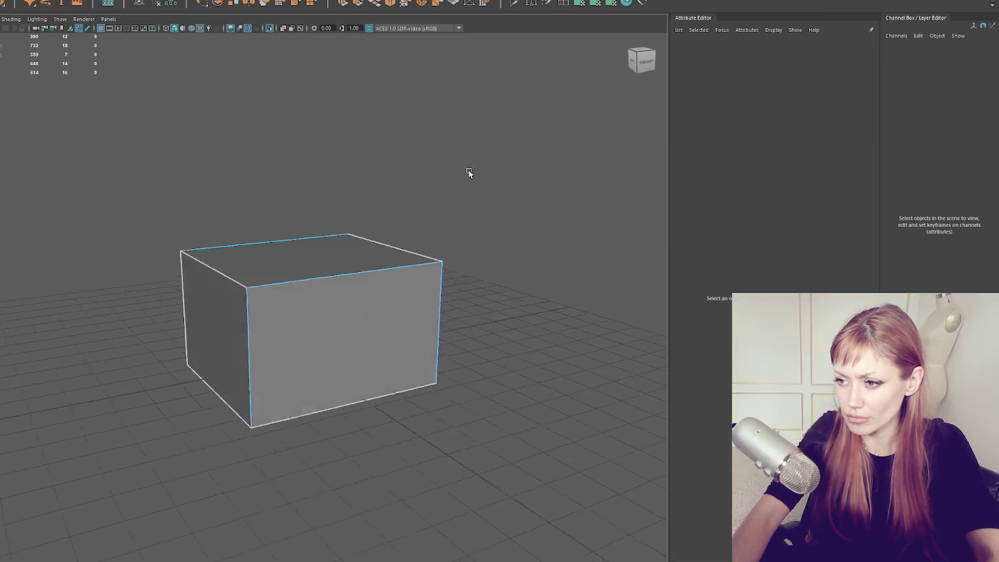
- Delete the shell's left side face and move its left vertices inward to narrow it
click(238, 318)
key(Delete)
mouse_move(247, 158)
mouse_down()
mouse_move(170, 138)
mouse_move(256, 430)
mouse_up()
mouse_move(216, 309)
mouse_down()
mouse_move(372, 304)
mouse_move(384, 294)
mouse_move(303, 286)
mouse_move(290, 302)
mouse_up()
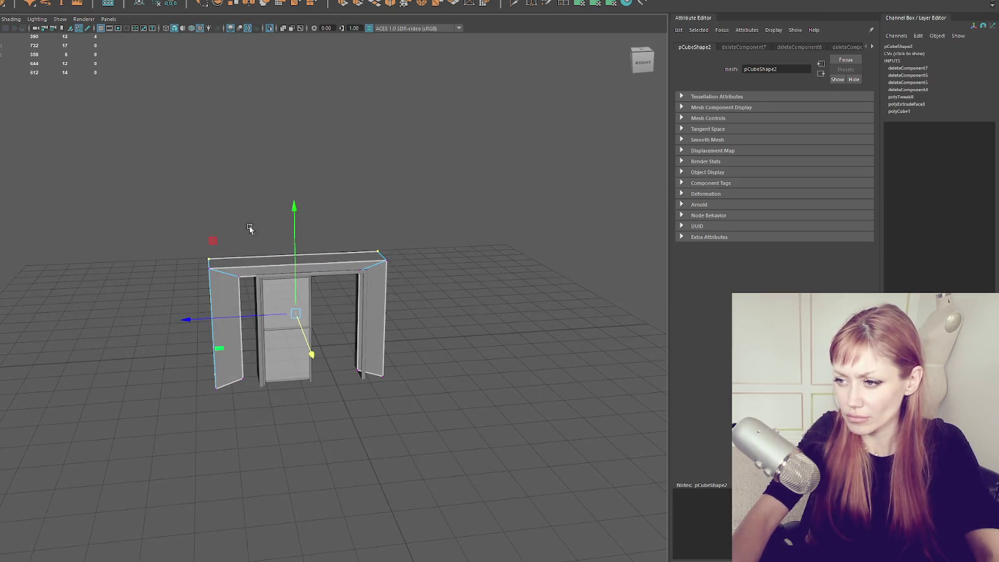
alt+drag(249, 225, 346, 350)
drag(303, 422, 303, 427)
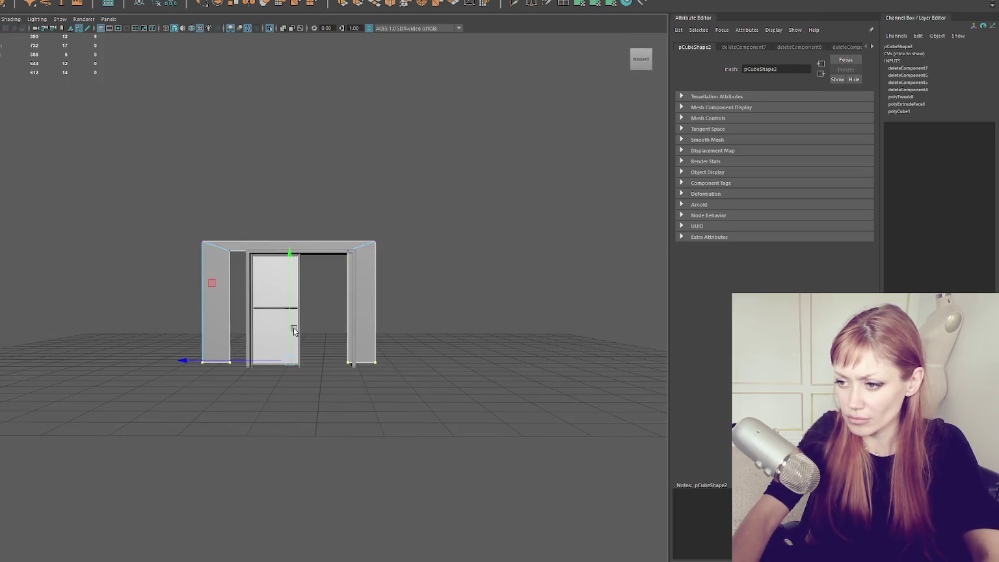
- Slide the Door4 panel left into the left half of the frame
scroll(329, 325, up, 2)
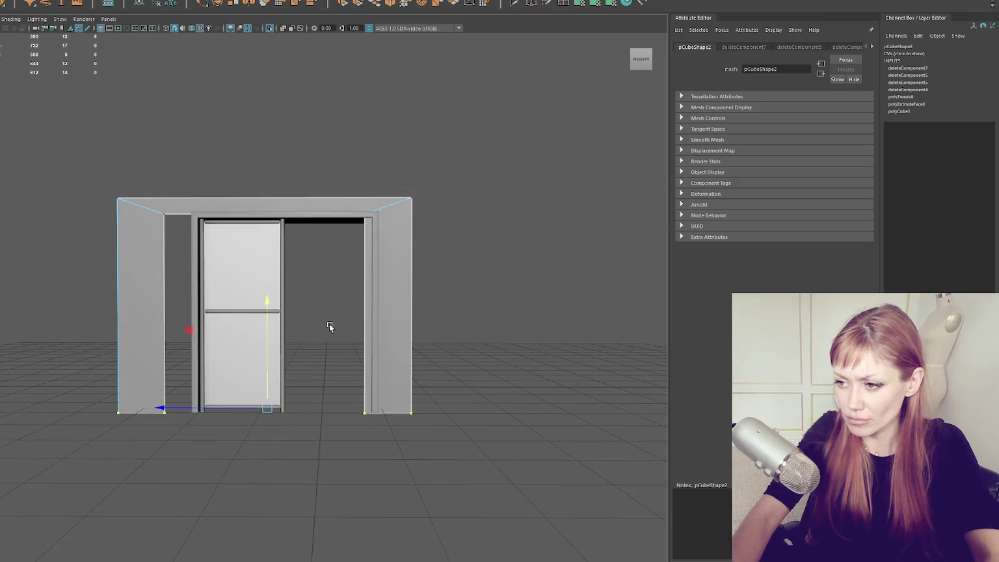
alt+drag(328, 309, 319, 161)
click(285, 252)
click(295, 236)
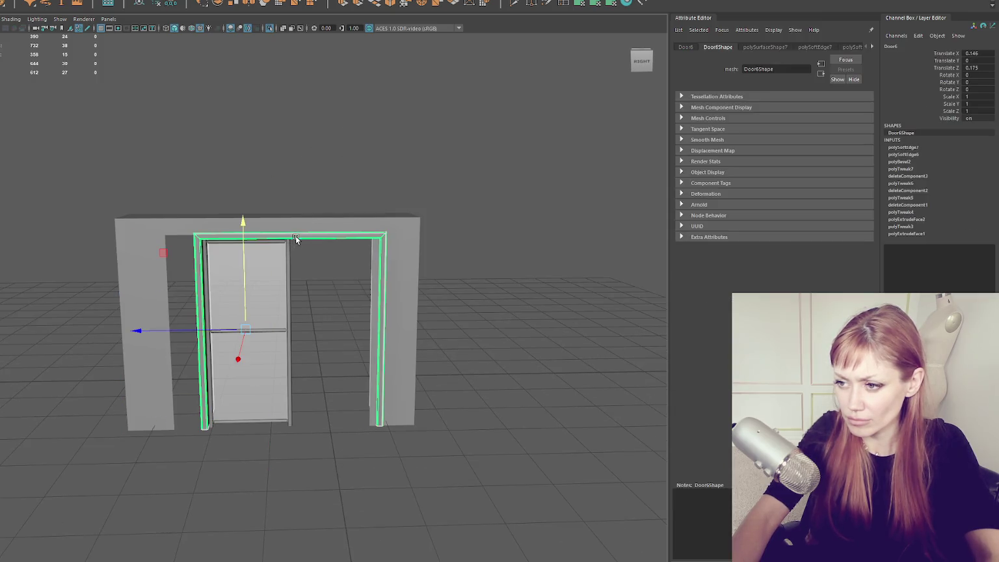
click(290, 256)
drag(225, 333, 201, 336)
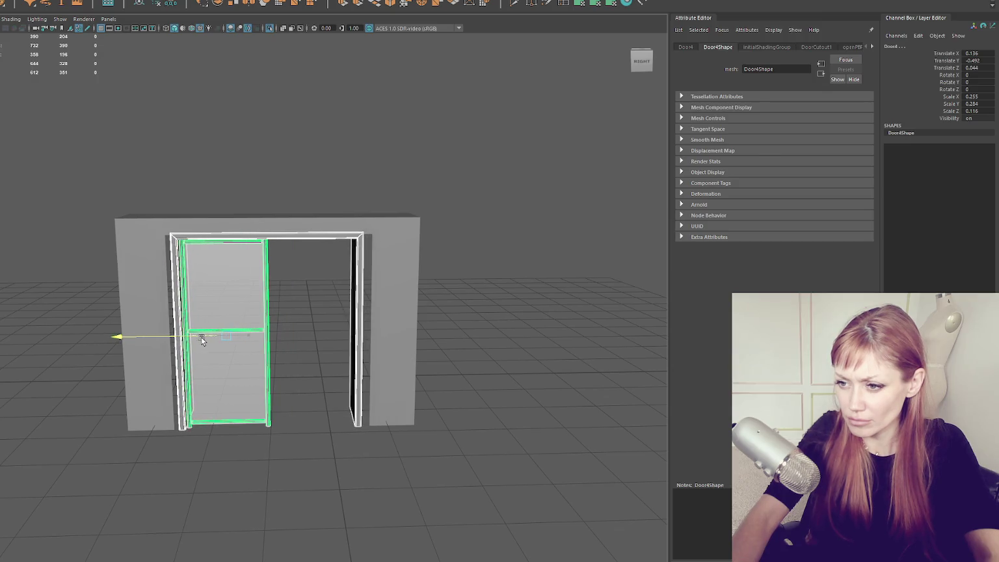
- Check the wall's left jamb edge, then reselect Door4 and duplicate it
click(384, 220)
key(F10)
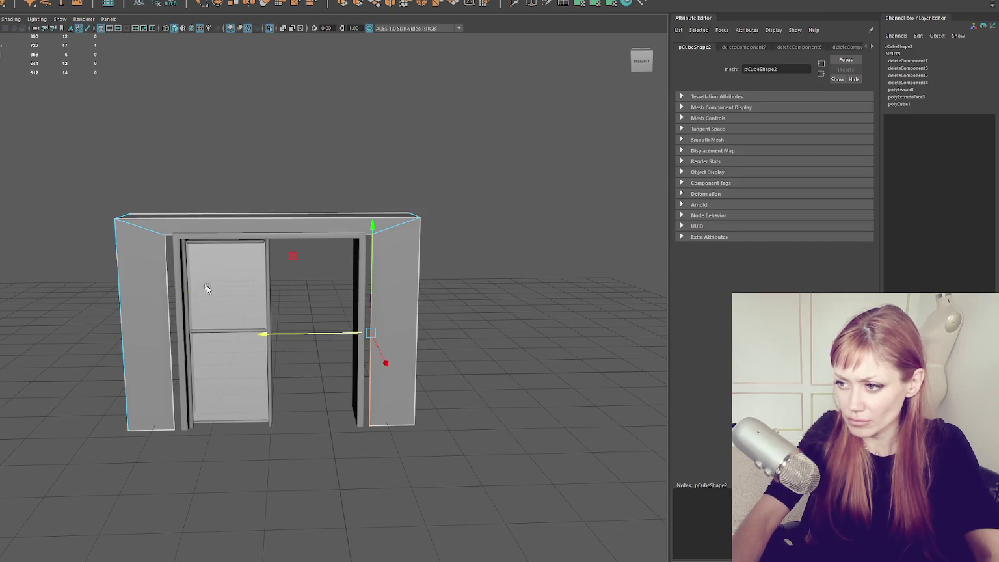
click(200, 332)
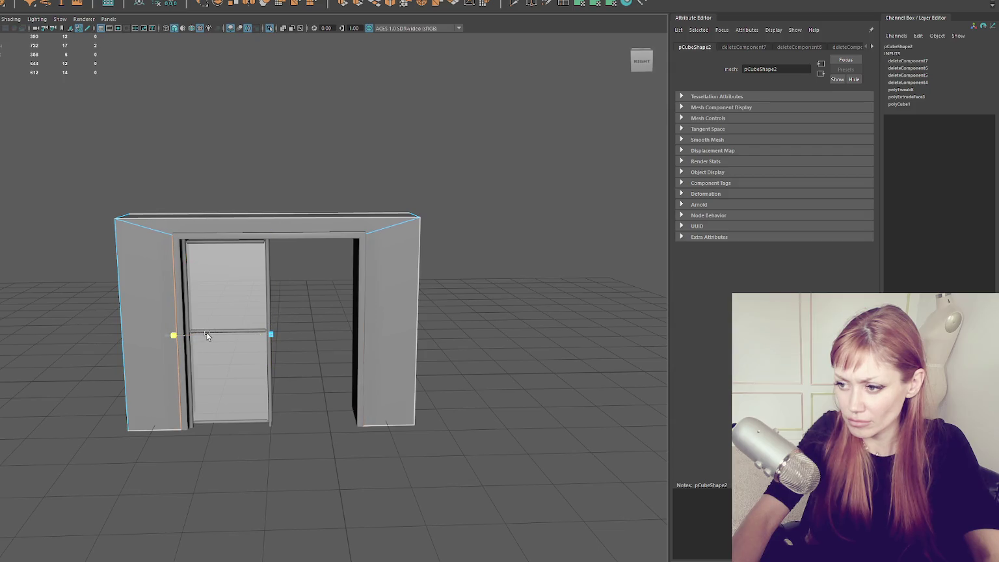
click(287, 165)
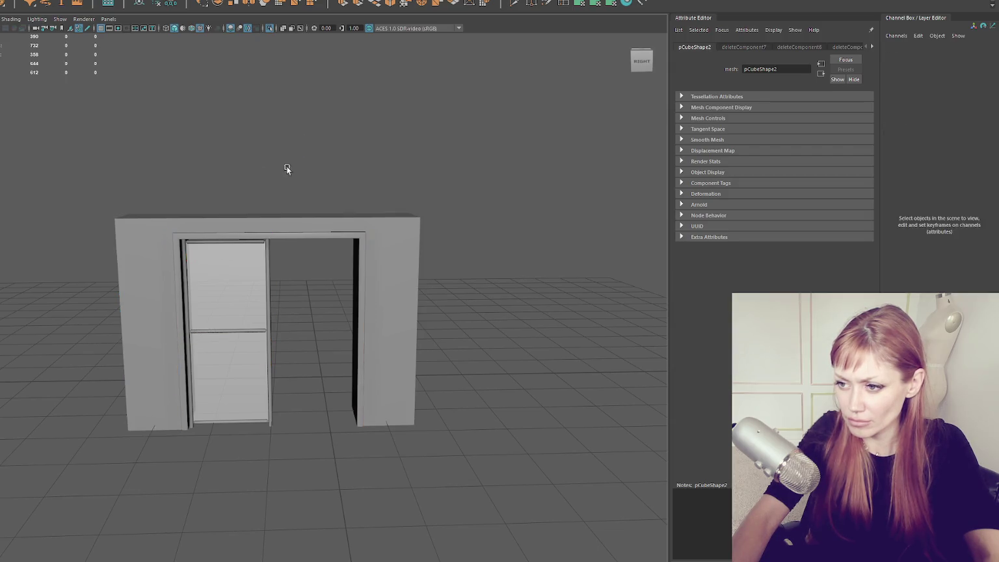
click(270, 240)
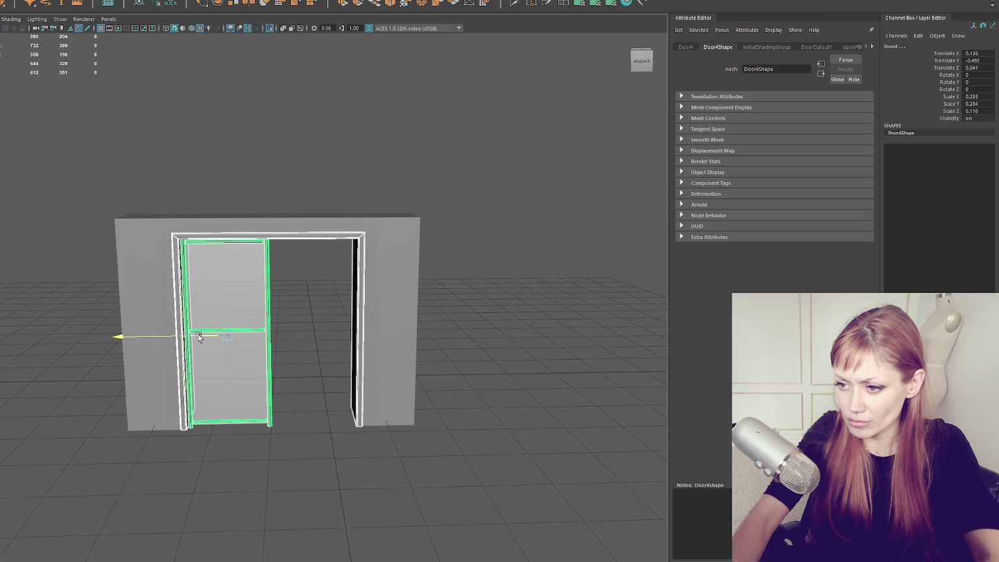
click(201, 338)
key(ctrl+d)
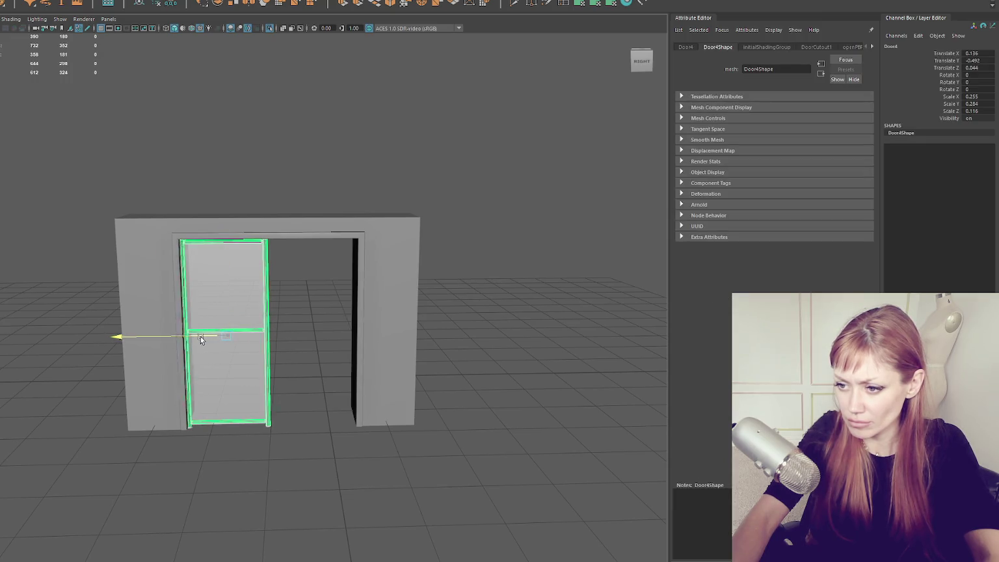
- Move the duplicated door panel into the right half of the frame
drag(170, 335, 256, 336)
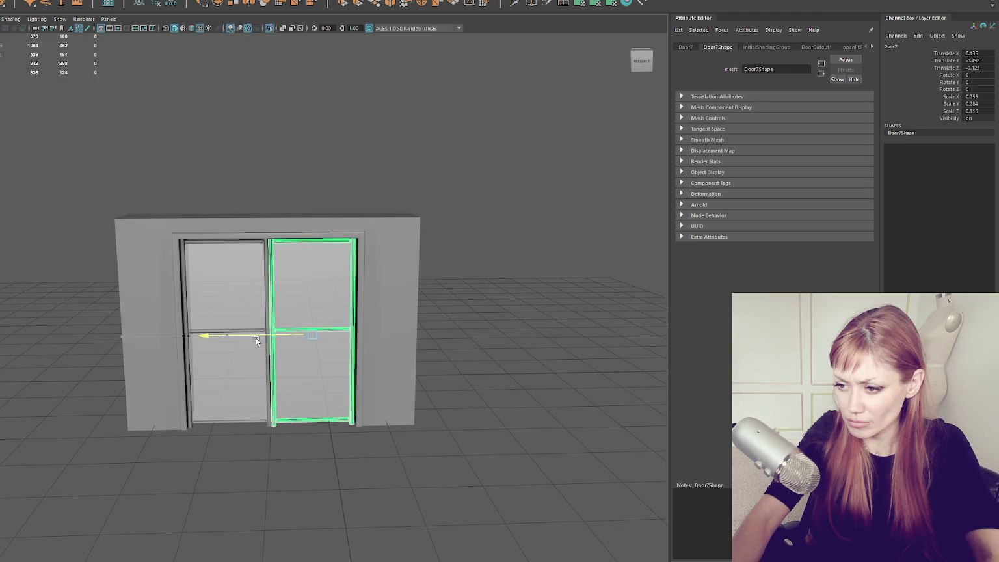
scroll(286, 237, up, 4)
drag(228, 369, 225, 369)
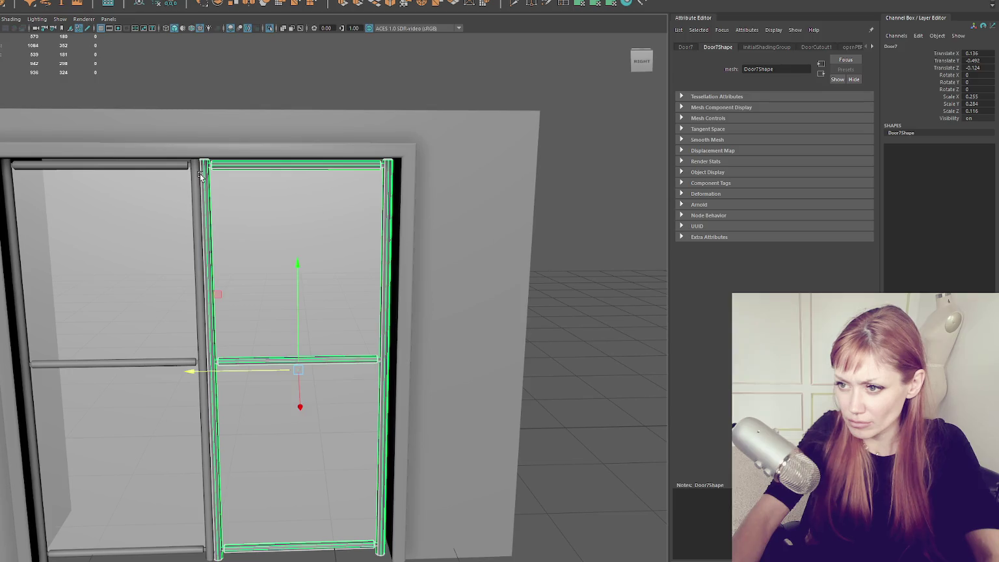
click(206, 140)
- Move the frame's side vertices so the frame fits both doors
right_click(318, 82)
drag(316, 82, 528, 559)
drag(374, 351, 358, 352)
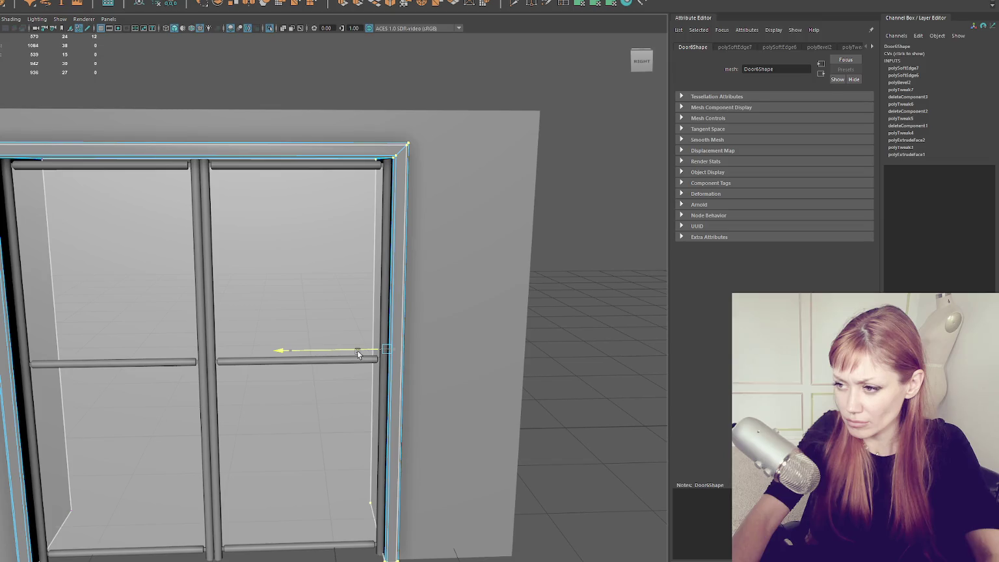
scroll(357, 353, down, 5)
click(318, 174)
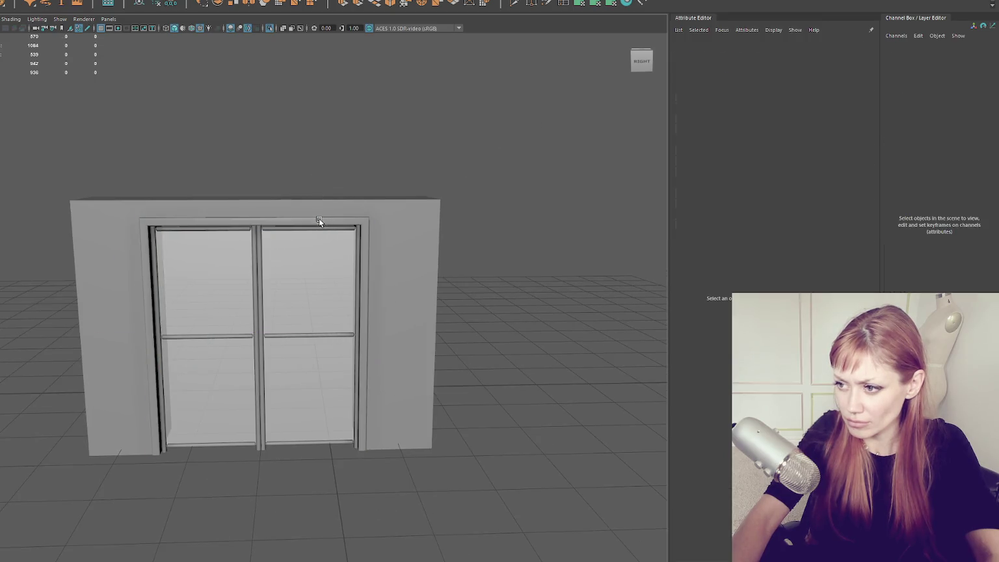
- Shift both door panels slightly to the right together
click(319, 228)
shift+click(235, 260)
drag(172, 341, 175, 344)
click(182, 213)
- Adjust the frame's outer edge loop and nudge Door6 to Translate X 0.137
drag(182, 213, 371, 211)
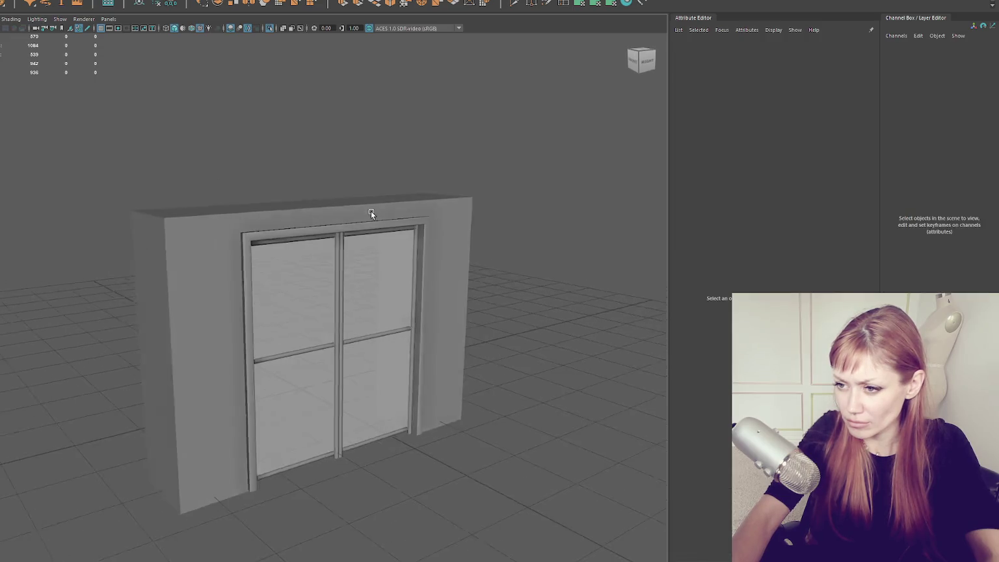
click(369, 232)
scroll(372, 297, up, 5)
scroll(373, 301, down, 2)
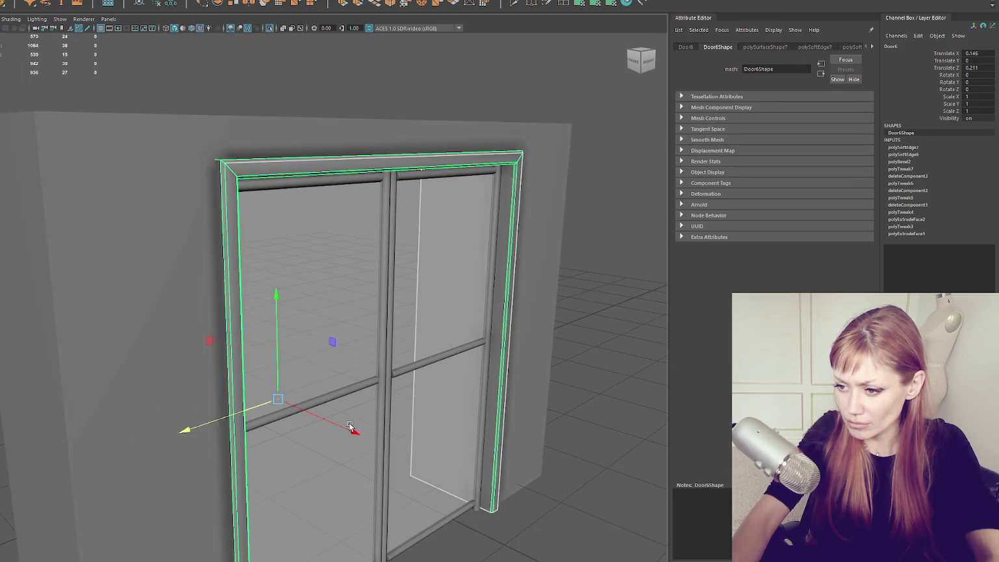
click(341, 428)
click(269, 174)
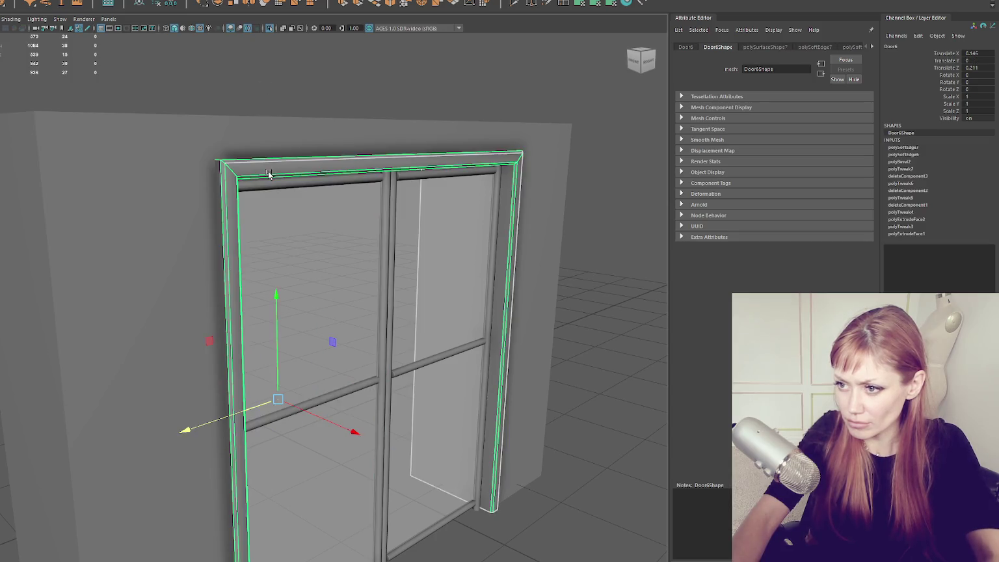
key(F10)
double_click(286, 156)
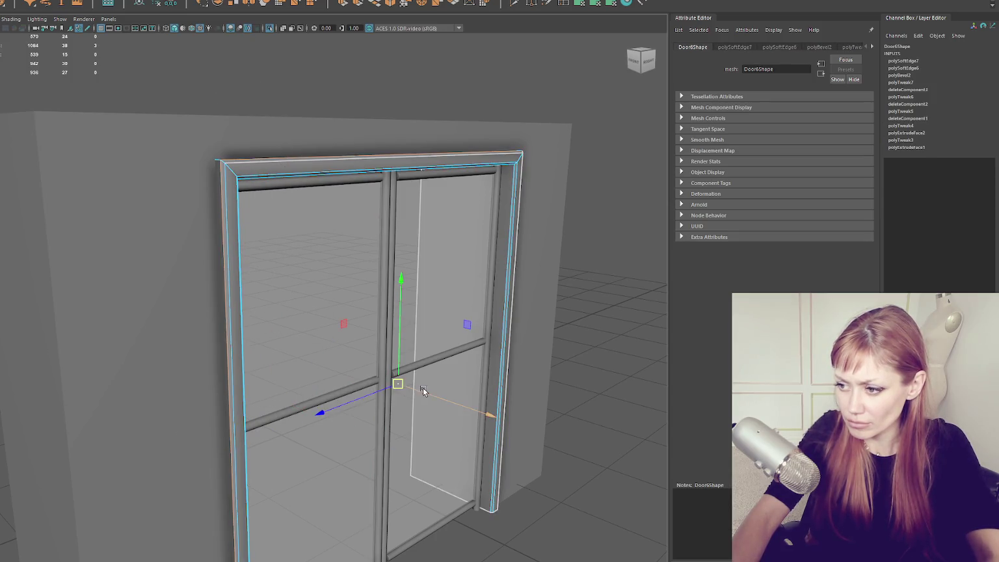
drag(439, 401, 446, 410)
click(314, 106)
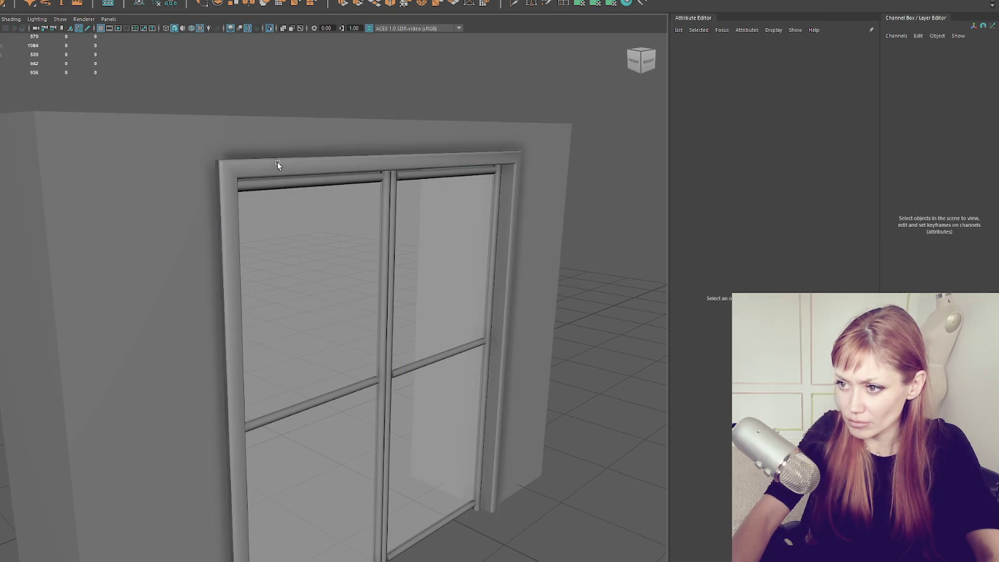
click(277, 162)
drag(336, 408, 330, 415)
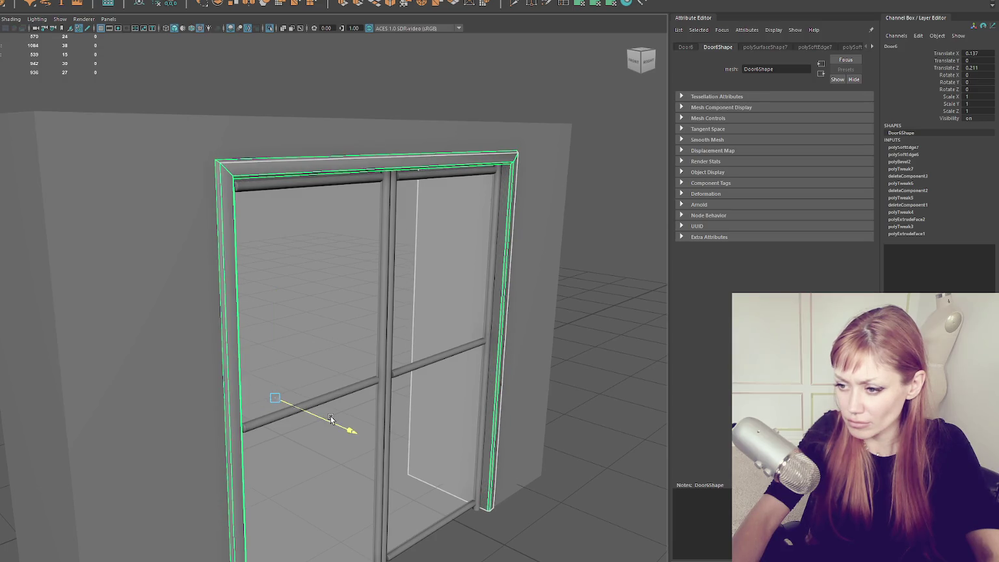
- Check the doors from a front-on view, selecting each door panel
click(567, 241)
drag(567, 240, 510, 229)
click(292, 331)
click(184, 270)
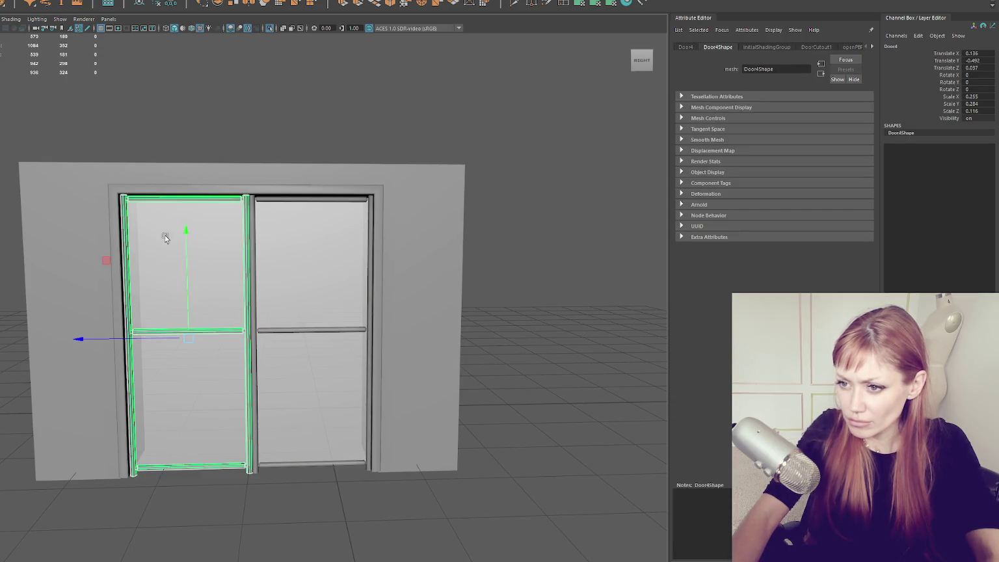
- Unhide the building and raise the door surround's top edge
click(158, 120)
key(ctrl+1)
click(345, 154)
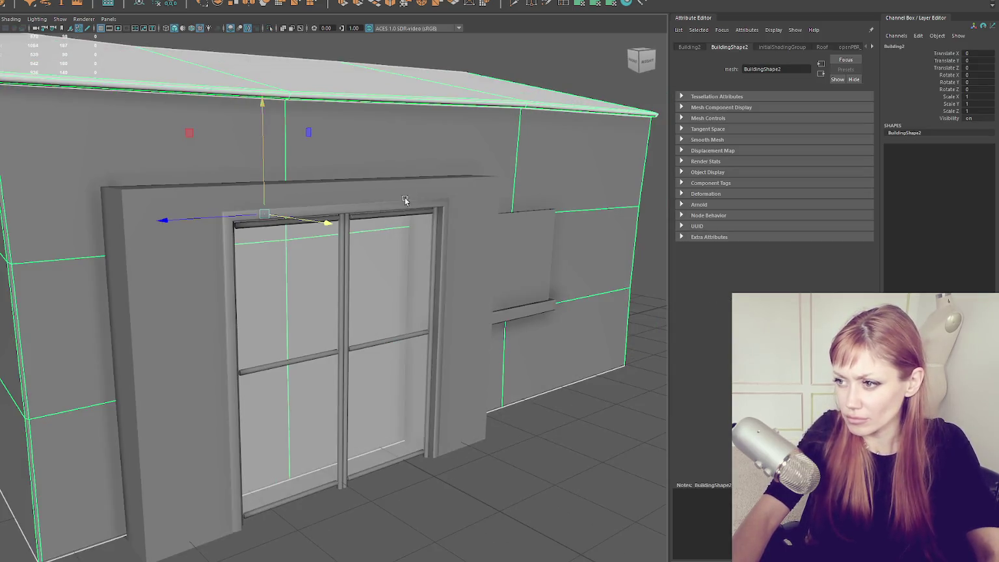
right_click(336, 189)
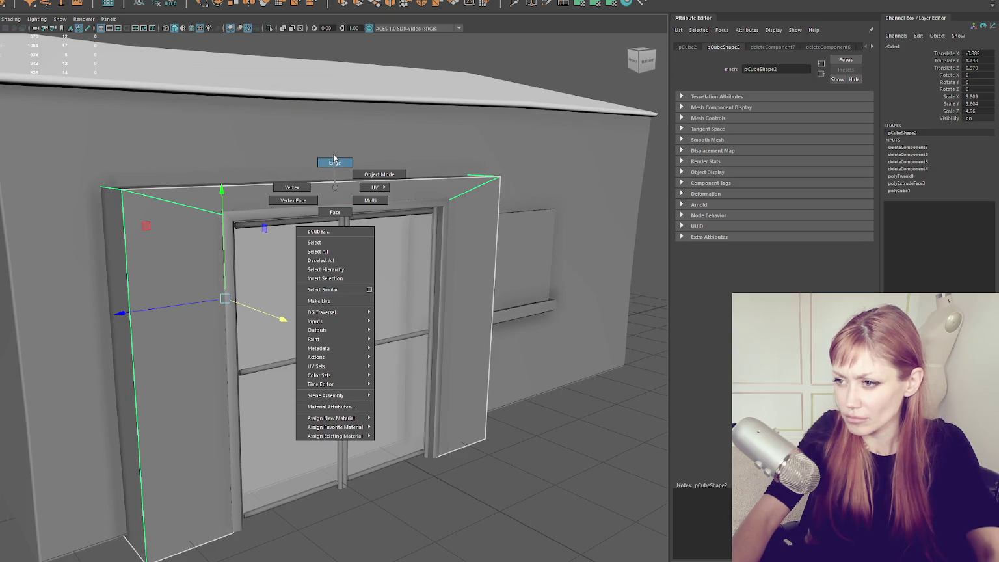
click(333, 163)
key(4)
click(288, 176)
key(5)
mouse_move(289, 176)
mouse_down()
mouse_move(260, 164)
mouse_move(252, 173)
mouse_up()
- Select the surround's top face and extrude it
click(254, 175)
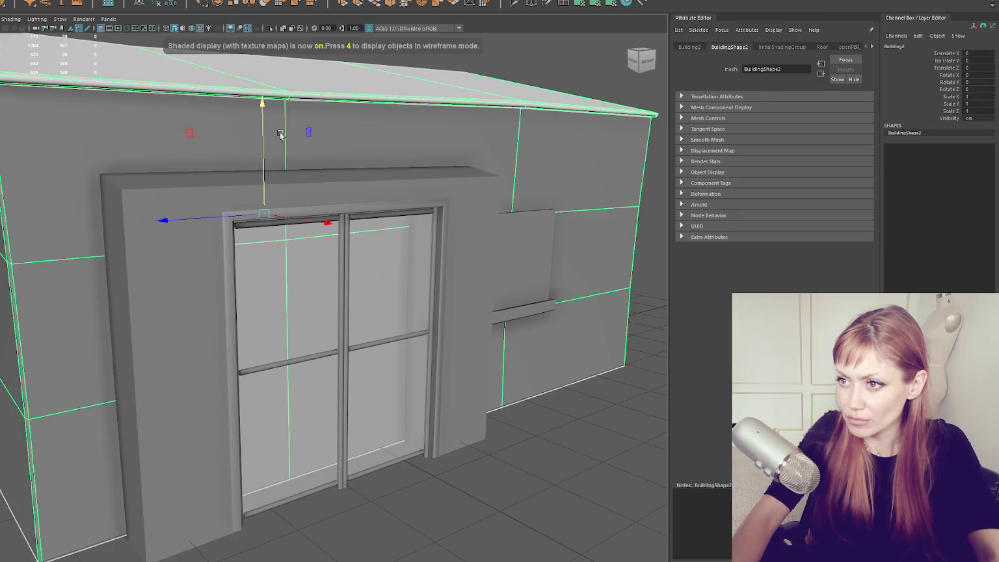
click(199, 195)
drag(198, 195, 298, 240)
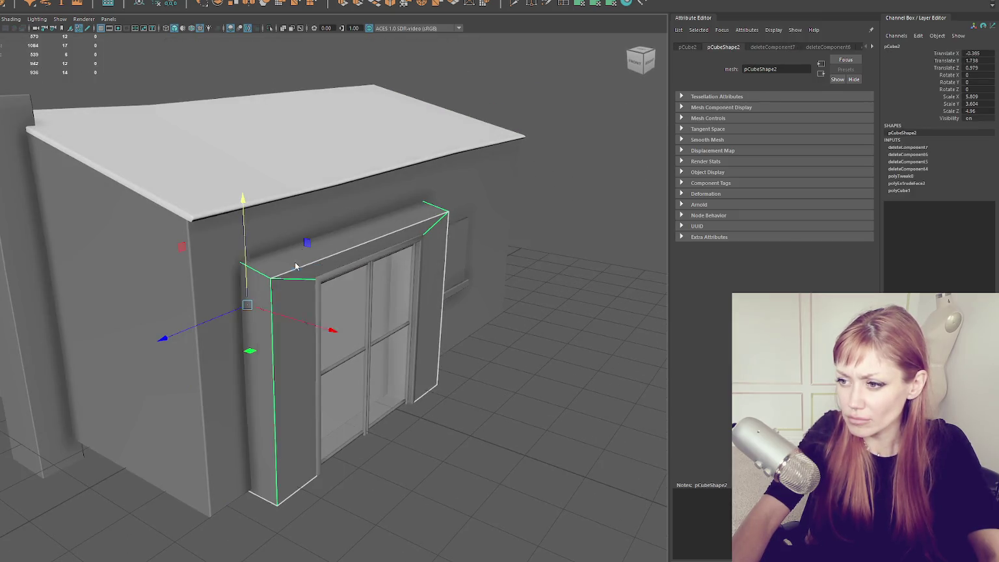
click(296, 265)
key(f)
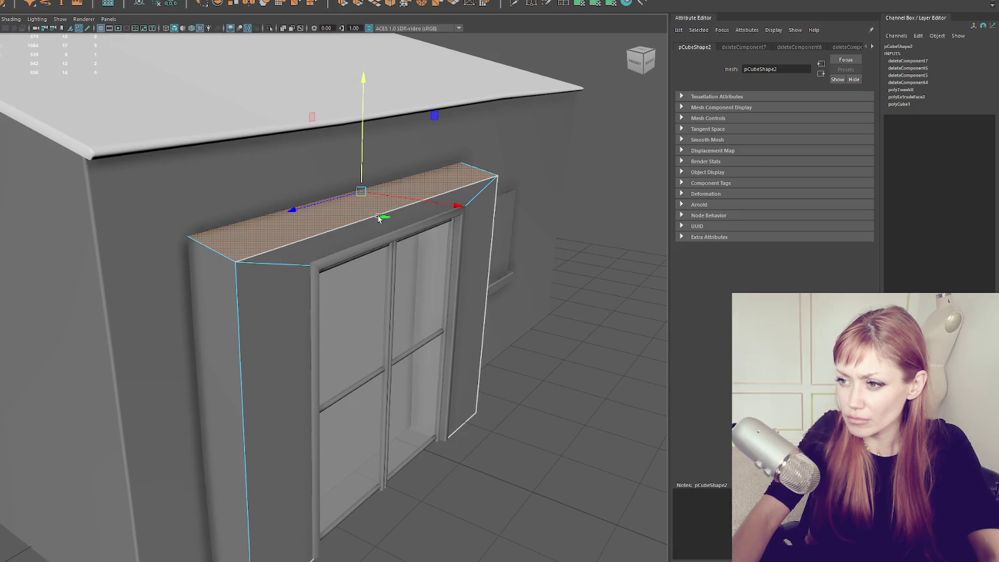
key(ctrl+e)
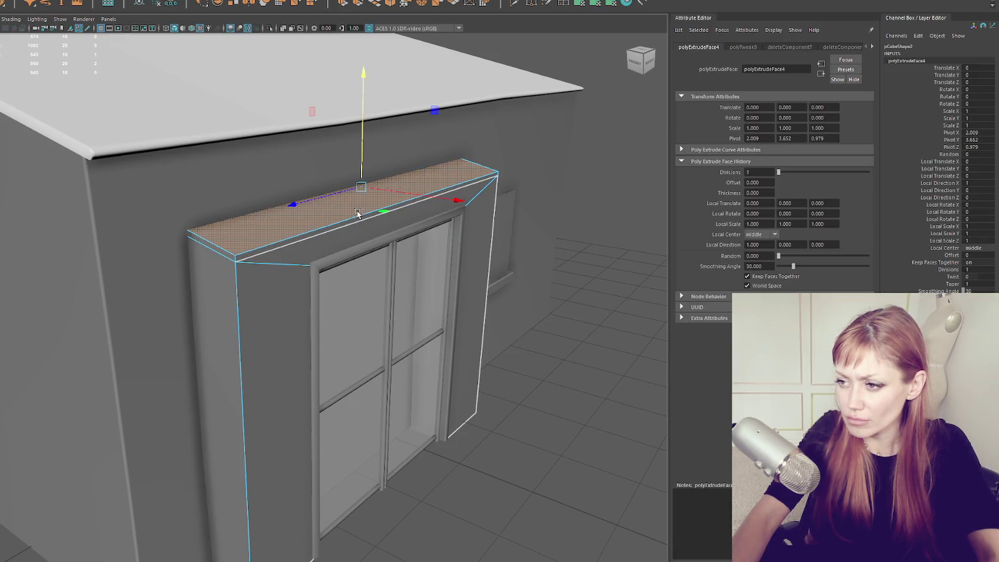
- Extrude the thin front strip face and push it outward into an overhanging trim
click(357, 215)
key(ctrl+e)
mouse_move(422, 210)
mouse_down()
mouse_move(405, 181)
mouse_move(448, 169)
mouse_up()
key(e)
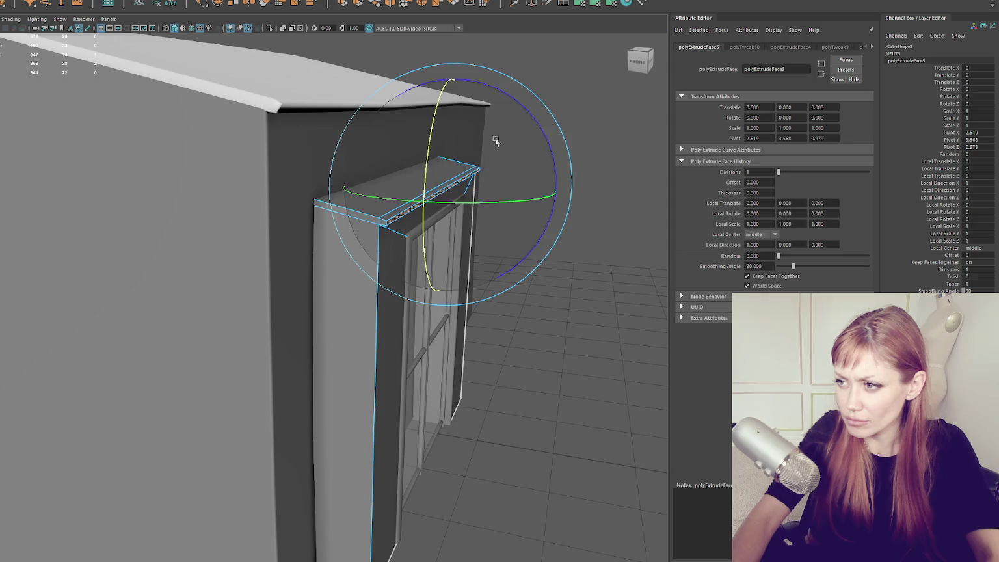
key(w)
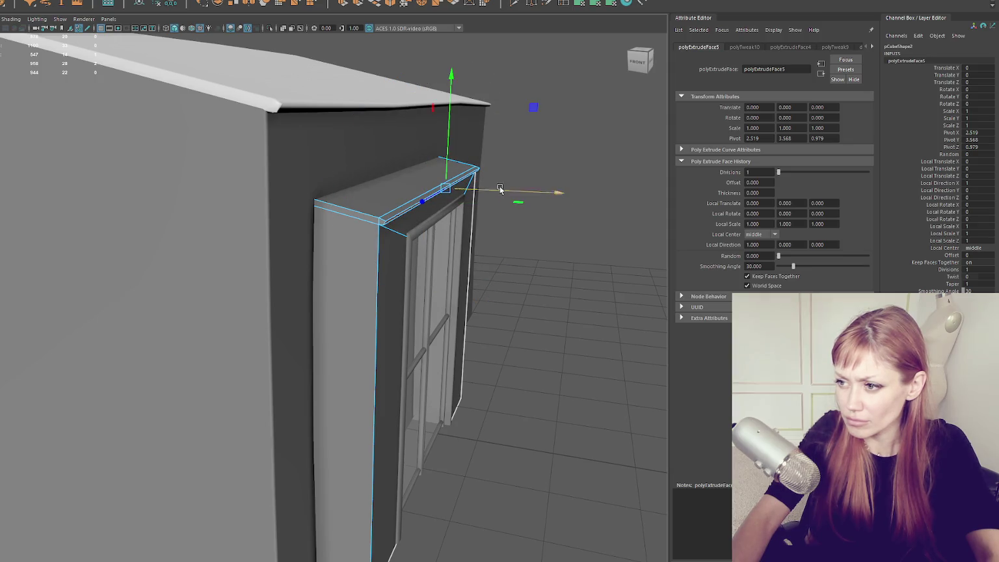
key(f)
alt+drag(458, 235, 480, 216)
right_click(480, 217)
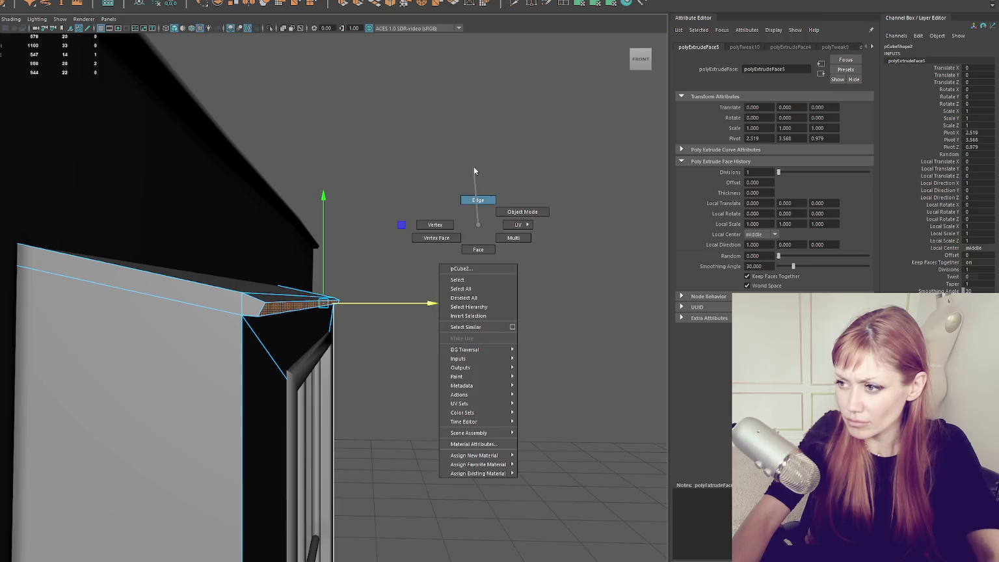
mouse_move(357, 302)
mouse_down()
mouse_move(308, 280)
mouse_move(212, 280)
mouse_move(355, 314)
mouse_up()
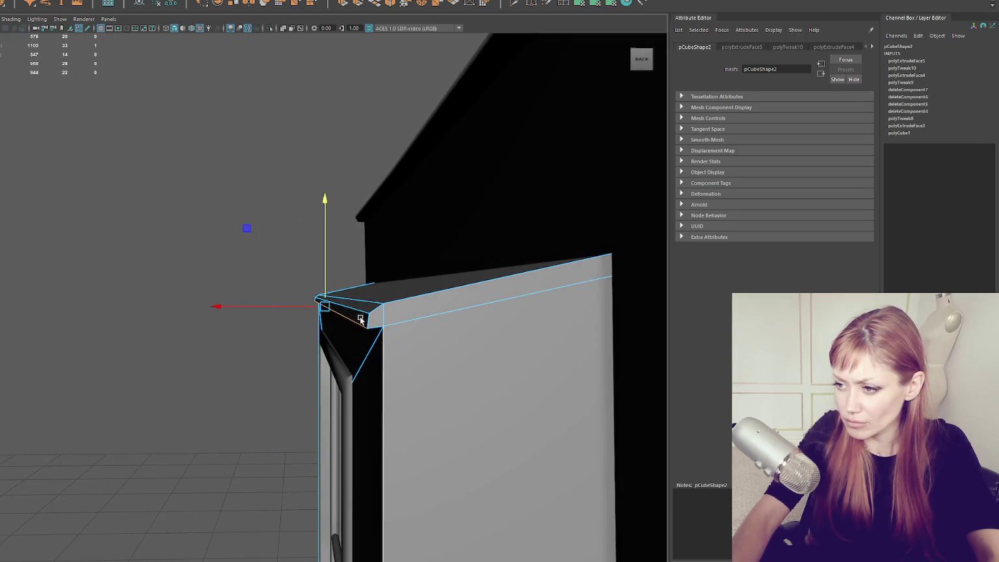
drag(326, 285, 326, 286)
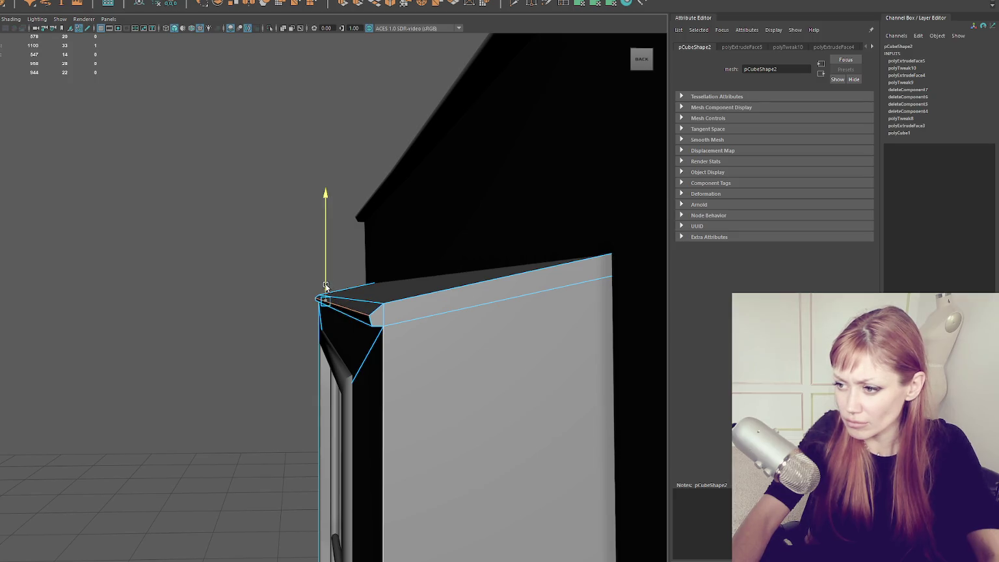
- Soften the trim strip's edges
shift+right_click(182, 243)
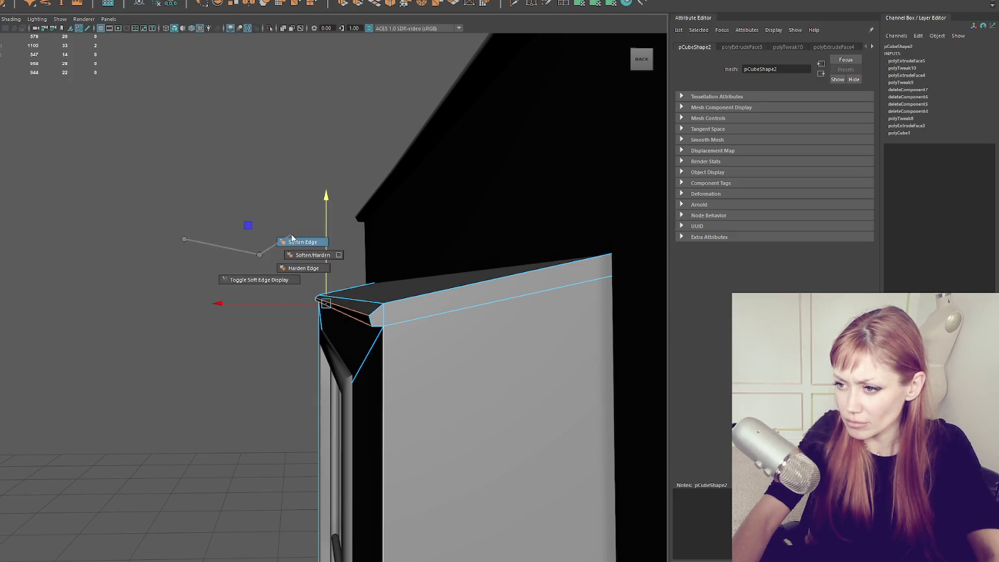
click(259, 280)
shift+right_click(212, 204)
click(183, 261)
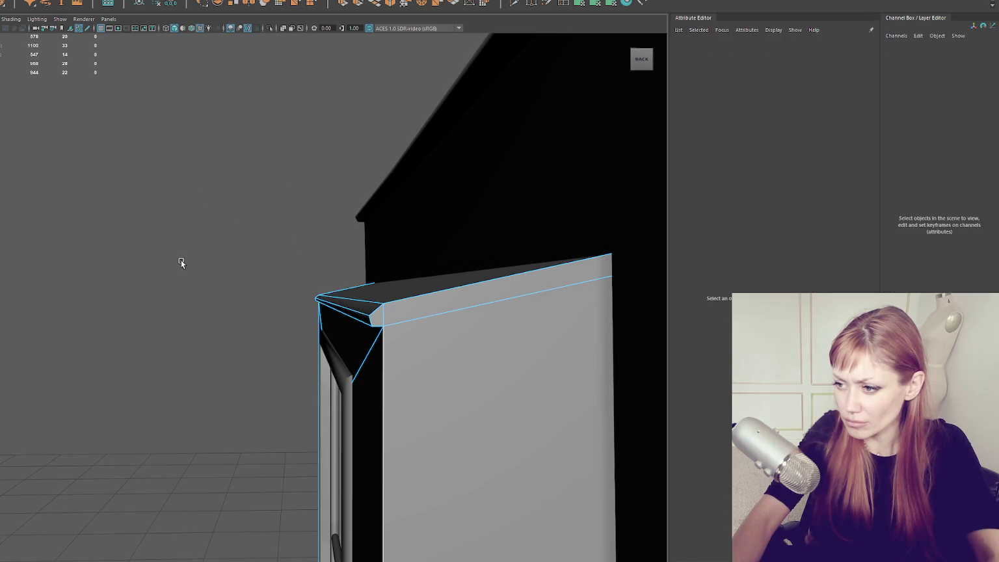
drag(182, 261, 200, 262)
- Inspect the frame top's corner edges, then pick the lip's first top face
click(580, 373)
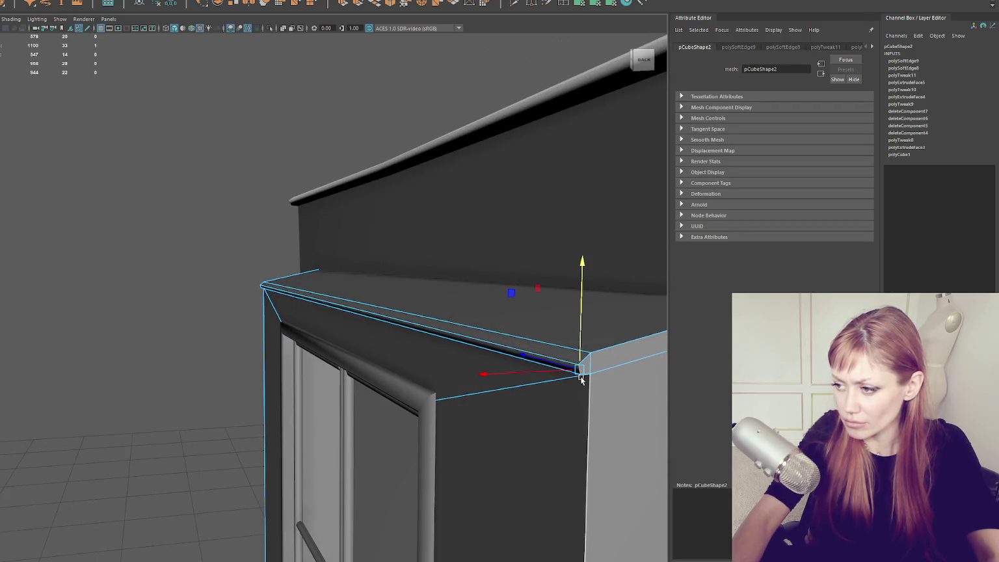
key(q)
key(w)
mouse_move(562, 364)
mouse_down()
mouse_move(531, 327)
mouse_move(238, 353)
mouse_move(98, 401)
mouse_move(161, 472)
mouse_move(249, 420)
mouse_move(188, 401)
mouse_move(328, 365)
mouse_move(217, 307)
mouse_up()
click(220, 363)
click(174, 465)
click(234, 318)
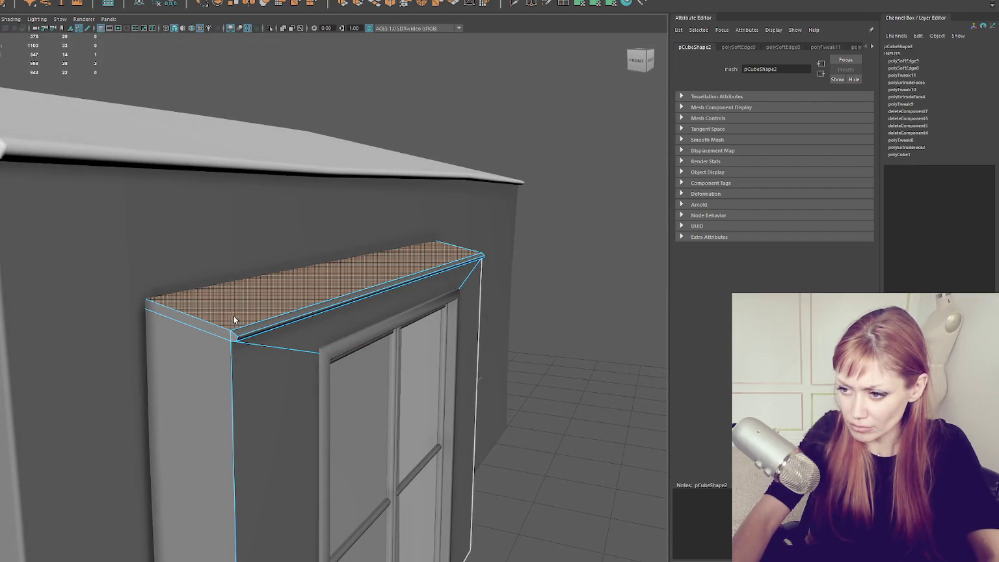
- Select the front, side and underside lip faces and assign the Roof material
shift+click(236, 337)
shift+click(224, 333)
mouse_move(229, 334)
mouse_down()
mouse_move(248, 180)
mouse_move(358, 279)
mouse_move(477, 264)
mouse_up()
shift+click(249, 182)
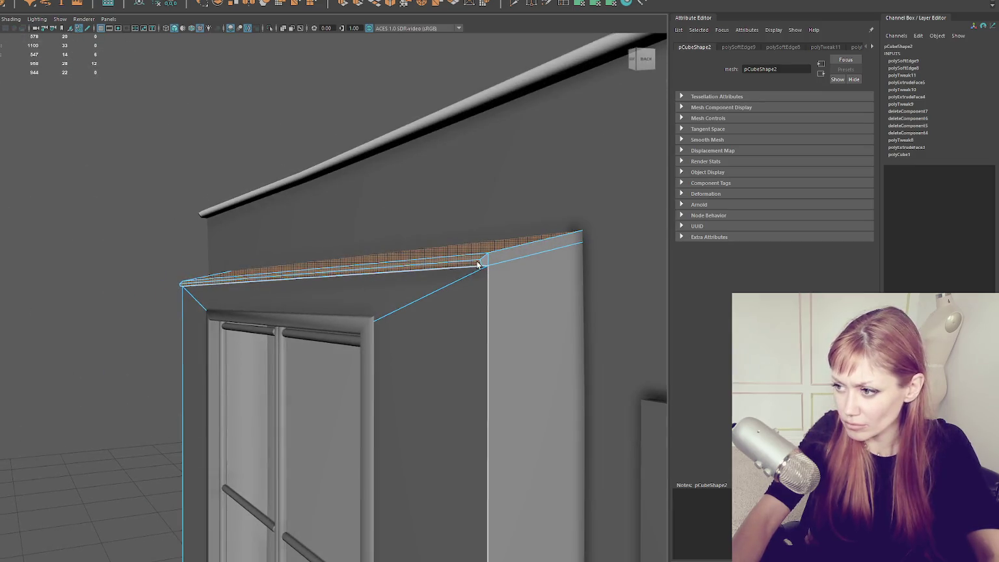
shift+click(490, 264)
right_click(108, 130)
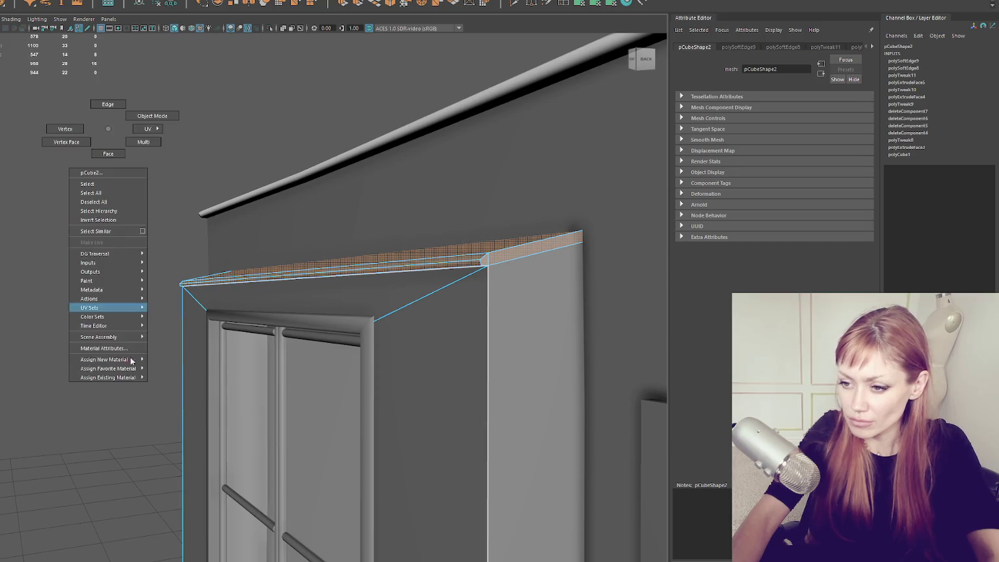
click(150, 386)
- Planar-project the lip's UVs and unfold them, fixing the non-manifold geometry
click(592, 6)
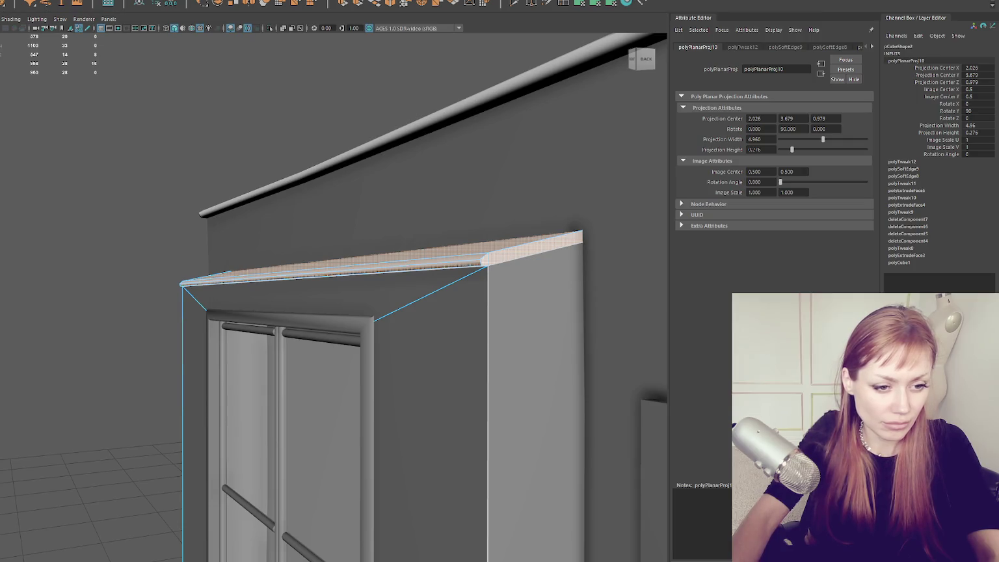
click(610, 3)
click(355, 286)
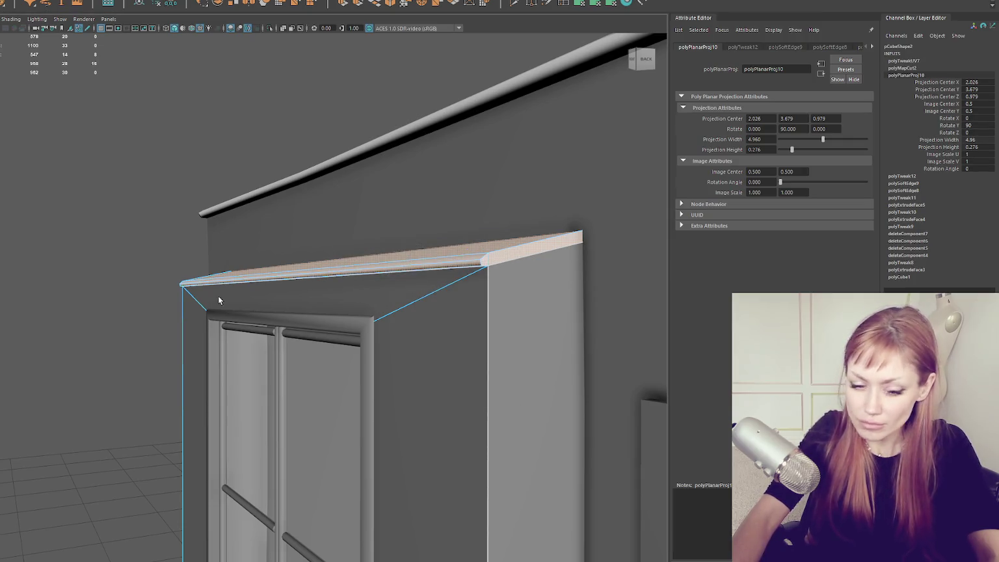
key(t)
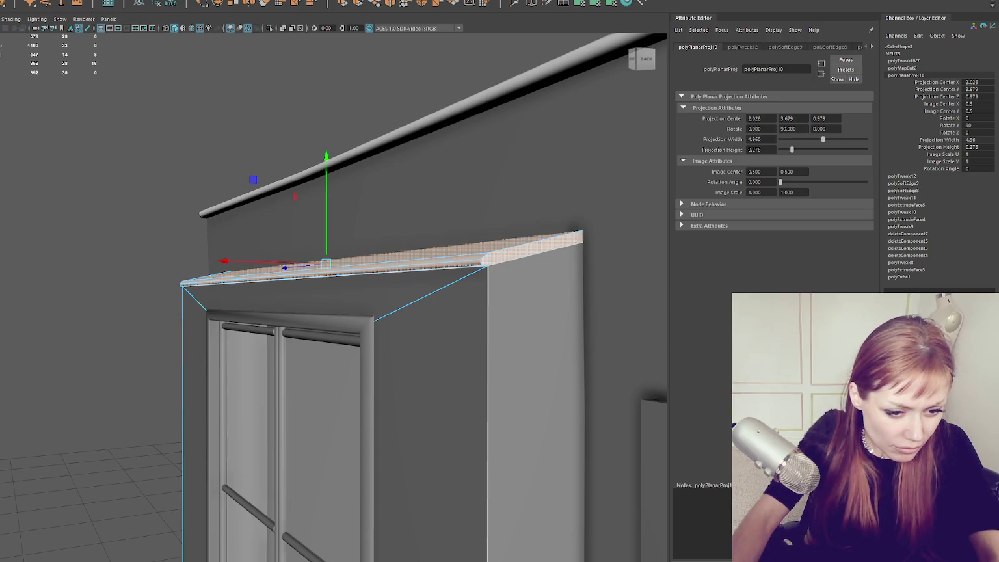
- Cut the lip's UVs along two corner edges and return to face selection
key(F8)
click(484, 263)
key(q)
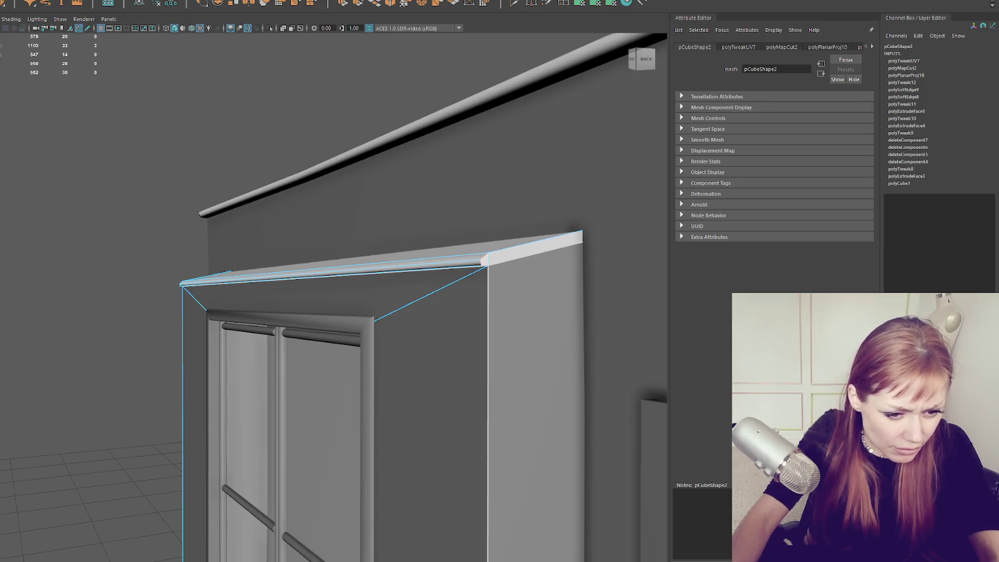
key(g)
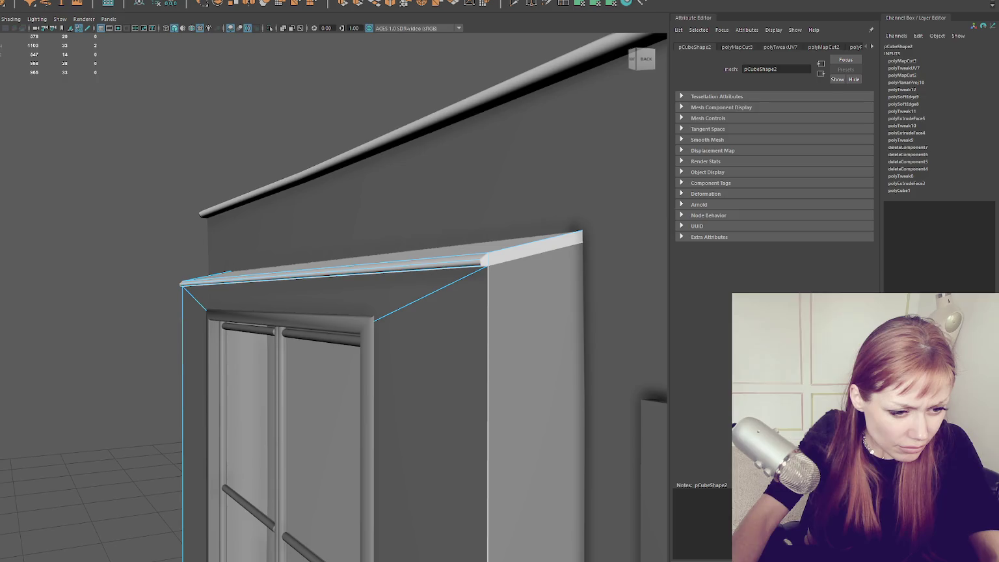
key(g)
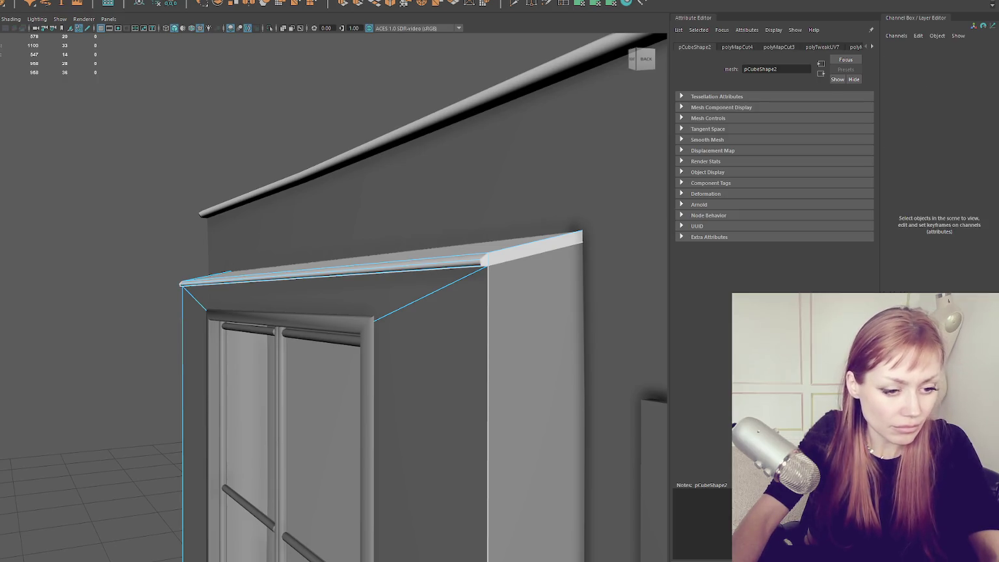
key(ctrl+F11)
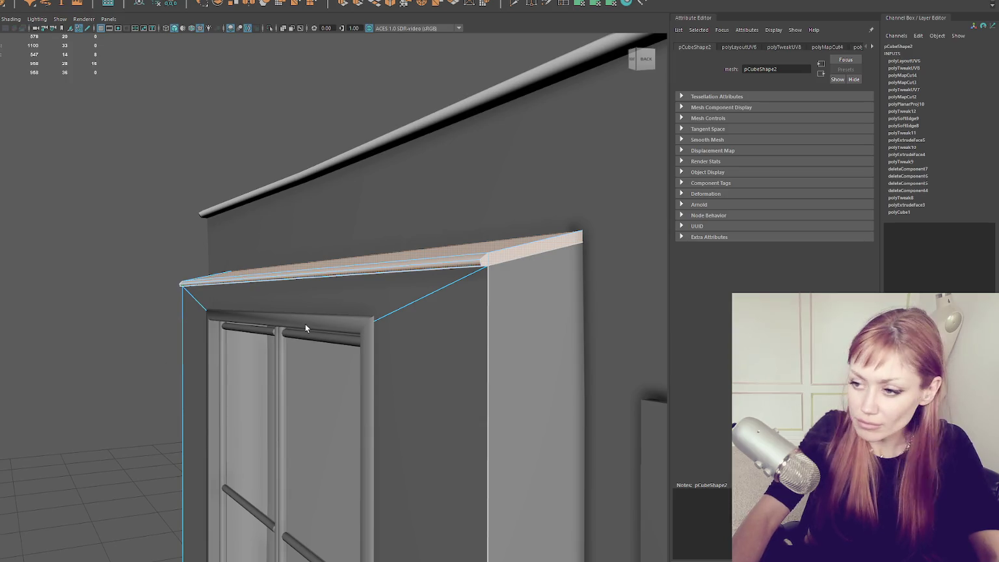
click(311, 282)
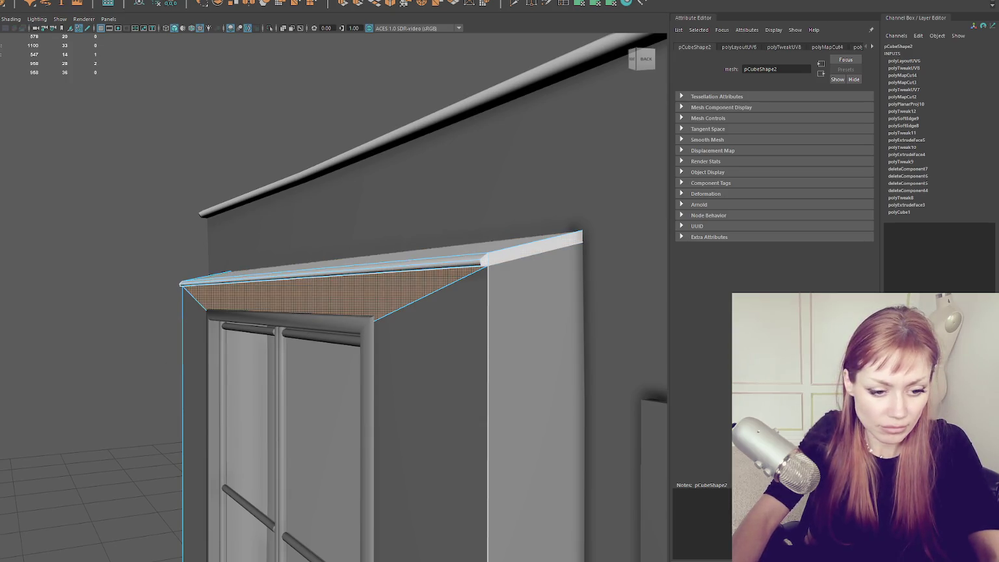
- Planar-project UVs on the frame's front and side faces, 4.96 by 3.905
key(shift+period)
shift+click(429, 423)
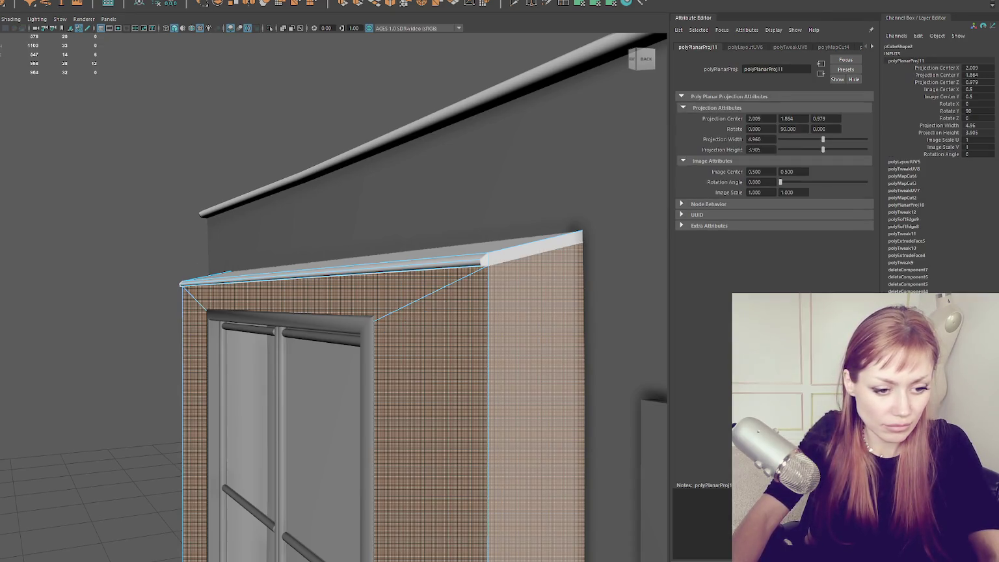
click(402, 284)
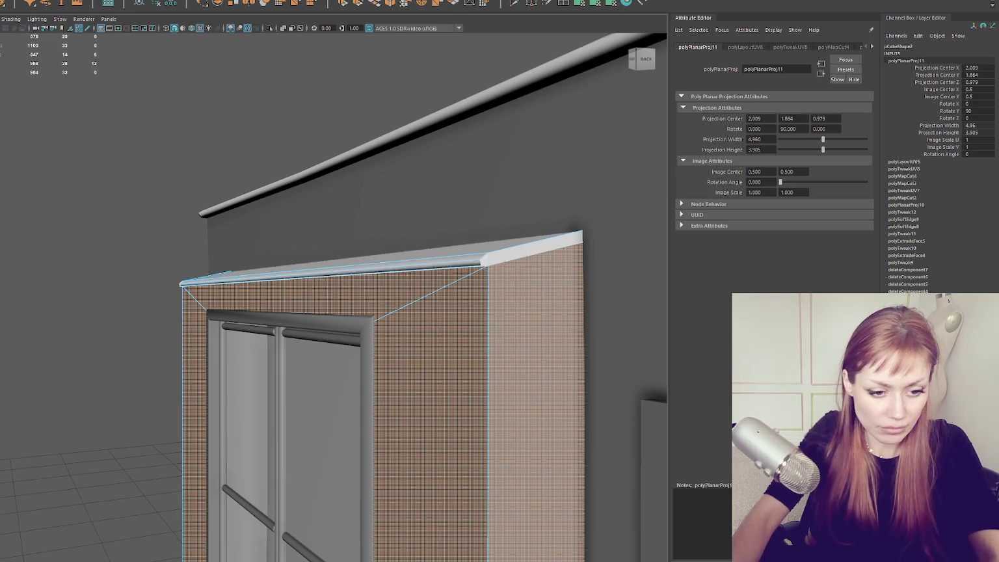
- Isolate the door frame on its own and frame it in view
key(F8)
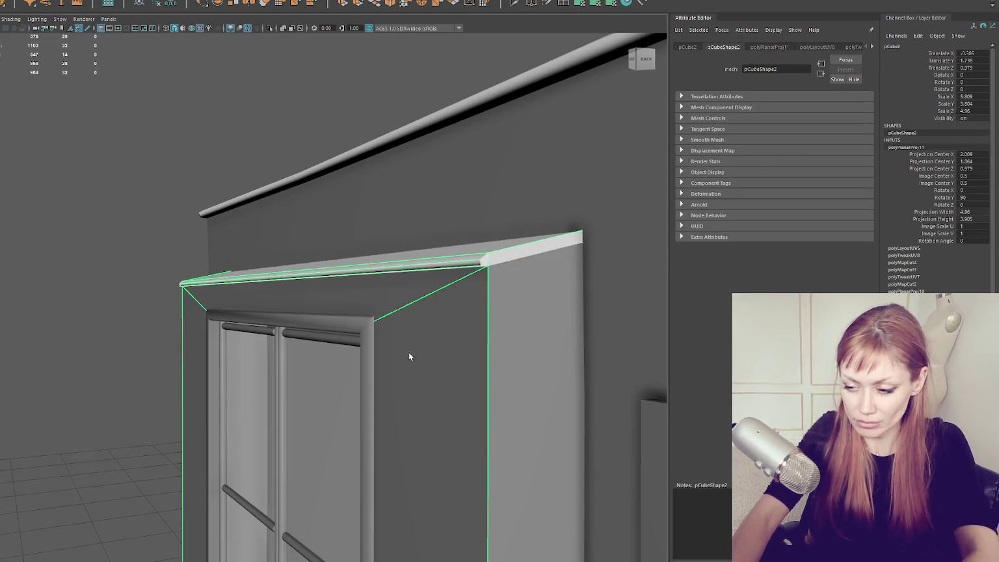
key(ctrl+1)
key(f)
right_click(441, 220)
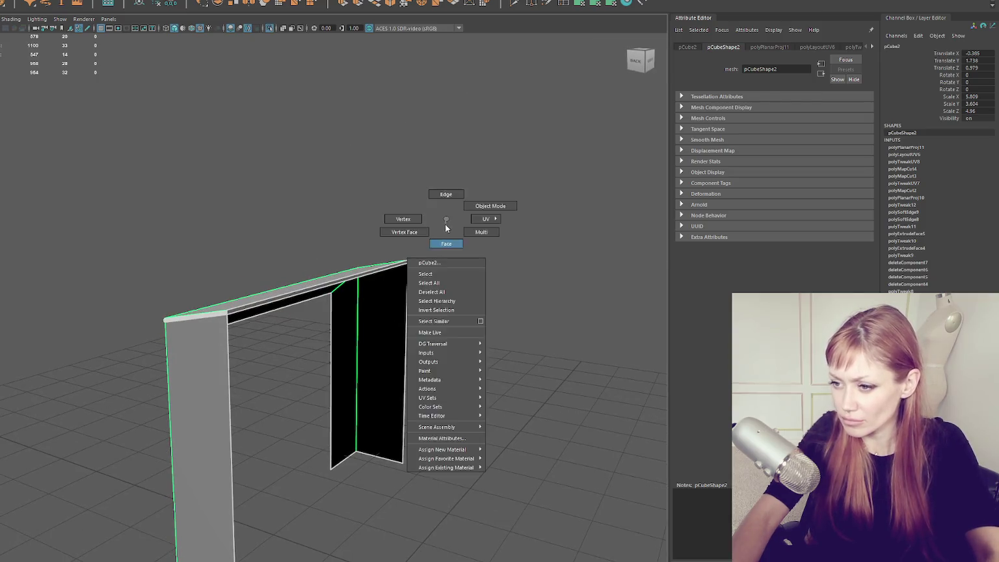
- Delete the frame's hidden faces and lay out the UVs of its front and side faces
key(Delete)
mouse_move(338, 272)
mouse_down()
mouse_move(357, 266)
mouse_move(340, 269)
mouse_move(389, 226)
mouse_move(412, 249)
mouse_move(369, 264)
mouse_move(314, 233)
mouse_up()
click(269, 248)
click(267, 284)
mouse_move(267, 284)
mouse_down()
mouse_move(373, 253)
mouse_move(406, 256)
mouse_up()
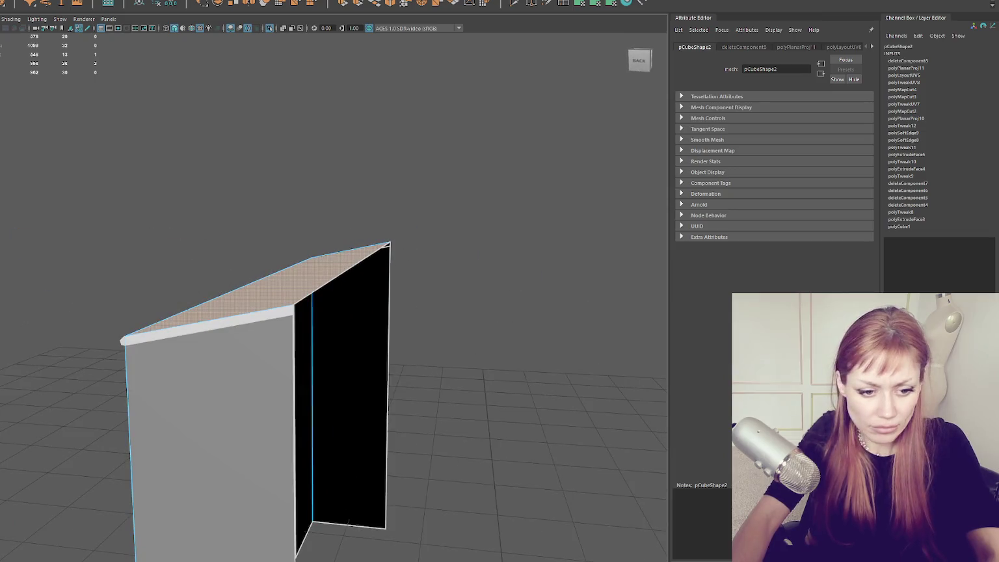
click(208, 423)
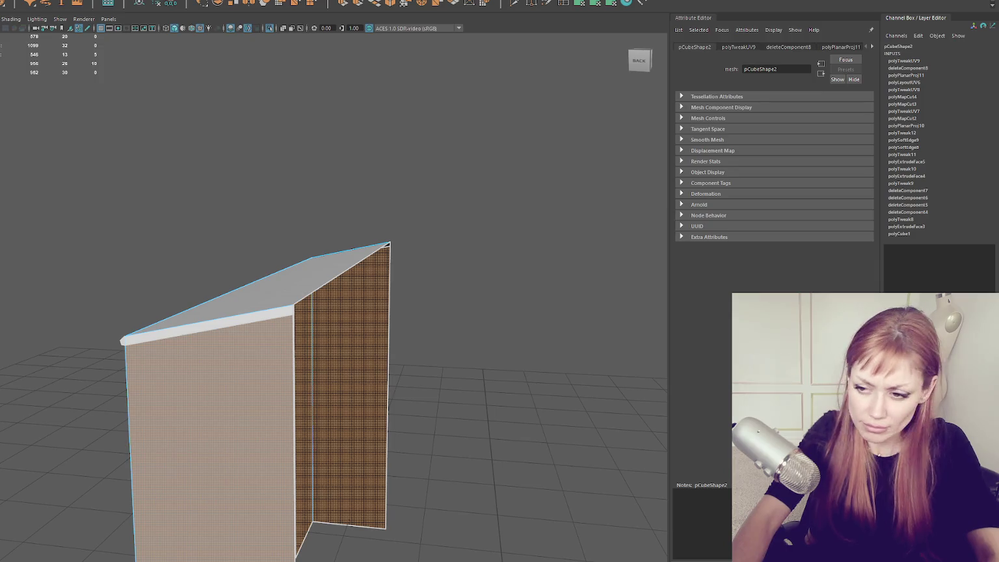
scroll(442, 230, up, 3)
right_click(479, 221)
click(408, 264)
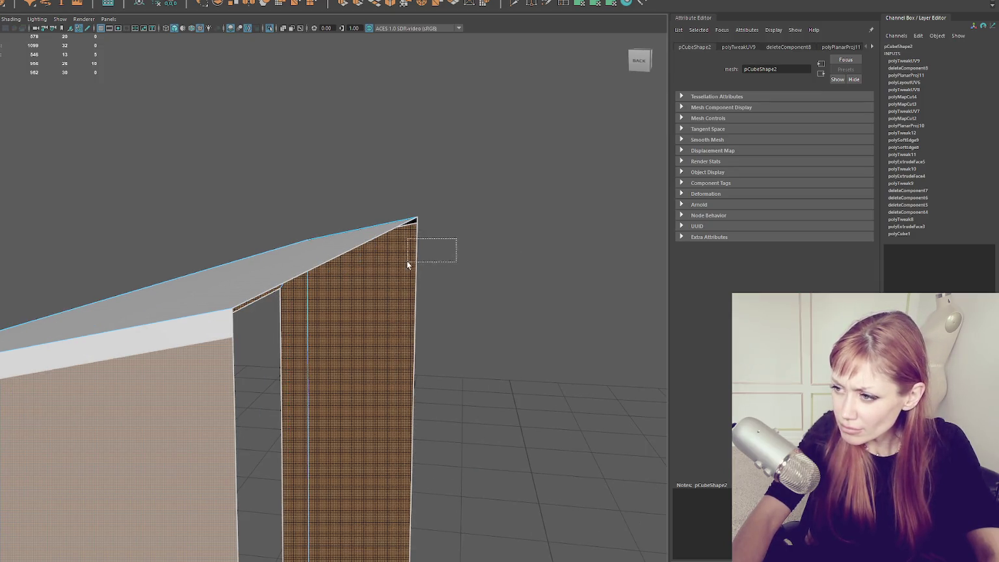
- Lay out UVs for the frame's left panel and inner right faces
drag(367, 299, 345, 306)
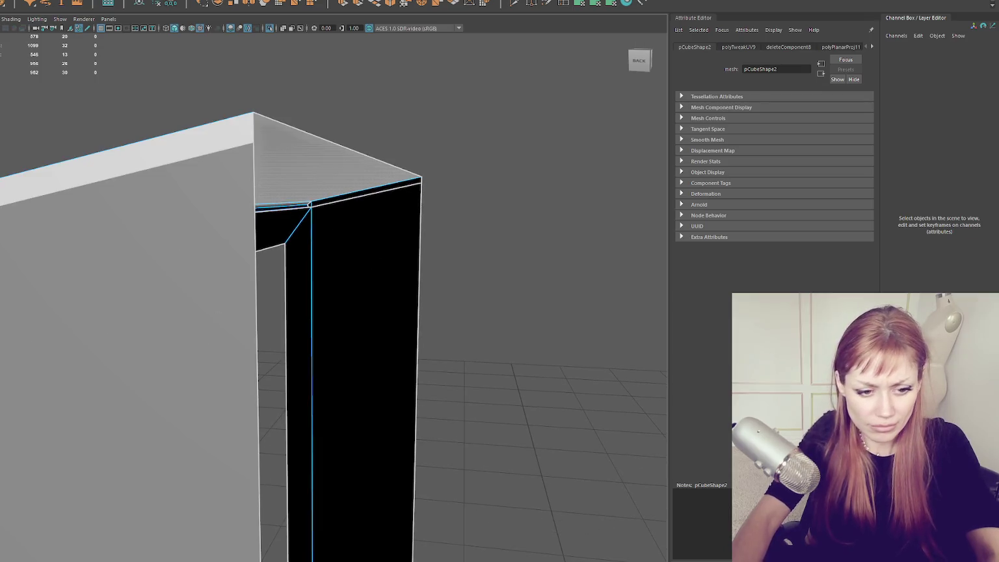
click(162, 325)
scroll(298, 315, down, 3)
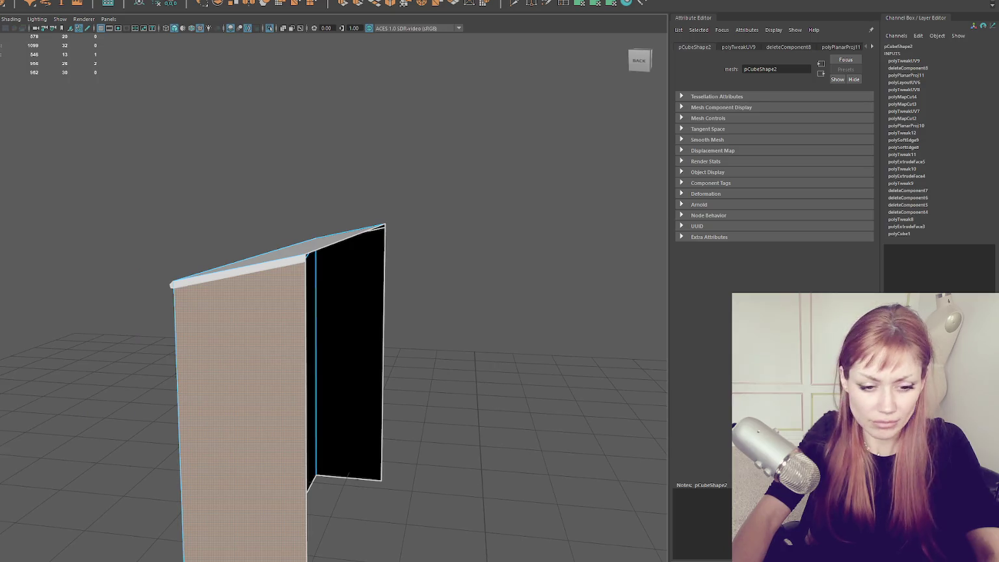
shift+click(349, 358)
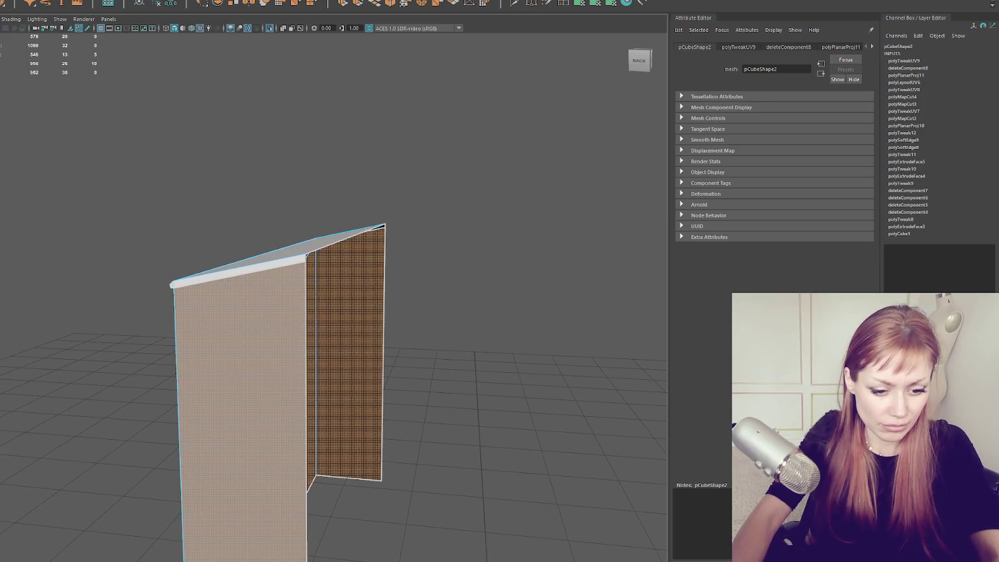
right_click(499, 207)
- Bevel a vertical edge of the frame opening
drag(503, 197, 552, 181)
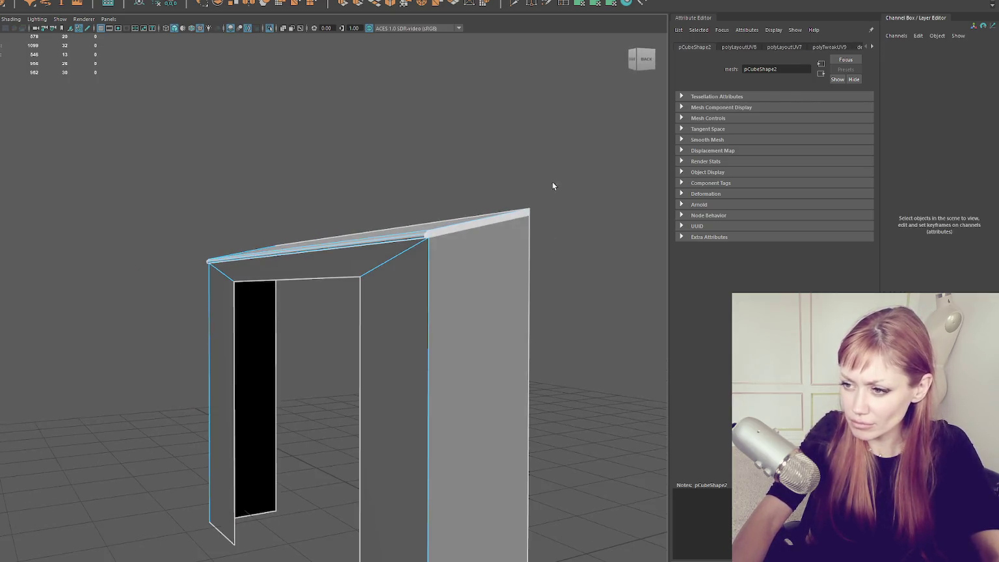
click(429, 261)
drag(258, 287, 373, 215)
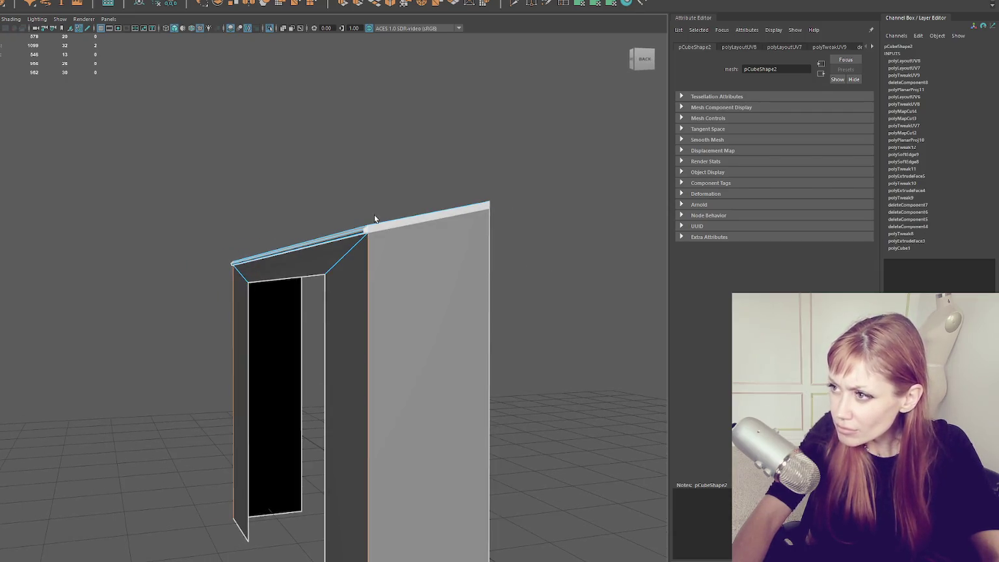
click(398, 3)
drag(318, 159, 361, 154)
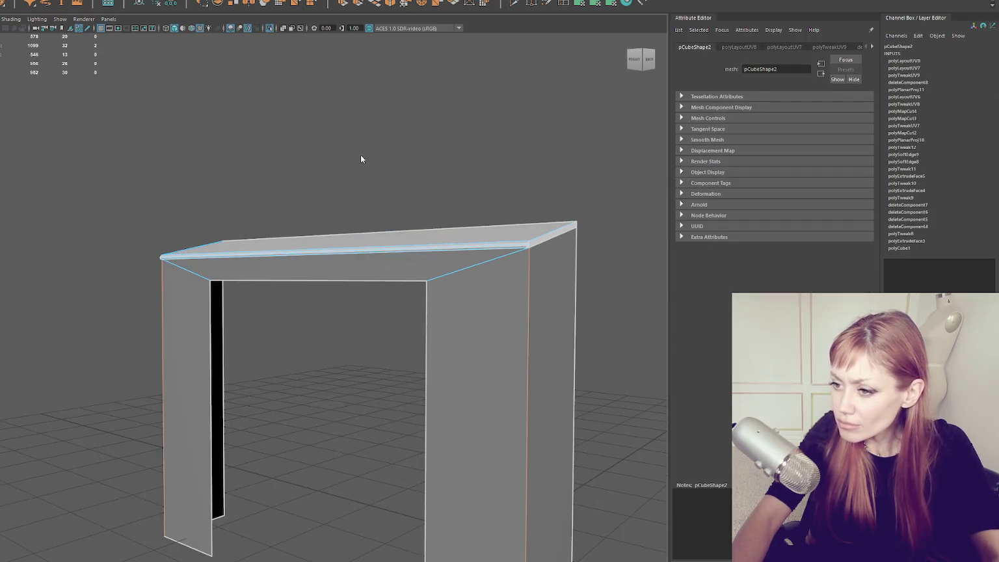
click(435, 108)
- Exit isolation to show the whole house and select the door frame
key(ctrl+1)
scroll(416, 233, down, 5)
mouse_move(437, 250)
mouse_down()
mouse_move(390, 247)
mouse_move(458, 250)
mouse_move(398, 286)
mouse_up()
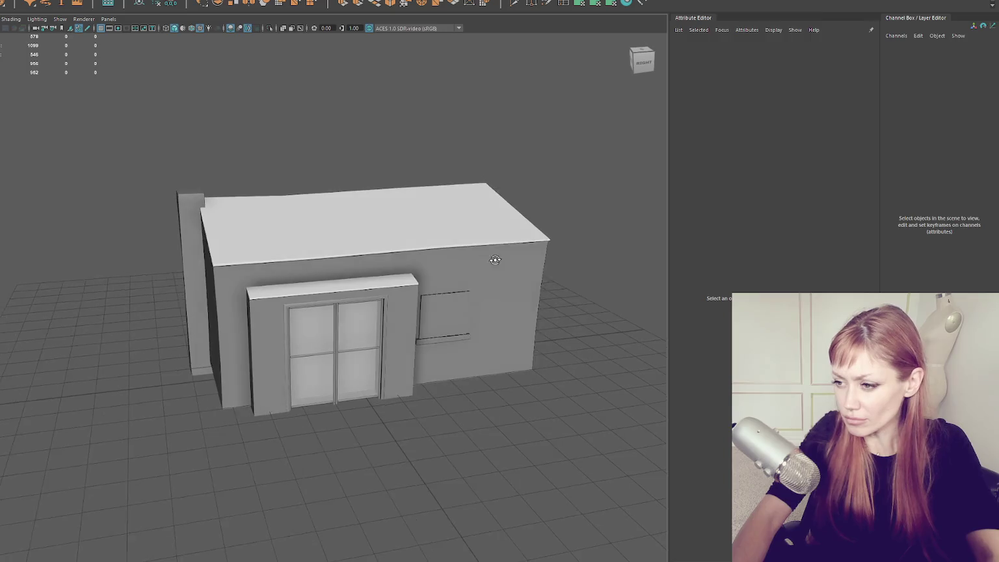
click(383, 288)
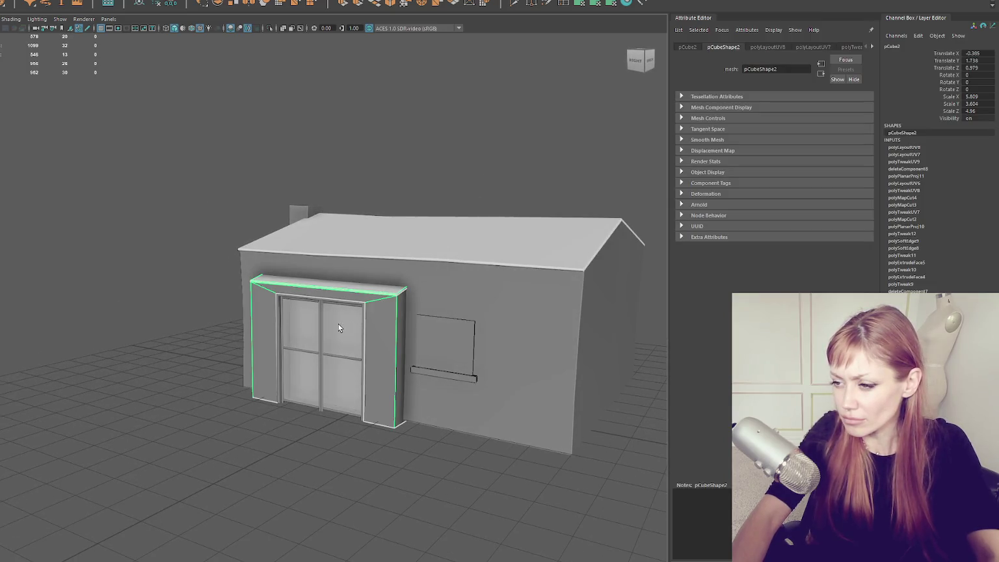
- Group the inner frame and both door leaves under WastelandBuildingParts, then switch to Unity
scroll(321, 315, up, 4)
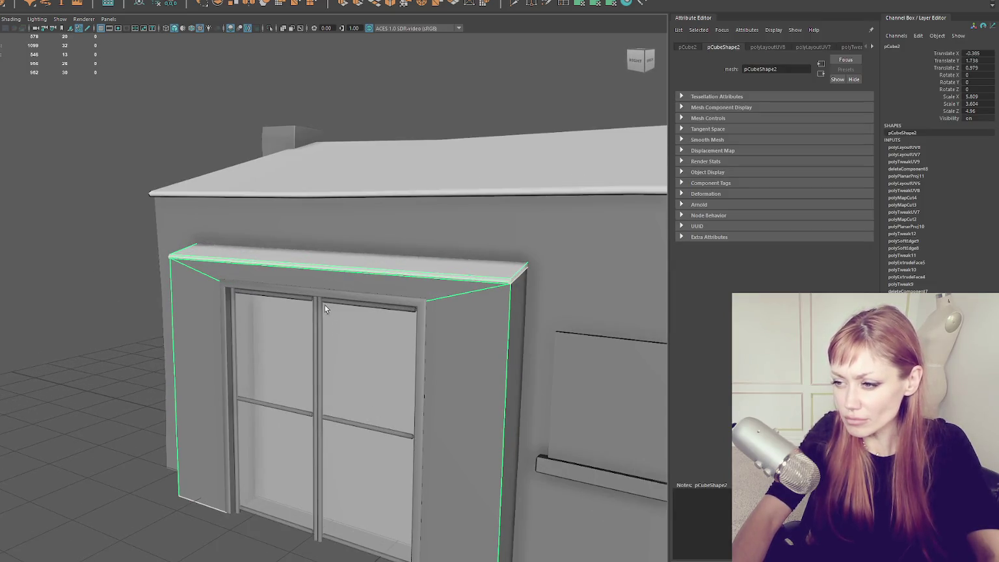
click(320, 301)
click(319, 303)
click(311, 308)
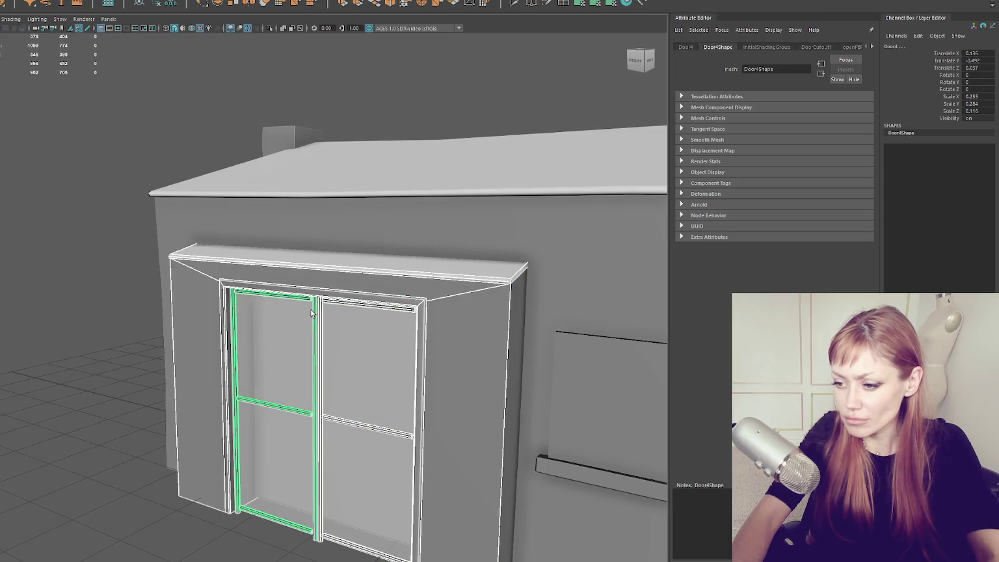
mouse_move(332, 333)
mouse_down()
mouse_move(306, 364)
mouse_move(352, 338)
mouse_up()
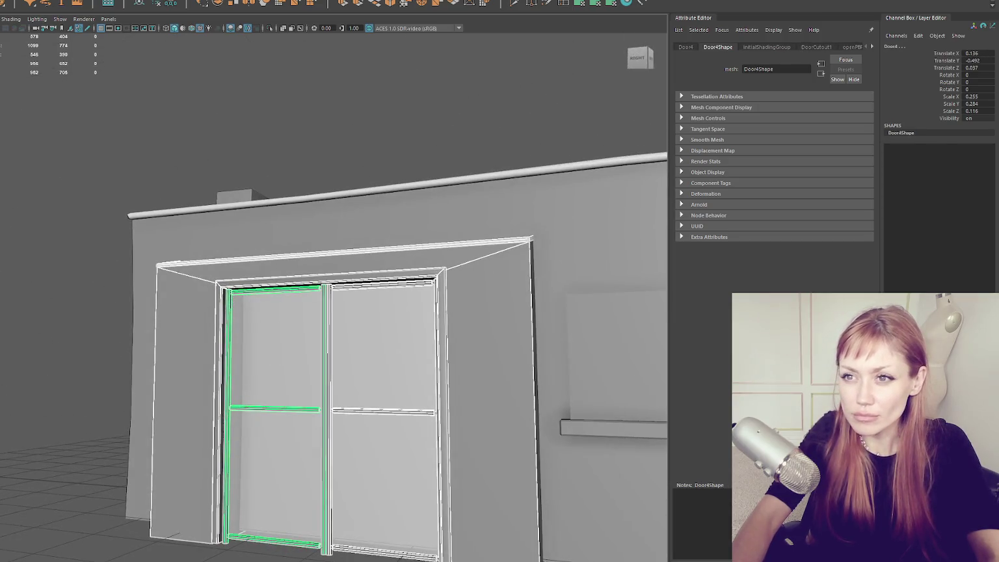
key(ctrl+g)
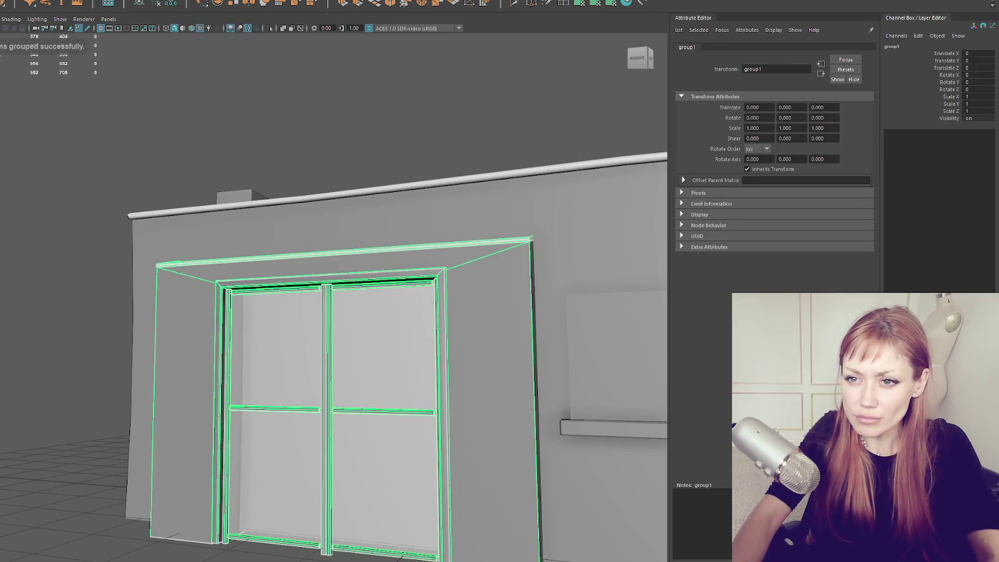
key(Up)
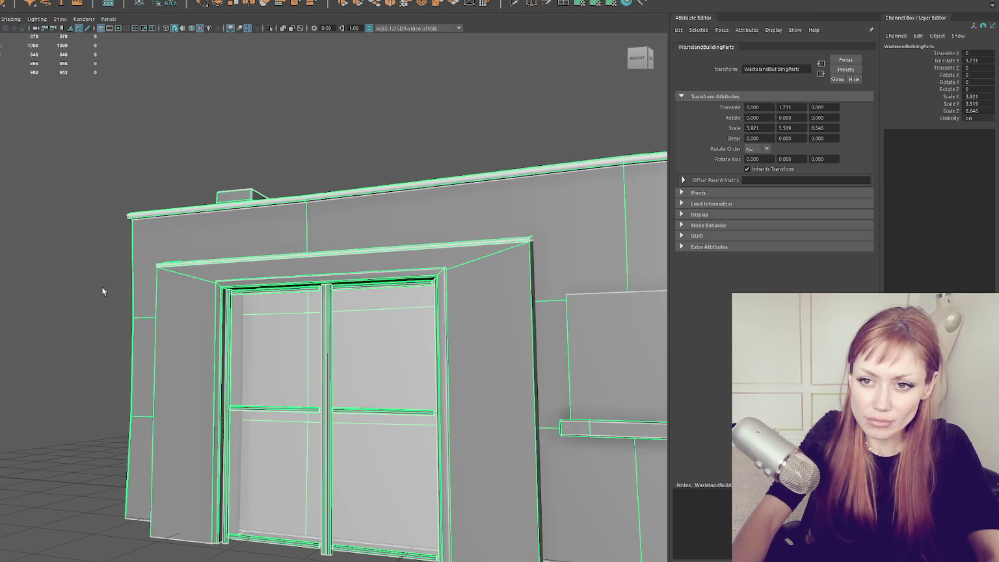
key(alt+Tab)
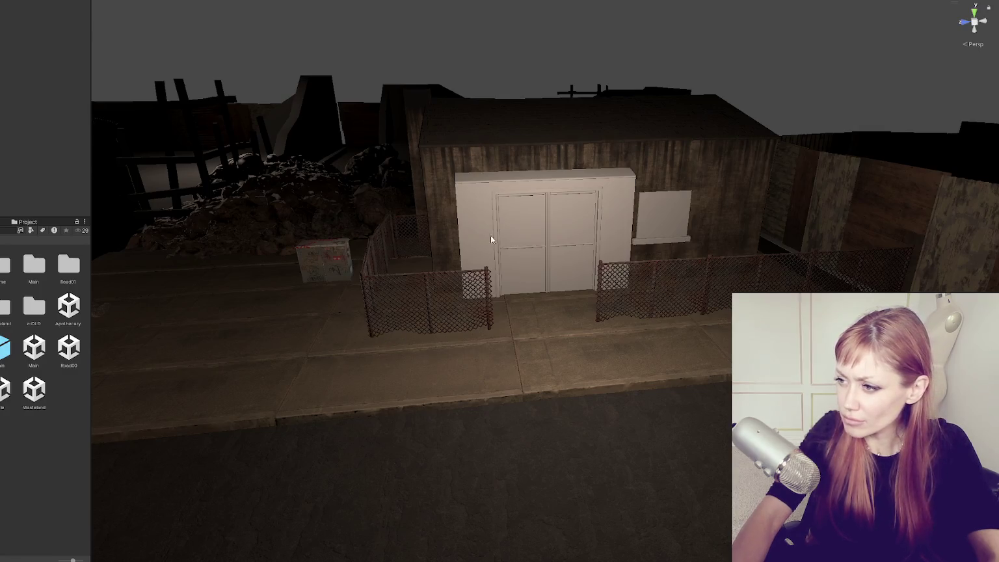
- Drag the shed's weathered wall material from the Inspector onto the ledge above the doors
click(426, 195)
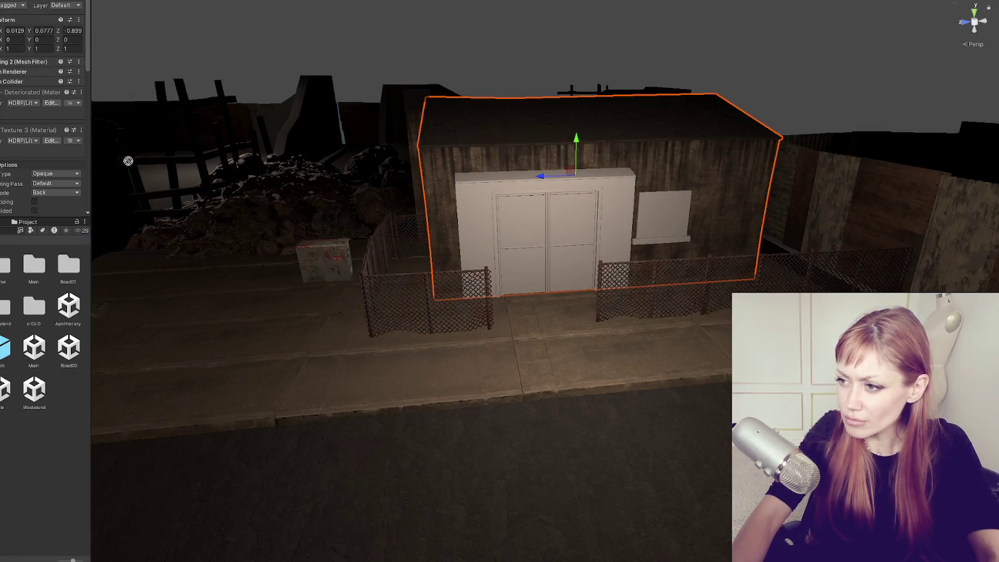
click(494, 124)
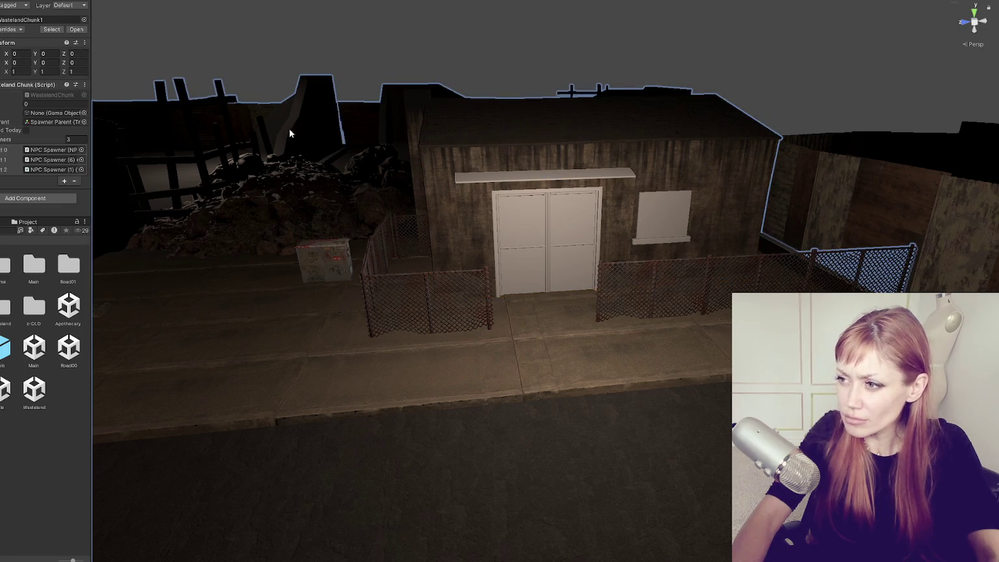
click(459, 180)
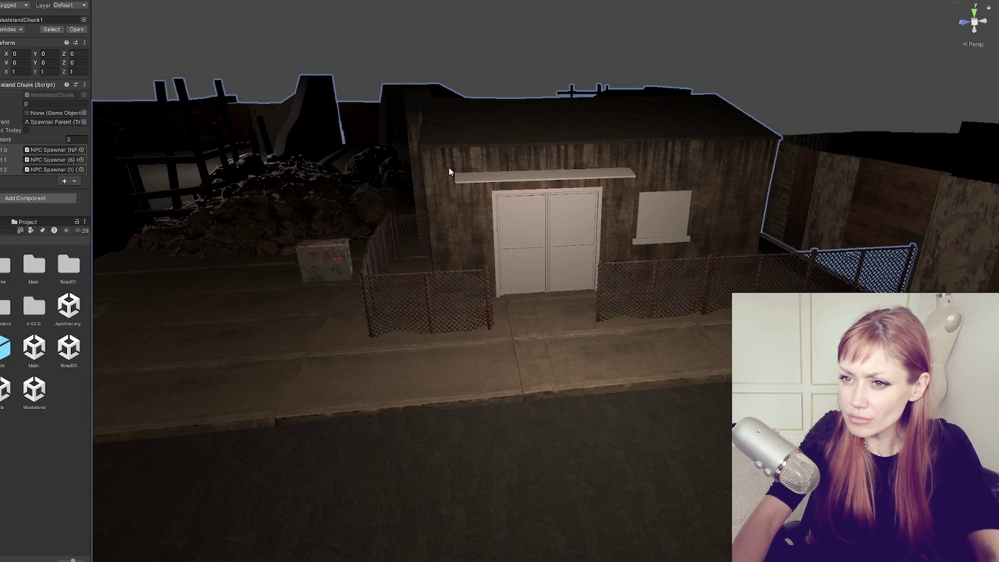
click(449, 167)
drag(1, 108, 500, 185)
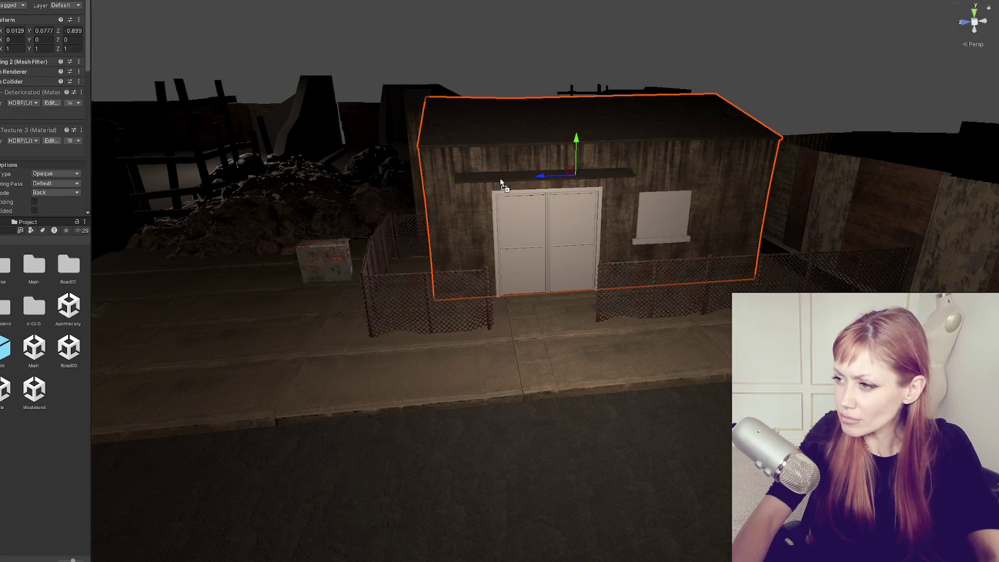
- Search the project assets for 'door' and drop a ChurchDoor prefab into the scene
scroll(664, 250, up, 5)
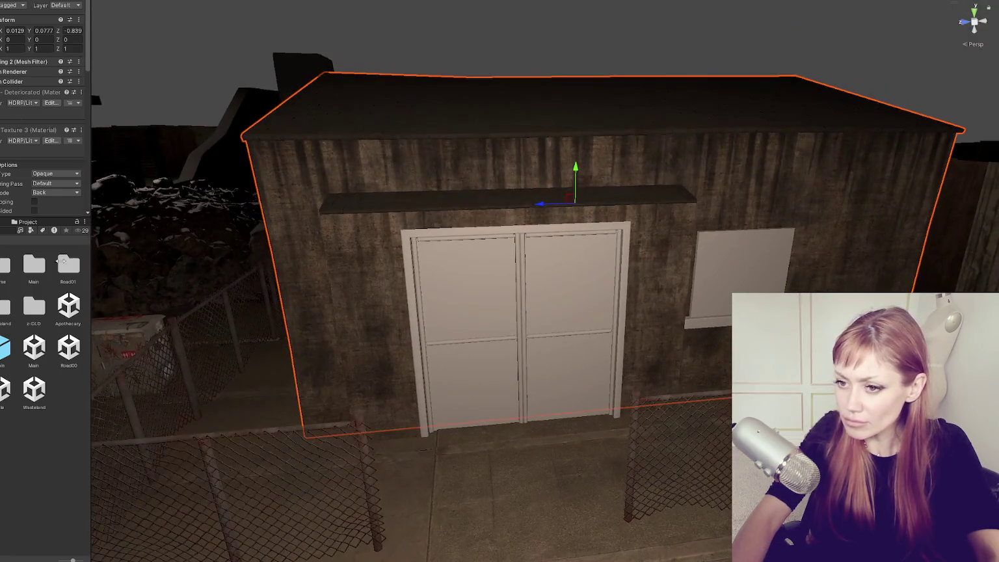
double_click(2, 265)
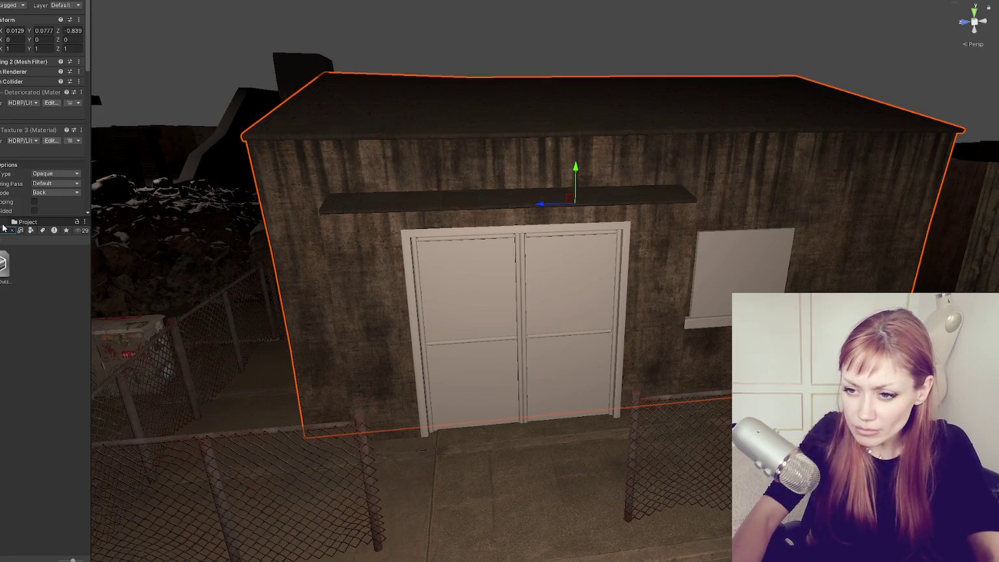
text(door)
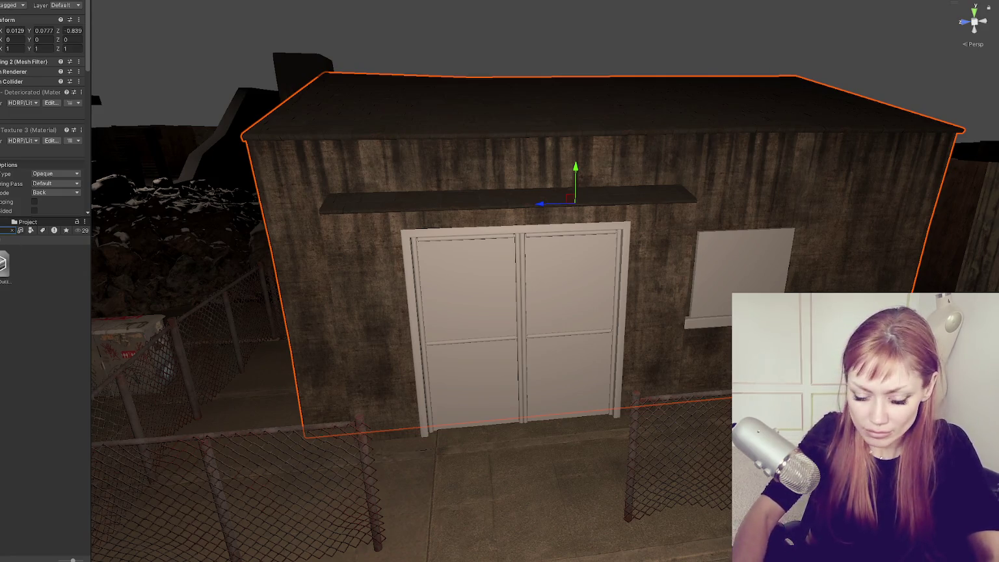
scroll(39, 279, down, 5)
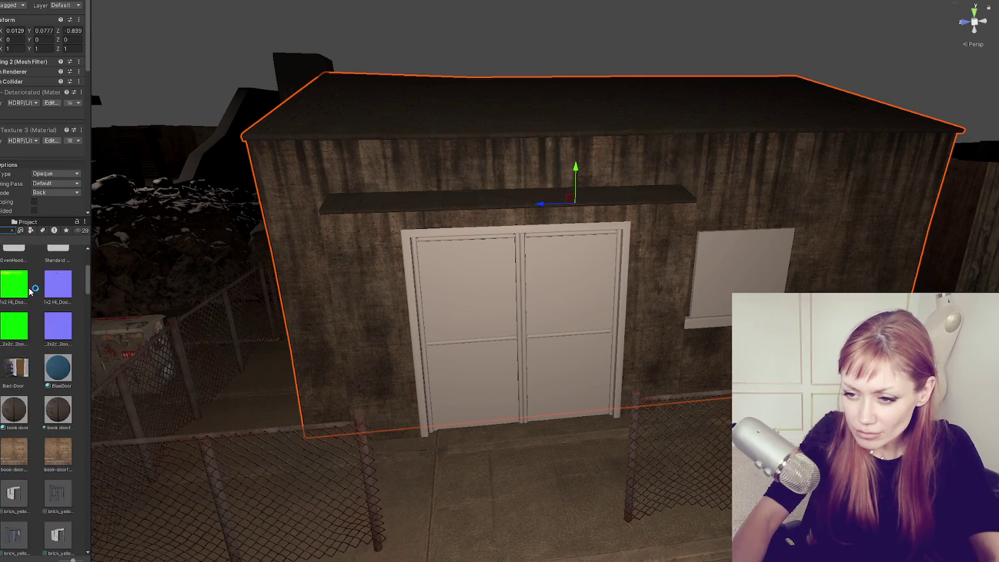
scroll(39, 328, down, 5)
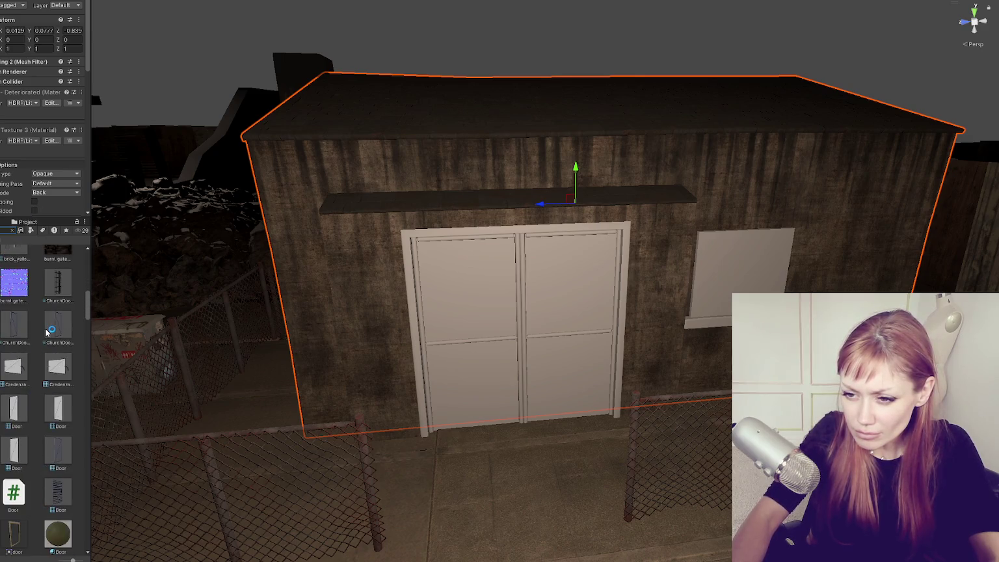
drag(40, 330, 473, 449)
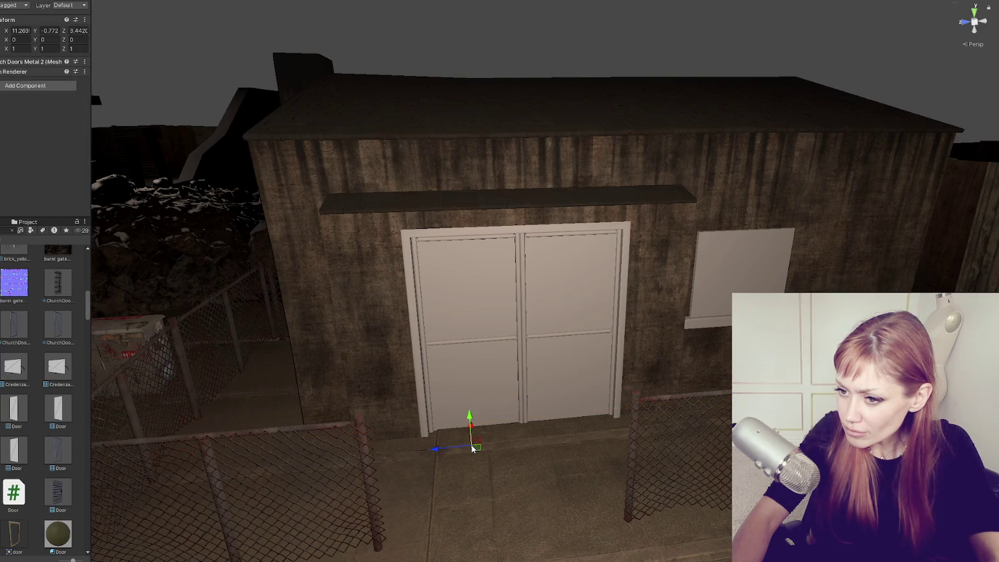
- Reselect the shed and filter the 'door' results to Material assets
scroll(550, 330, down, 2)
click(550, 330)
scroll(46, 349, up, 3)
scroll(46, 349, down, 5)
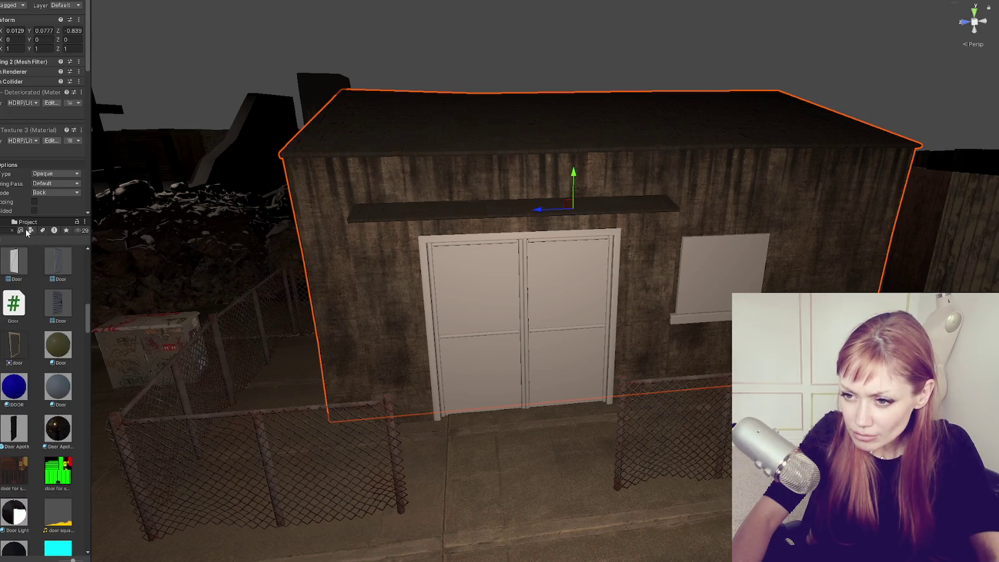
click(29, 230)
click(52, 288)
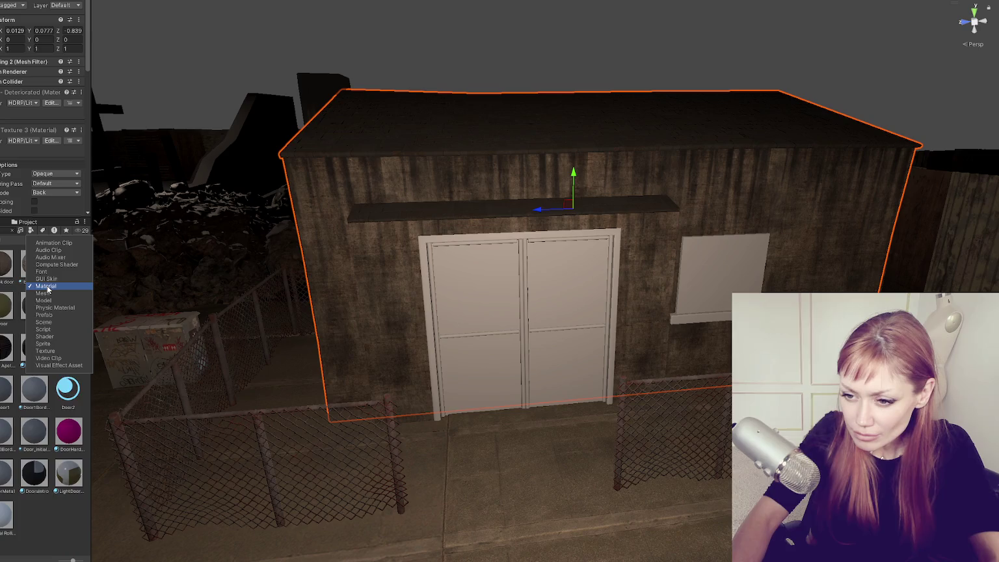
click(53, 525)
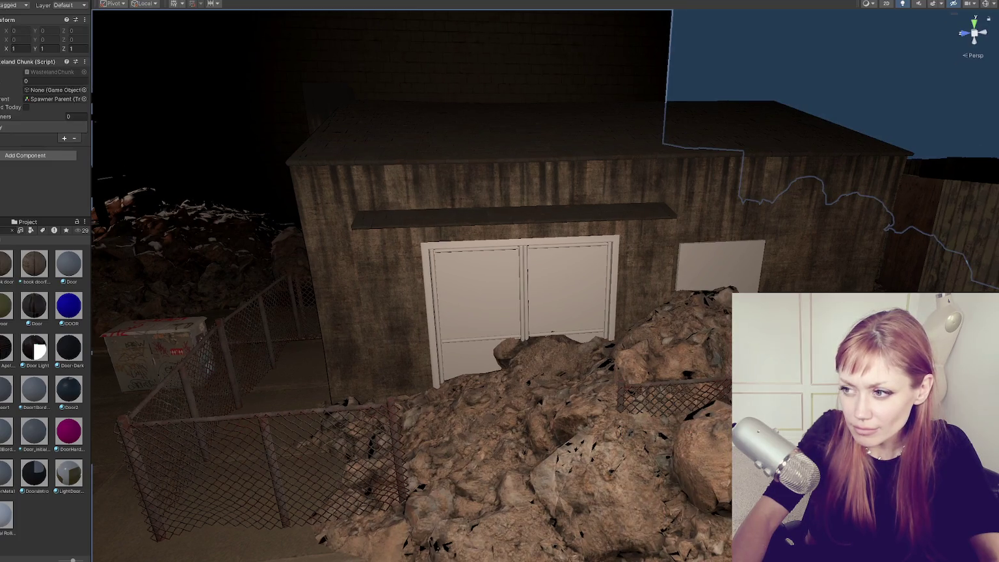
- Inspect the chain-link materials on the brick courtyard's door and mesh fence panel
scroll(354, 185, down, 5)
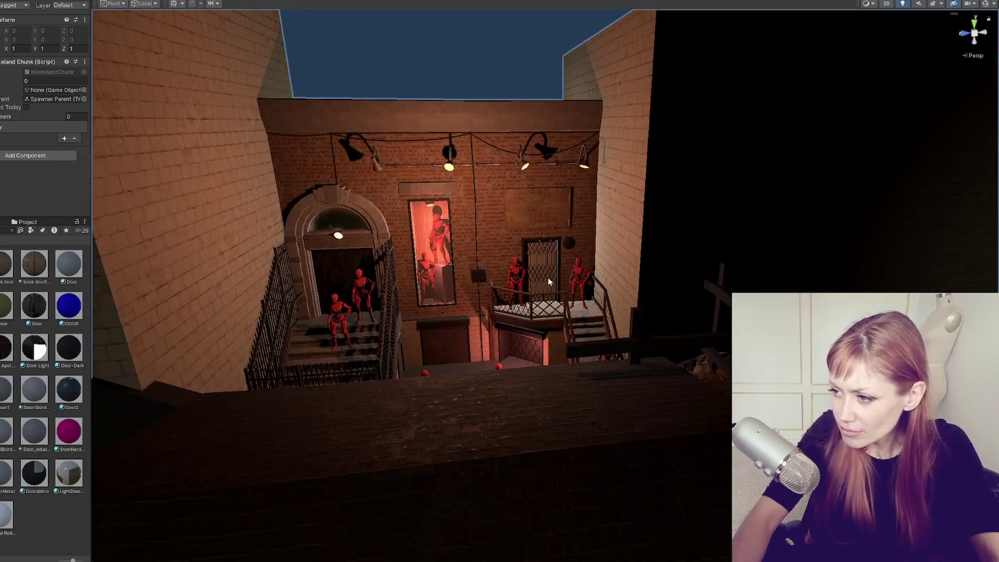
click(548, 281)
click(546, 280)
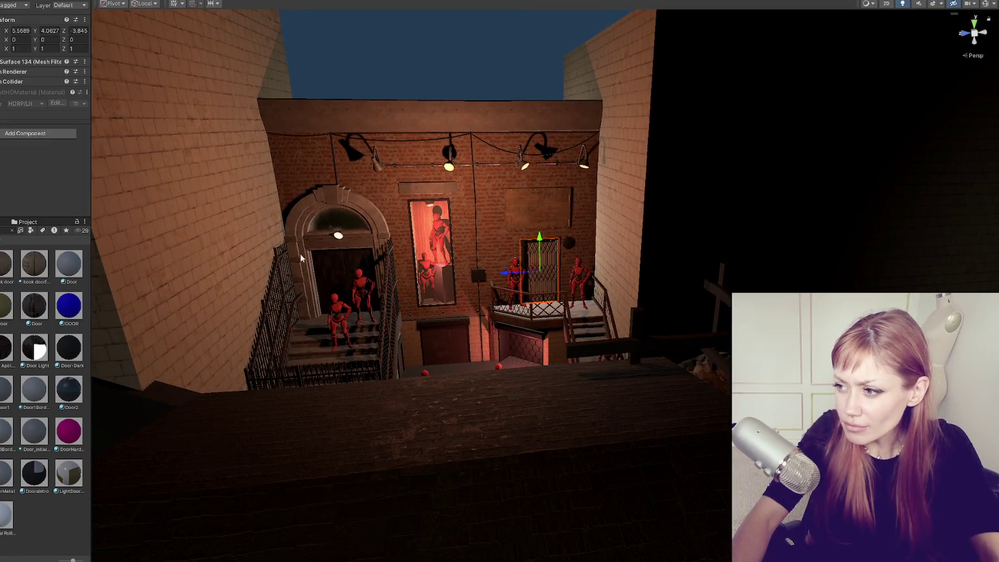
click(543, 274)
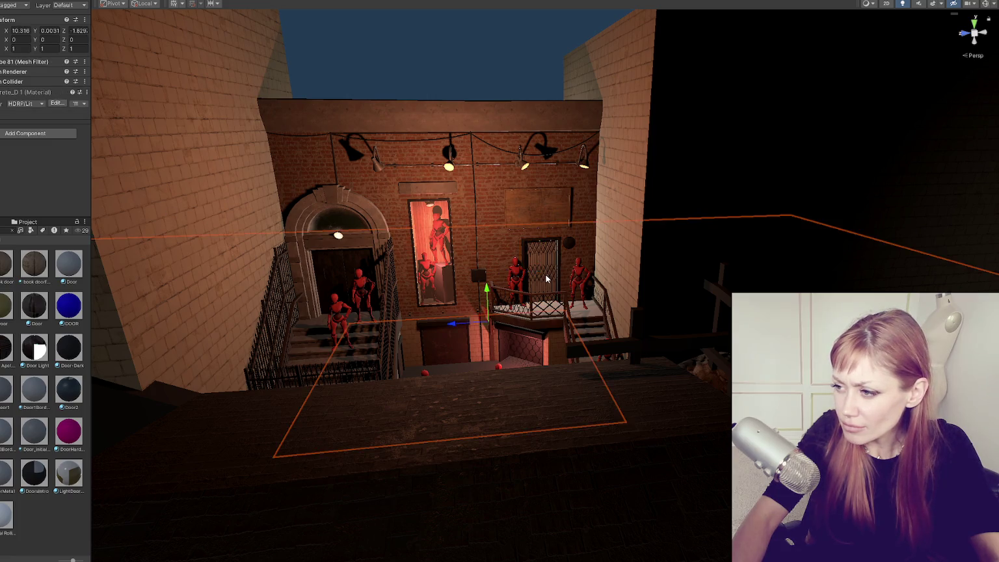
click(545, 275)
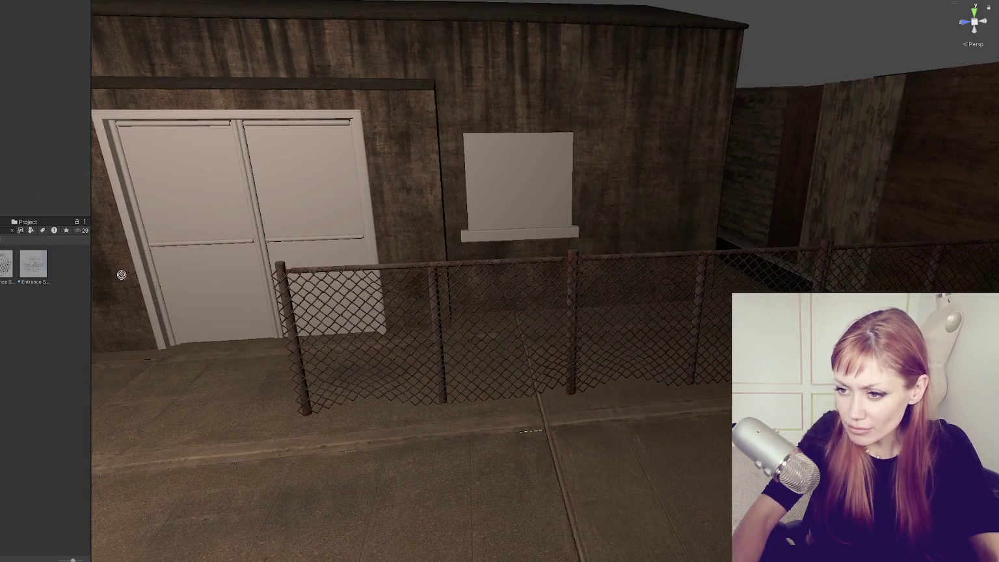
- Apply the chain-link Fence material to the left door and duplicate it
drag(121, 275, 219, 285)
mouse_move(9, 267)
mouse_down()
mouse_move(254, 306)
mouse_move(262, 340)
mouse_move(309, 366)
mouse_move(364, 309)
mouse_move(44, 342)
mouse_up()
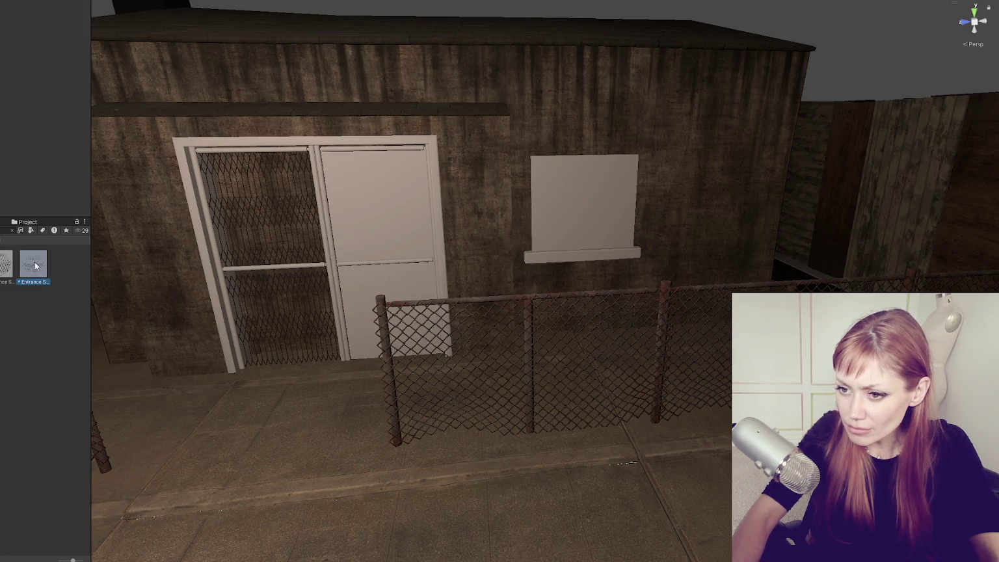
click(9, 265)
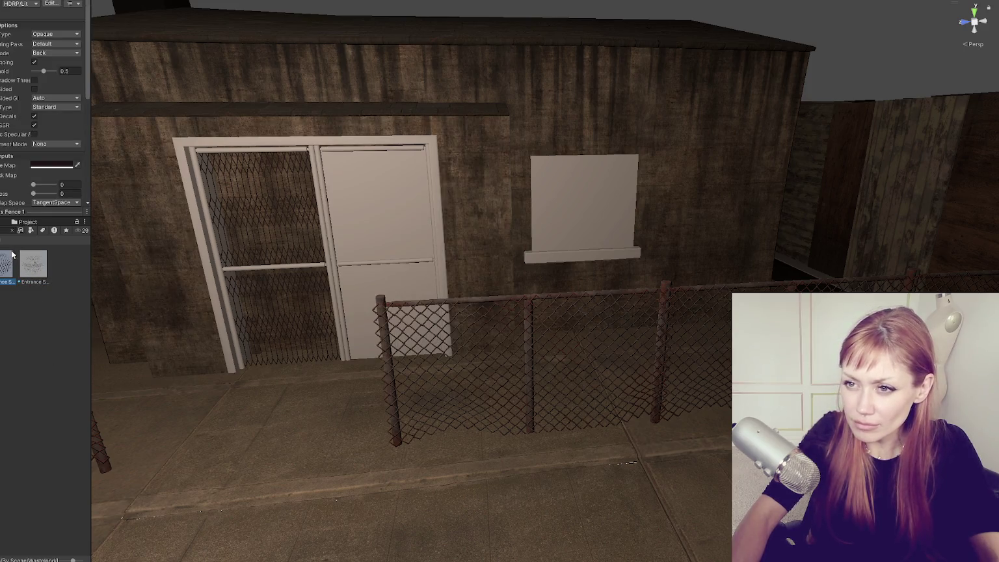
scroll(8, 180, down, 4)
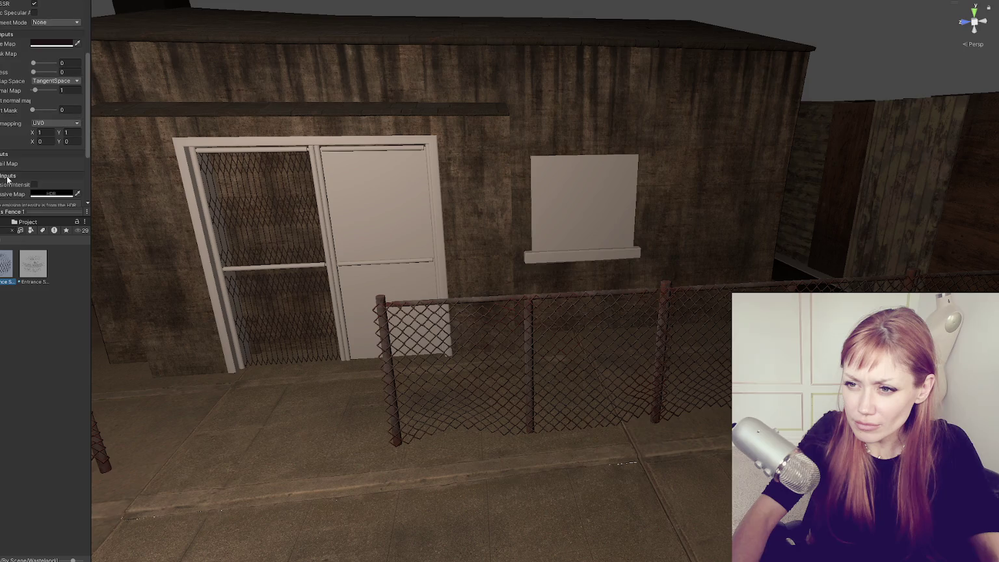
click(23, 262)
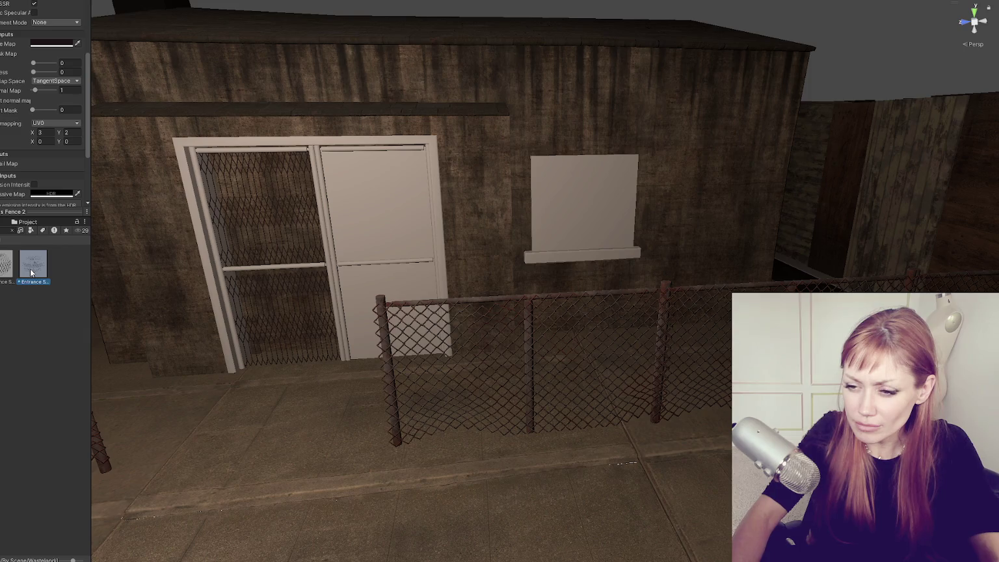
key(ctrl+d)
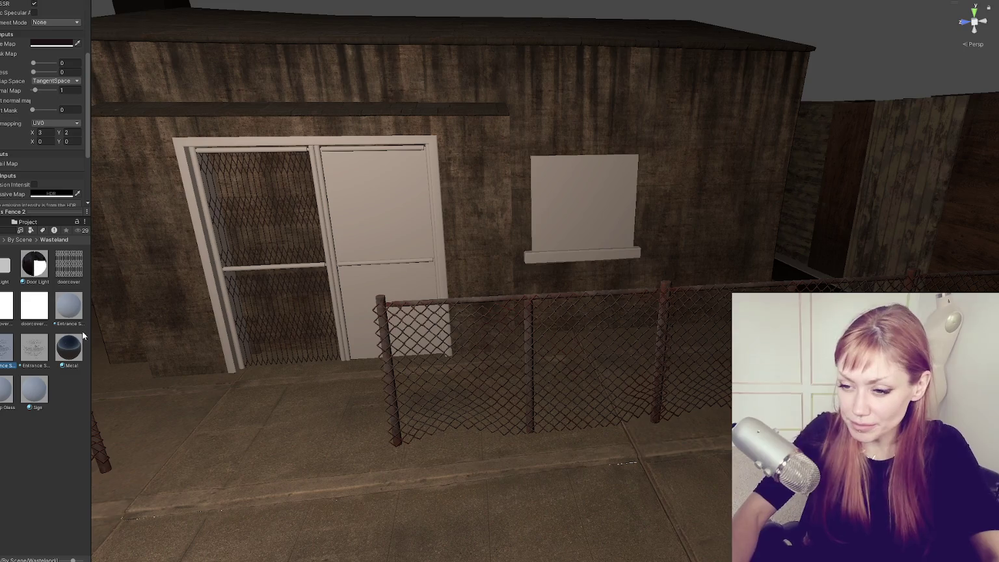
- Set the fence material's Tiling X to 2 and apply it to the right door
click(42, 132)
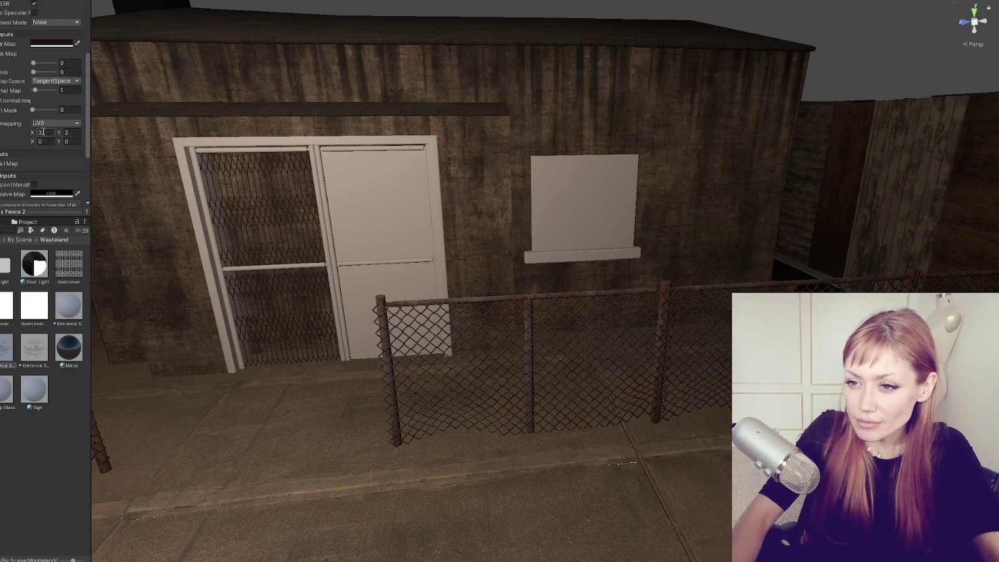
text(2)
key(Tab)
mouse_move(33, 347)
mouse_down()
mouse_move(195, 279)
mouse_move(346, 242)
mouse_up()
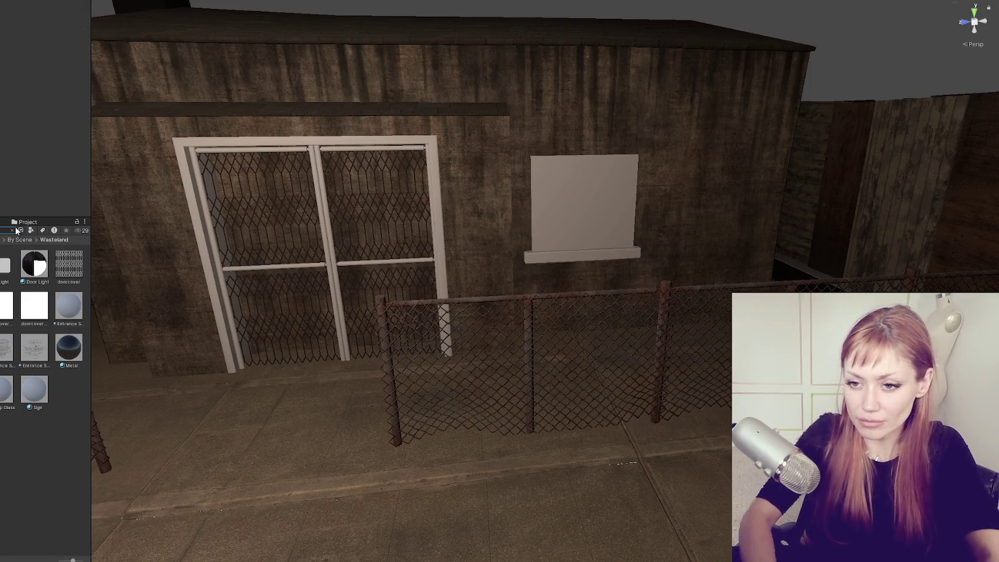
- Give the door frames a dark rusty metal material
click(12, 230)
scroll(56, 497, down, 10)
scroll(33, 351, down, 5)
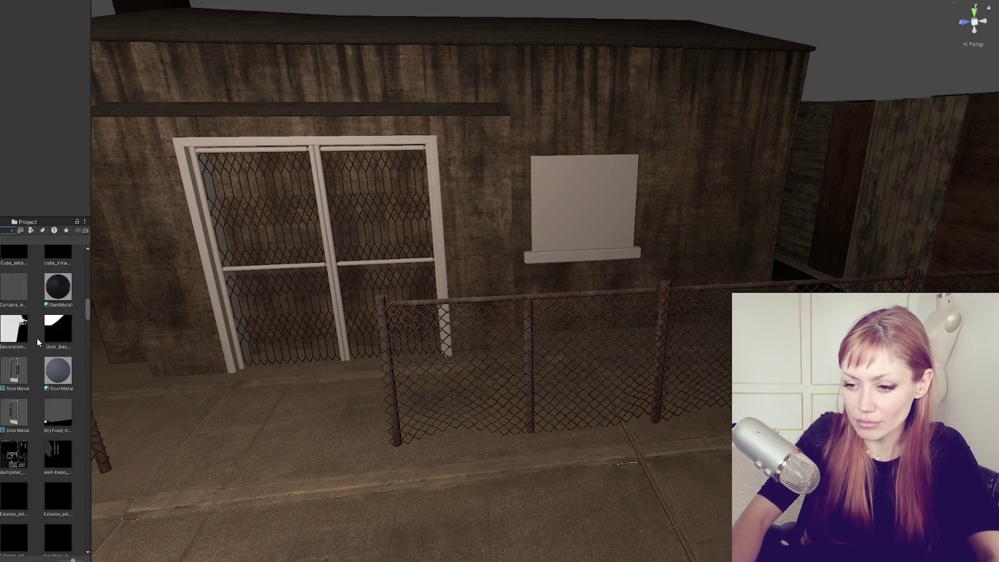
drag(58, 286, 213, 234)
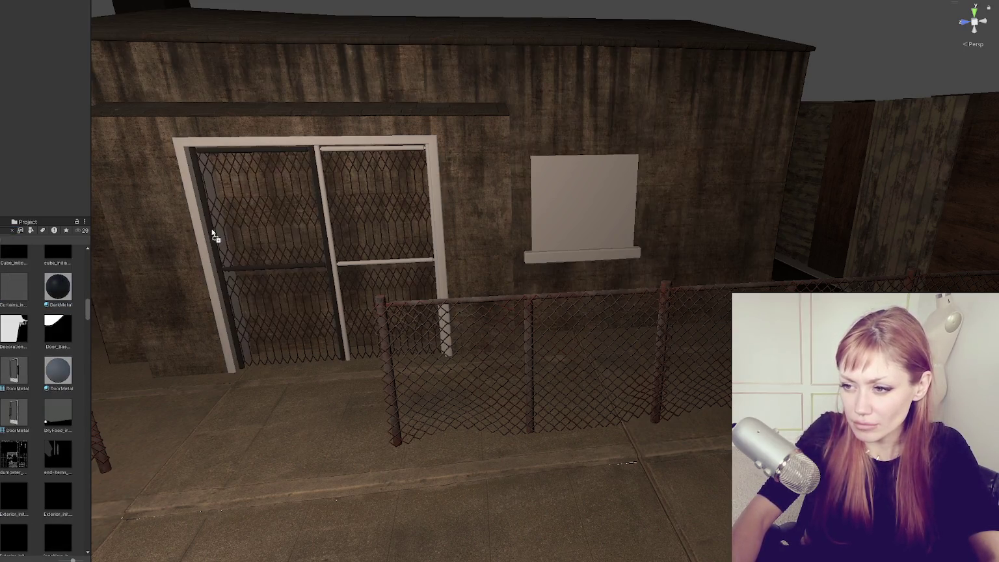
scroll(45, 391, down, 10)
click(30, 230)
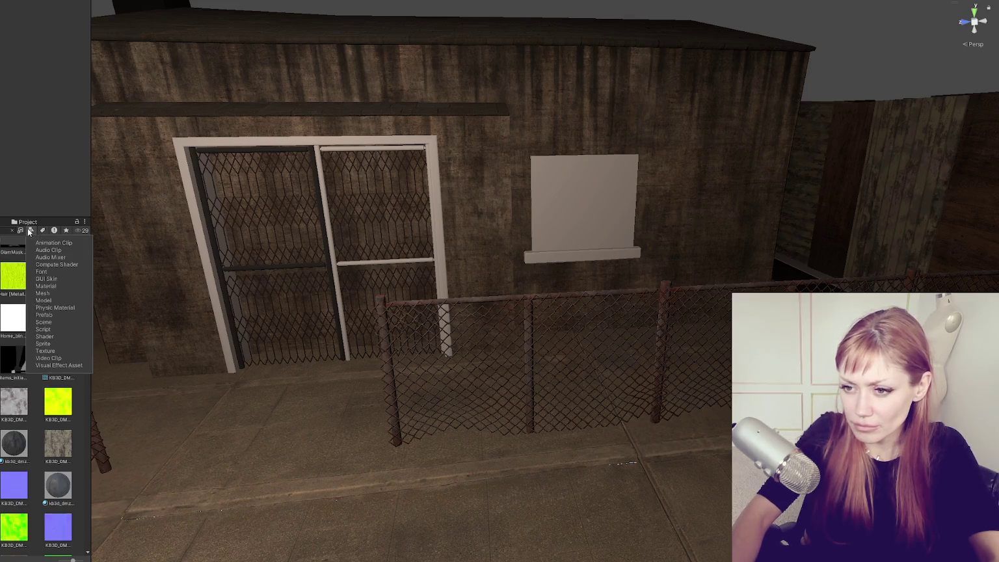
click(41, 287)
mouse_move(19, 409)
mouse_down()
mouse_move(150, 273)
mouse_move(221, 313)
mouse_up()
mouse_move(56, 368)
mouse_down()
mouse_move(277, 258)
mouse_move(375, 274)
mouse_move(463, 264)
mouse_move(364, 264)
mouse_up()
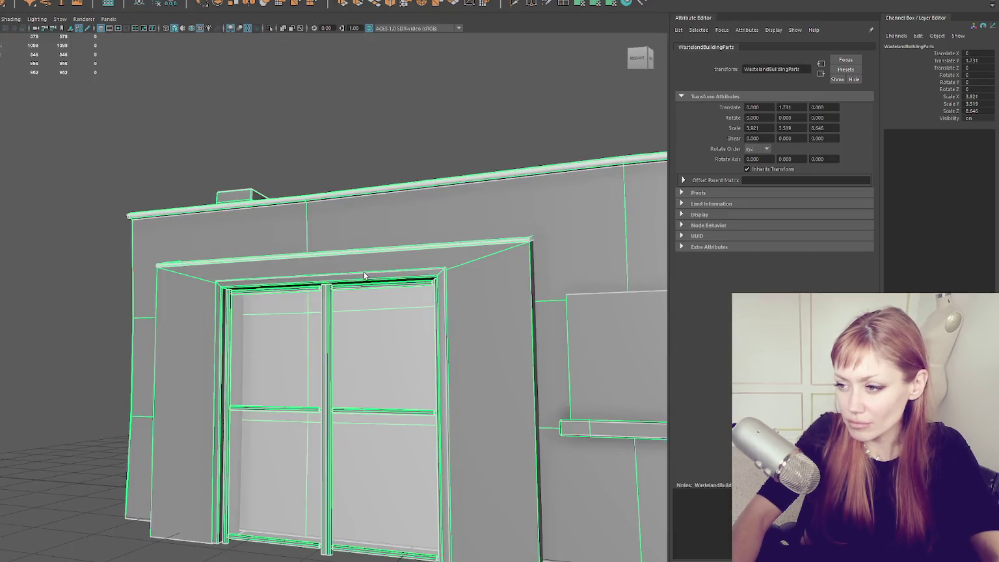
- Apply a planar UV projection to the Door6 frame in wireframe view
click(365, 276)
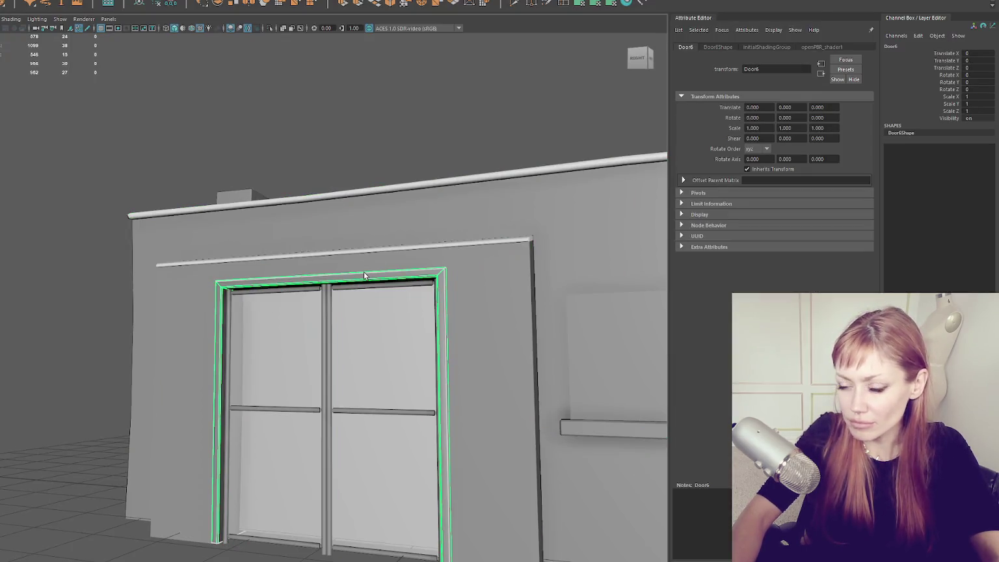
right_click(408, 84)
key(4)
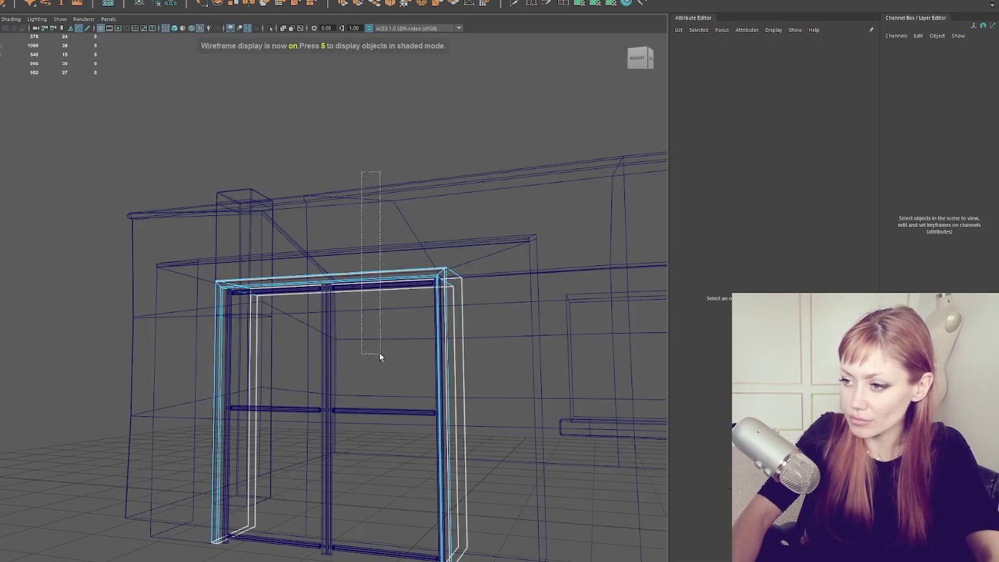
click(563, 6)
- Planar-map the faces of both side pillars with Rotate 0
drag(105, 213, 507, 435)
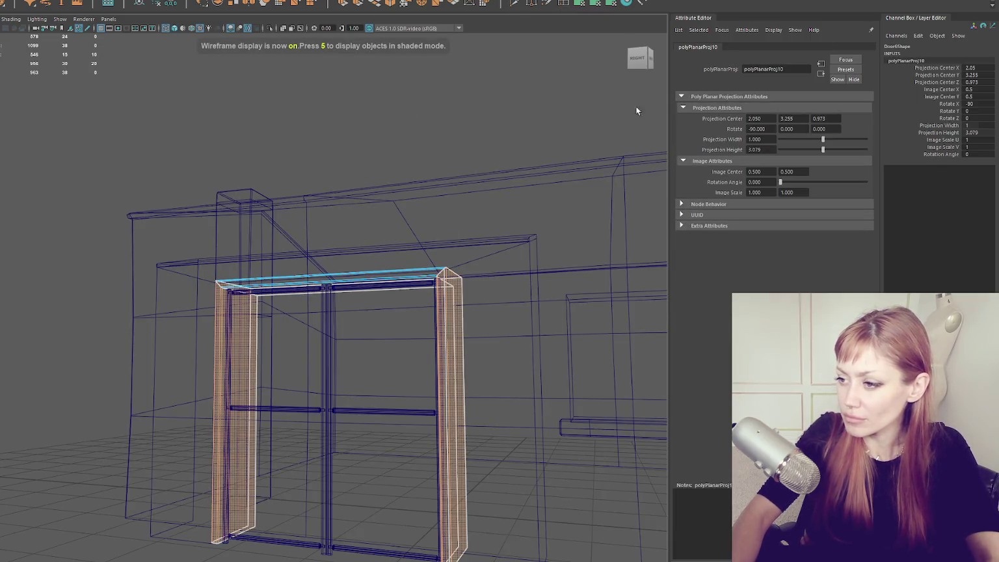
click(563, 6)
key(F8)
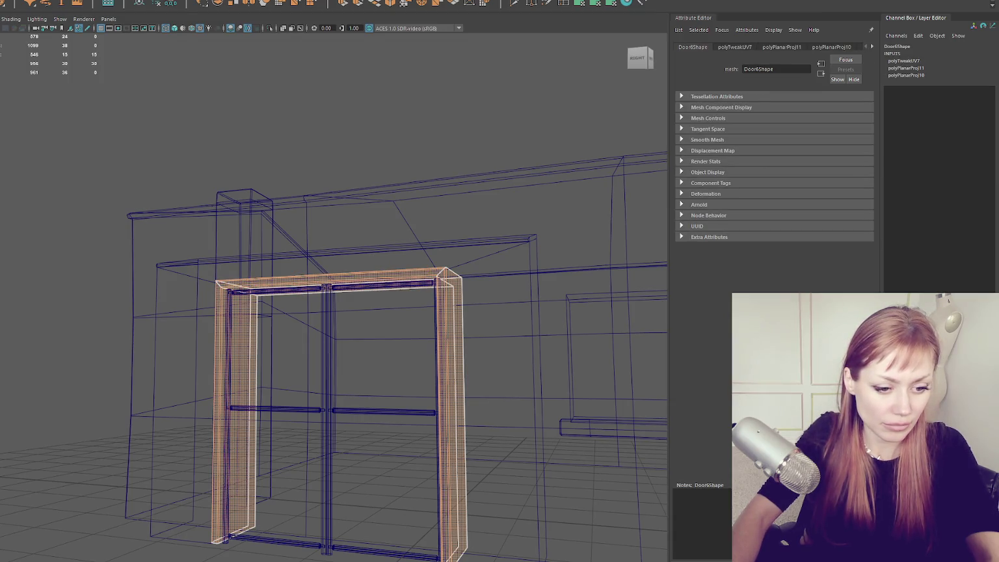
ctrl+click(448, 416)
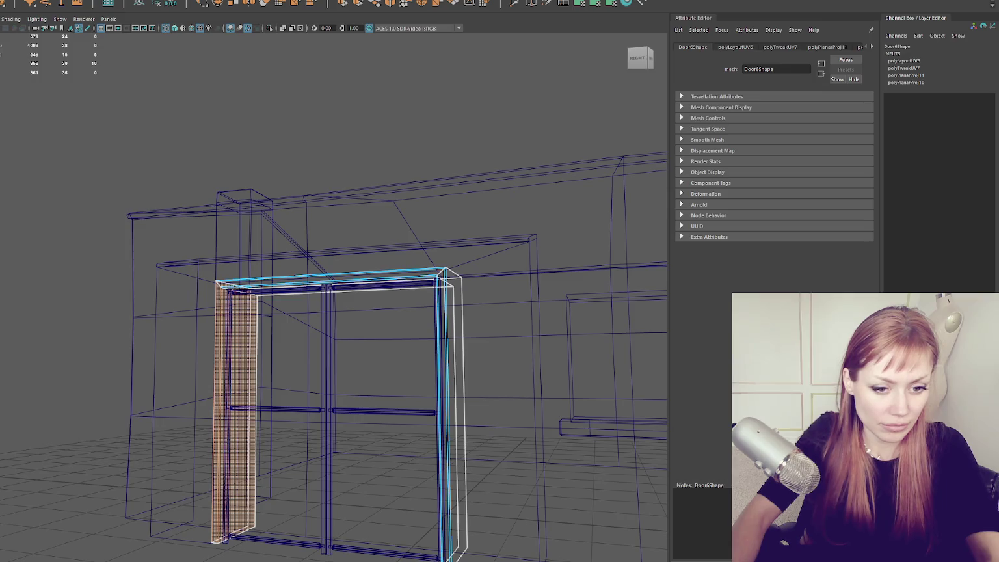
click(265, 142)
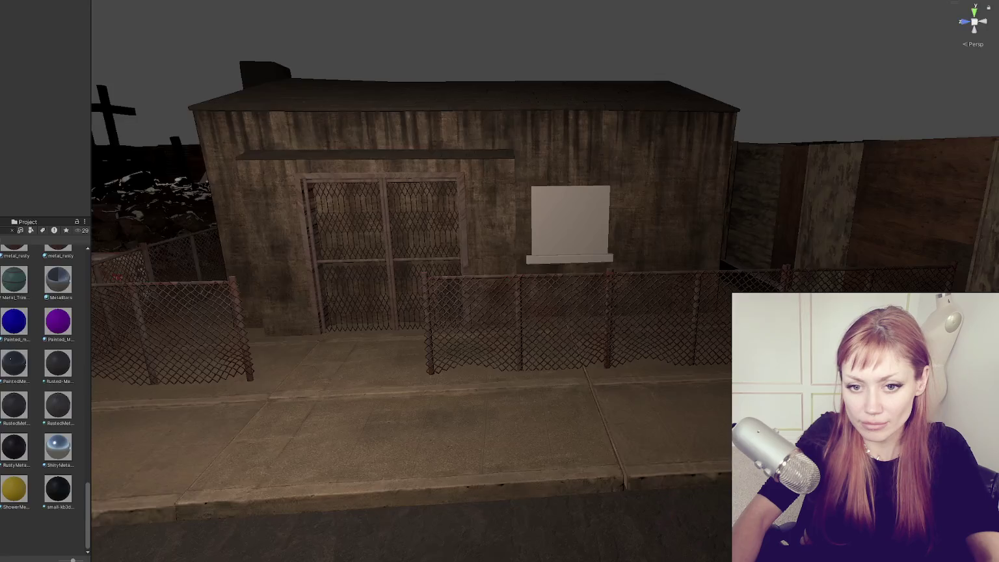
- Orbit and zoom the Unity Scene view to frame the gated double doors
scroll(275, 433, up, 10)
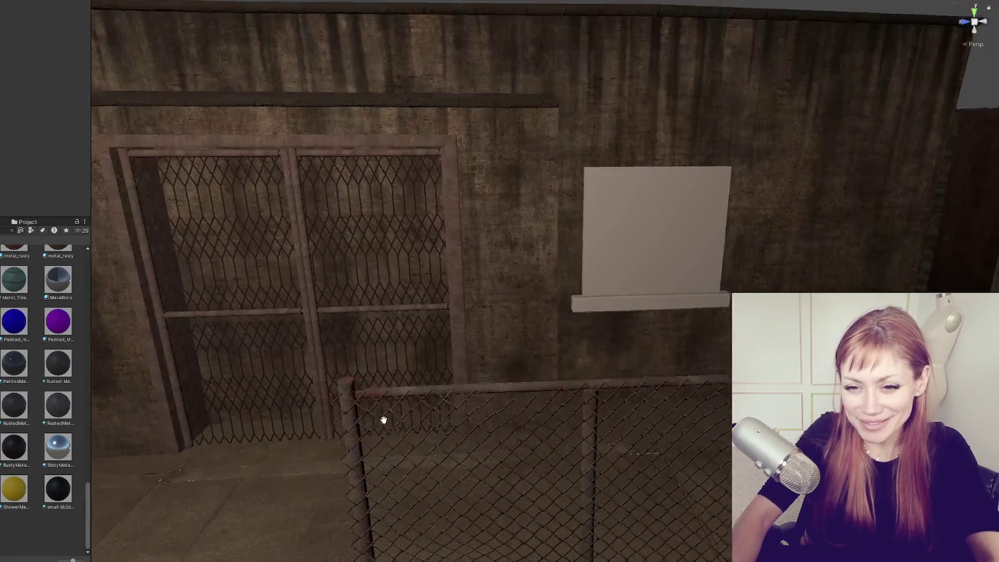
mouse_move(383, 419)
mouse_down()
mouse_move(402, 364)
mouse_move(436, 374)
mouse_up()
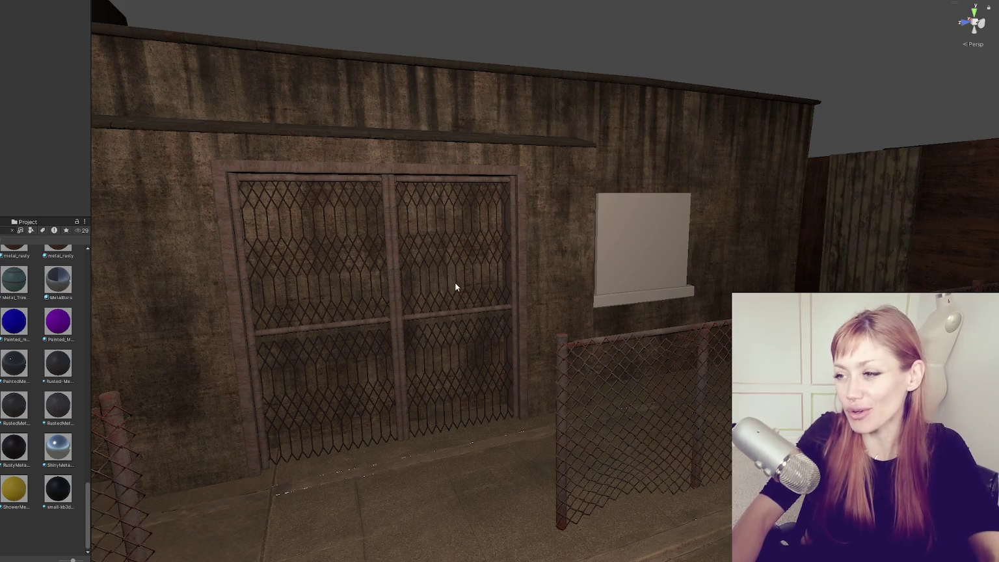
scroll(454, 286, up, 5)
key(f)
scroll(501, 314, up, 5)
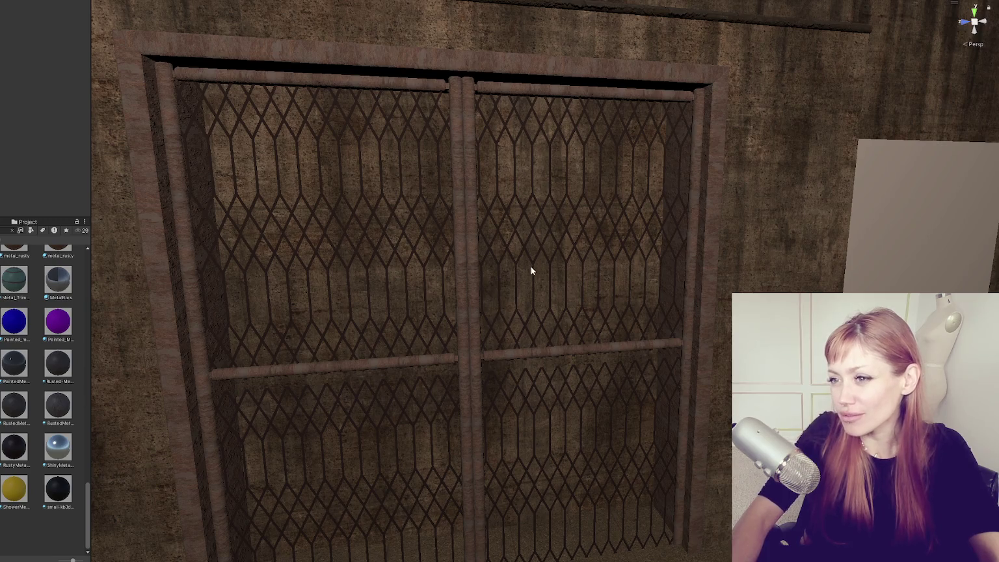
scroll(623, 275, down, 5)
mouse_move(622, 275)
mouse_down()
mouse_move(552, 272)
mouse_move(598, 275)
mouse_move(630, 247)
mouse_move(624, 217)
mouse_up()
scroll(537, 275, up, 3)
scroll(461, 251, up, 4)
scroll(541, 204, down, 3)
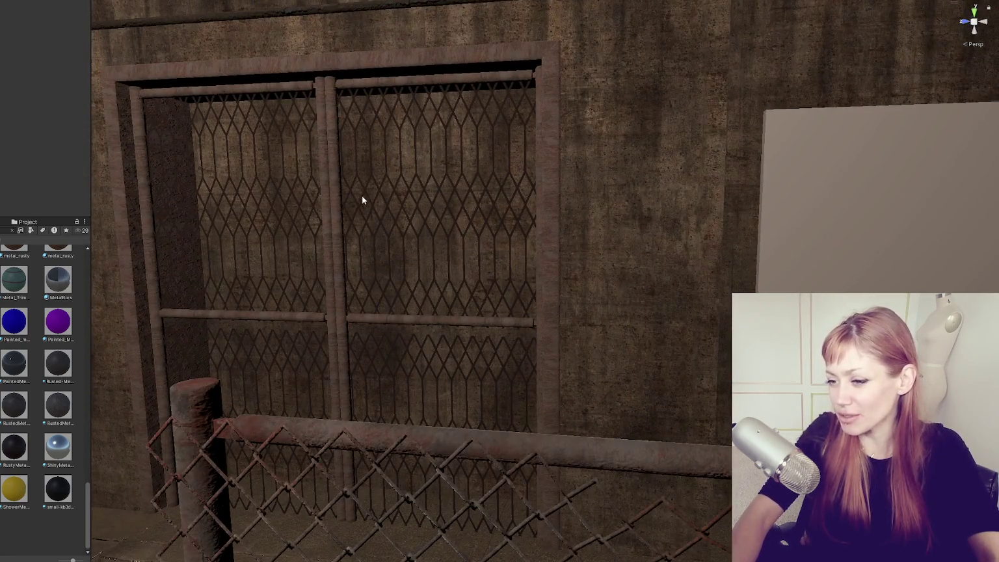
scroll(362, 200, down, 3)
scroll(495, 234, up, 6)
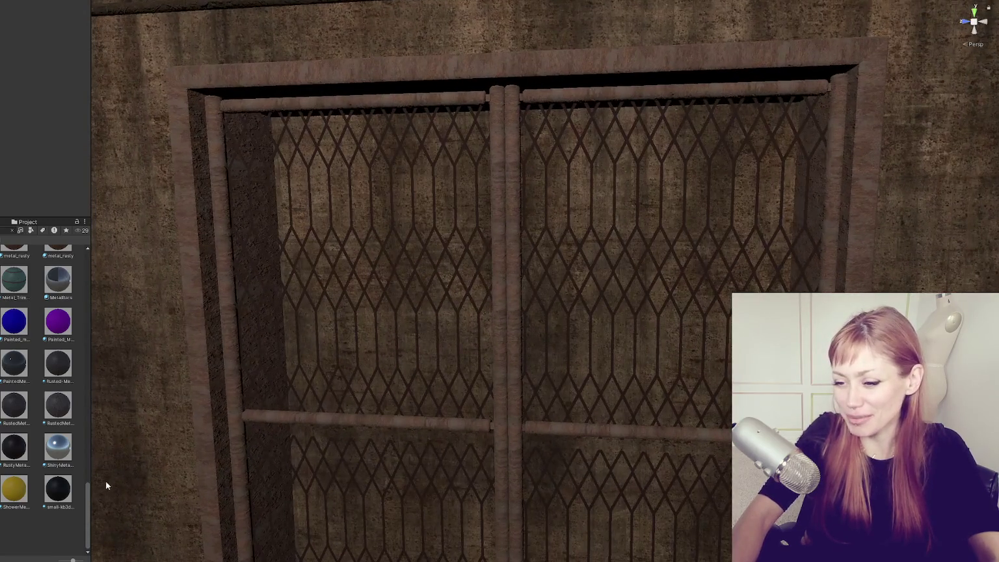
- Preview dark and rusted metal materials on the door frame and wall, keeping the rusty one
drag(108, 485, 232, 395)
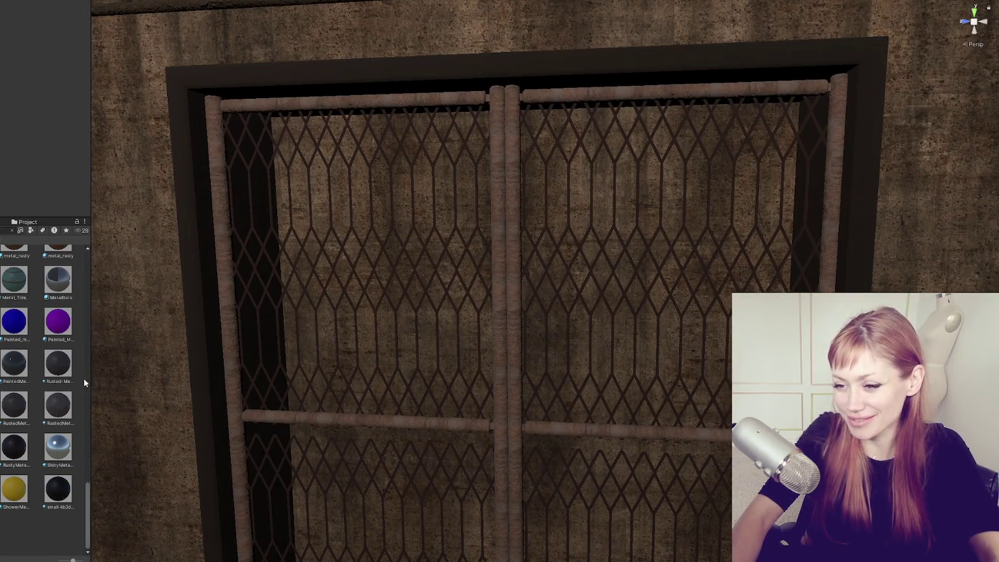
drag(57, 362, 198, 400)
drag(89, 399, 200, 401)
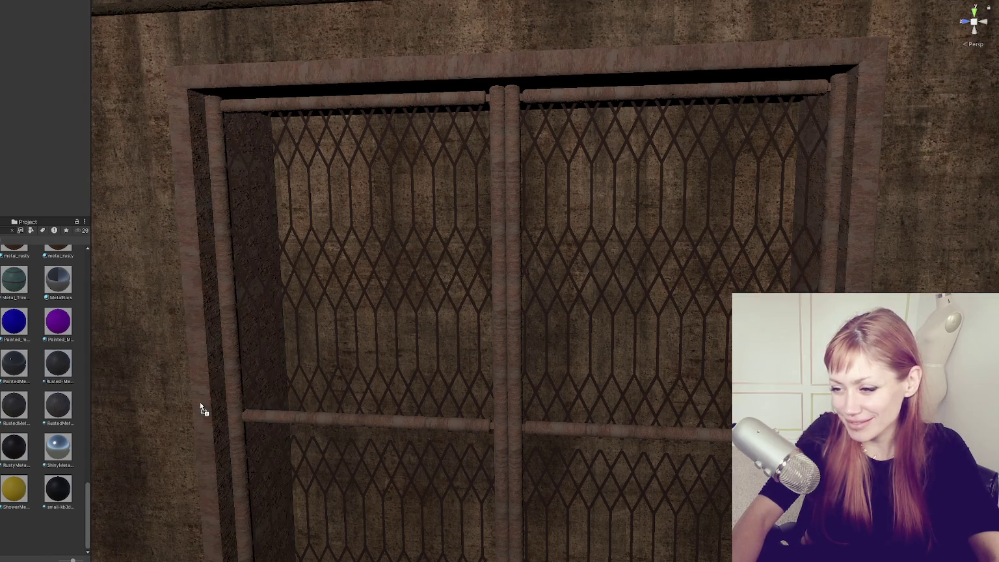
mouse_move(14, 404)
mouse_down()
mouse_move(164, 412)
mouse_move(229, 395)
mouse_move(210, 388)
mouse_up()
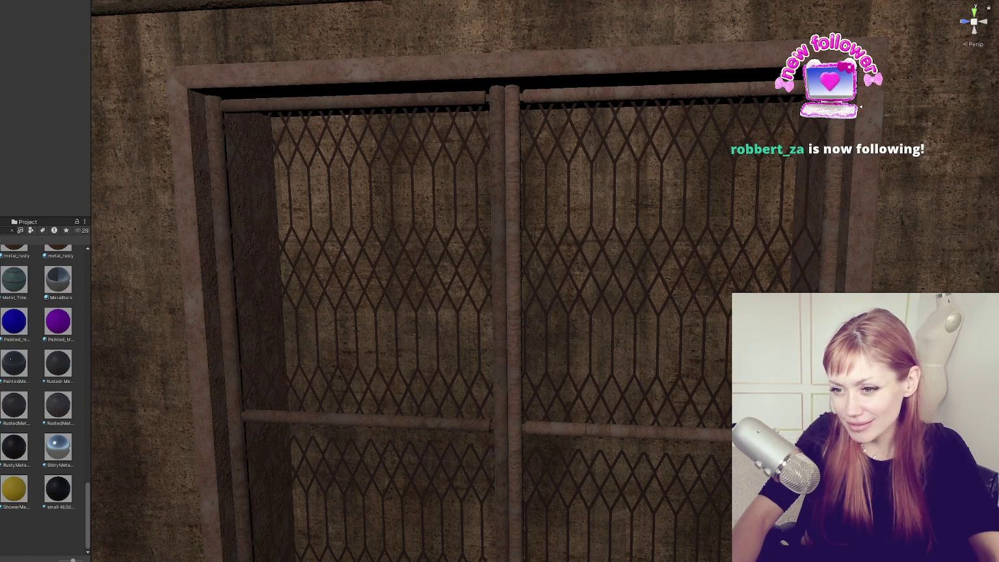
mouse_move(541, 423)
mouse_down()
mouse_move(626, 371)
mouse_move(469, 357)
mouse_move(649, 350)
mouse_move(235, 462)
mouse_up()
key(alt+Tab)
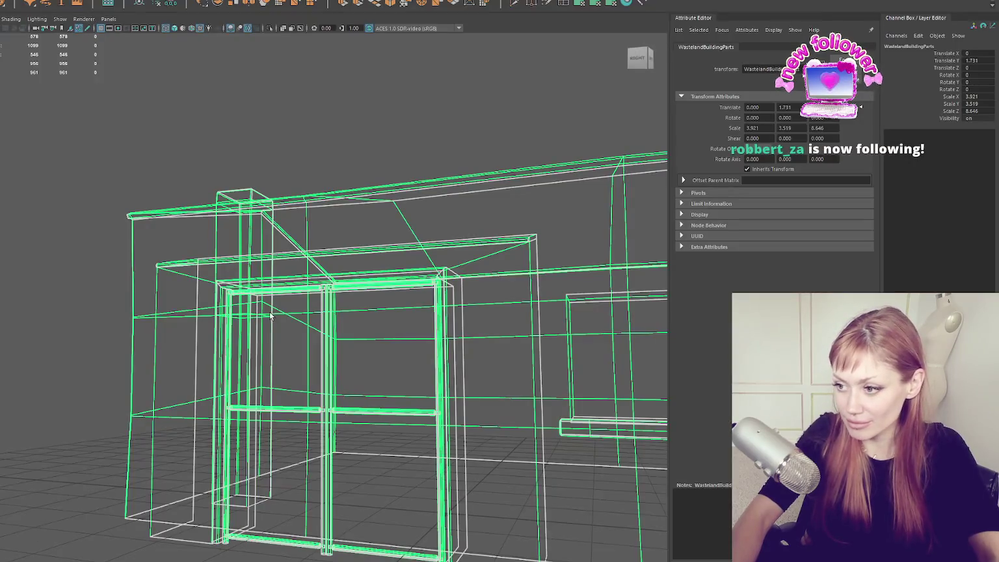
- Move the Door8 plane out along X beside the frame
click(610, 429)
click(282, 413)
click(288, 403)
click(291, 408)
drag(291, 409, 329, 429)
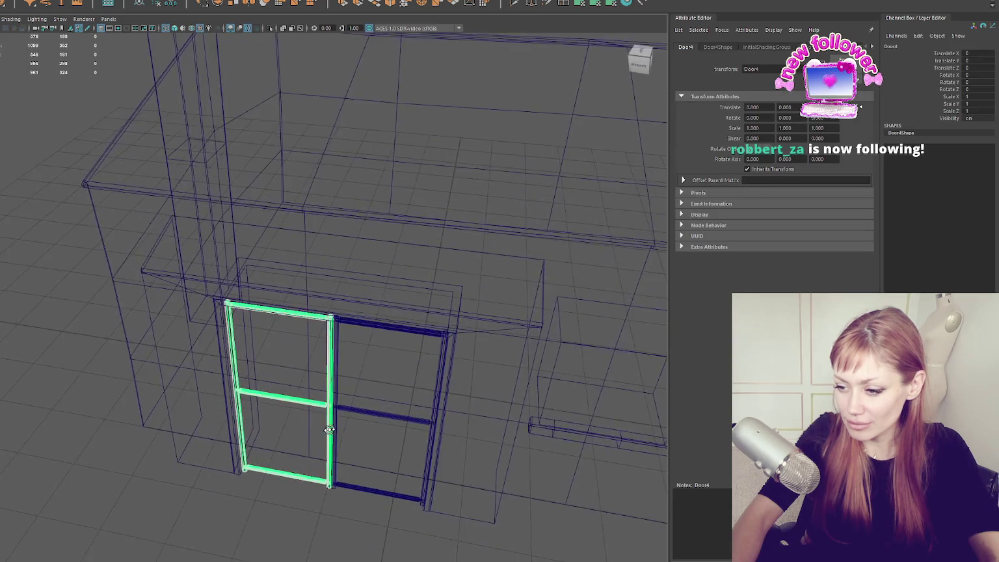
key(w)
mouse_move(272, 442)
mouse_down()
mouse_move(223, 529)
mouse_move(279, 494)
mouse_move(185, 161)
mouse_up()
- Extrude the Door8 plane's edges into a thin solid slab
key(F11)
mouse_move(217, 239)
mouse_down()
mouse_move(78, 544)
mouse_move(176, 378)
mouse_move(128, 369)
mouse_up()
click(173, 373)
mouse_move(26, 192)
mouse_down()
mouse_move(107, 166)
mouse_move(135, 310)
mouse_move(132, 240)
mouse_up()
click(141, 314)
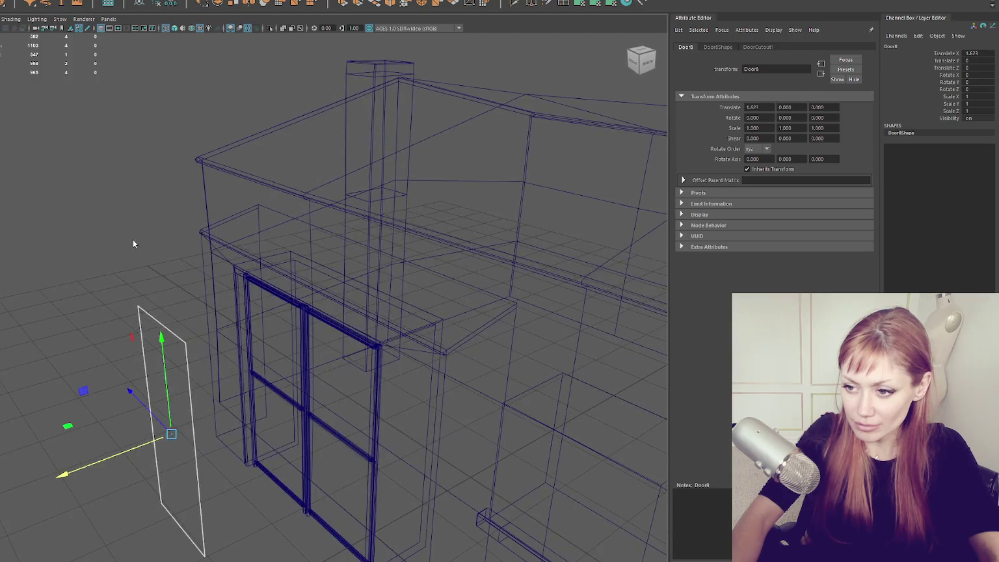
click(133, 239)
click(158, 318)
click(344, 4)
drag(130, 445, 137, 444)
- Bevel the Door8 slab's edges with Fraction 0.2
right_click(108, 237)
click(164, 306)
click(111, 208)
click(176, 345)
click(397, 4)
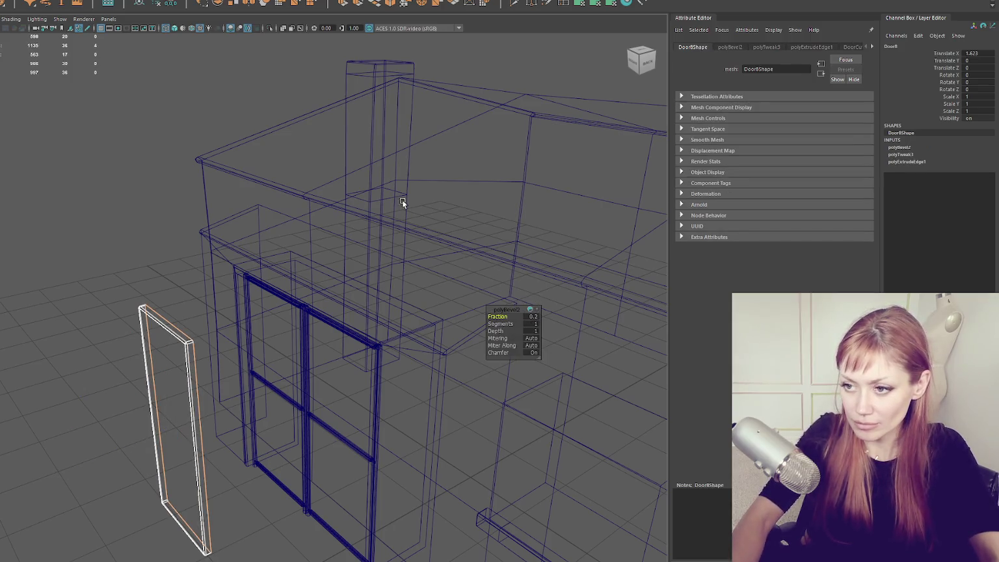
click(160, 263)
key(ctrl+z)
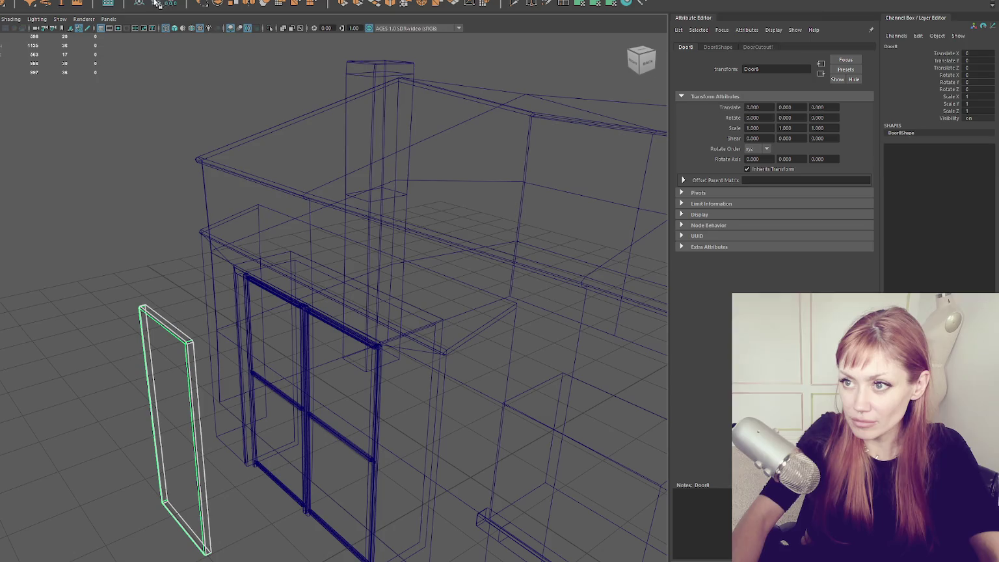
- Apply two planar UV projections to Door8's faces from the side view
key(Down)
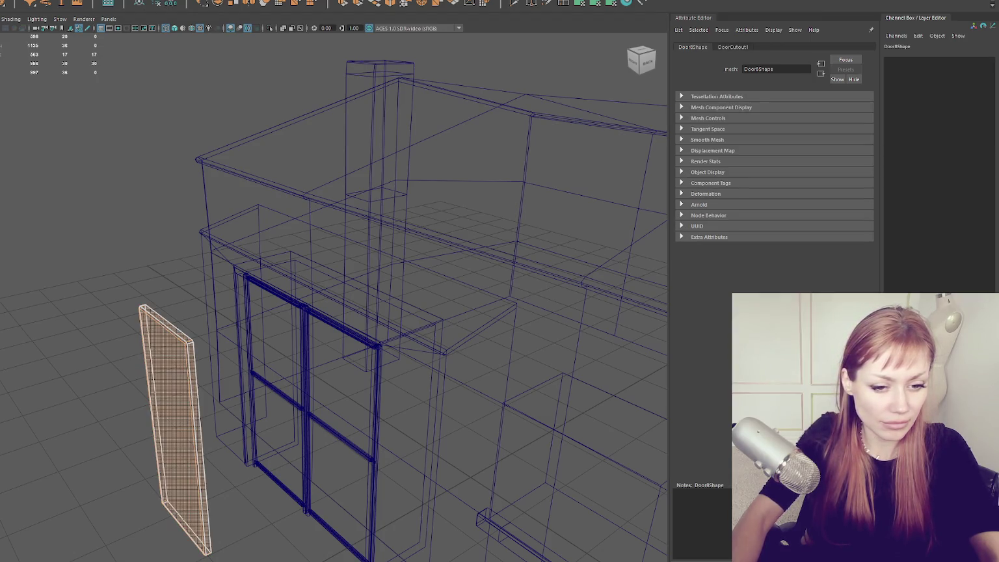
click(580, 4)
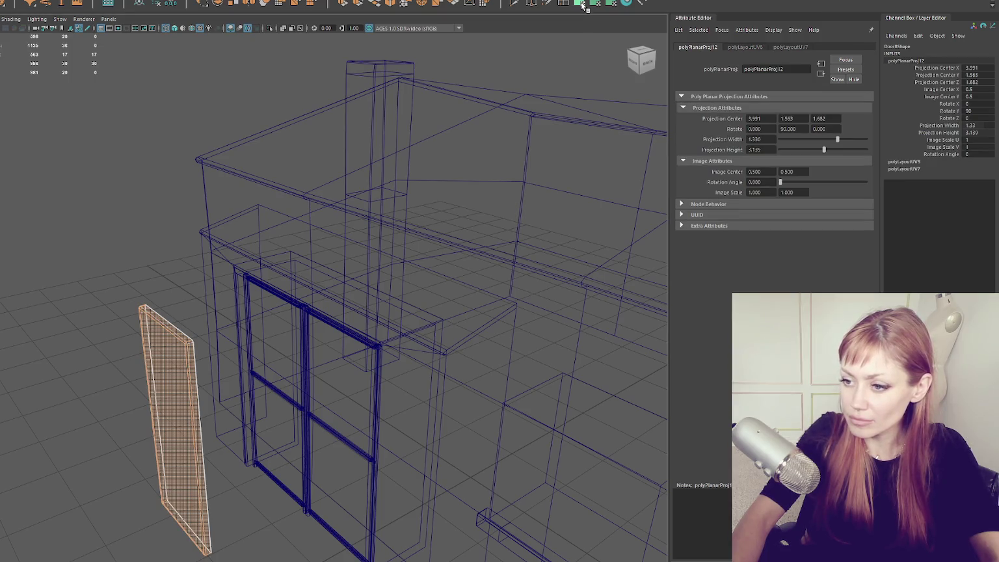
click(174, 329)
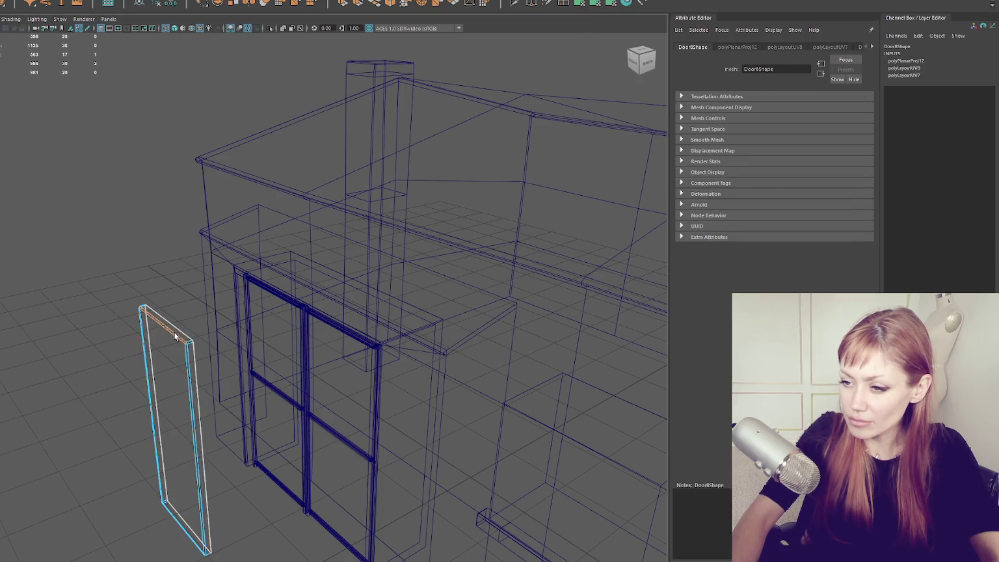
mouse_move(175, 331)
mouse_down()
mouse_move(260, 319)
mouse_move(311, 271)
mouse_up()
key(ctrl+F11)
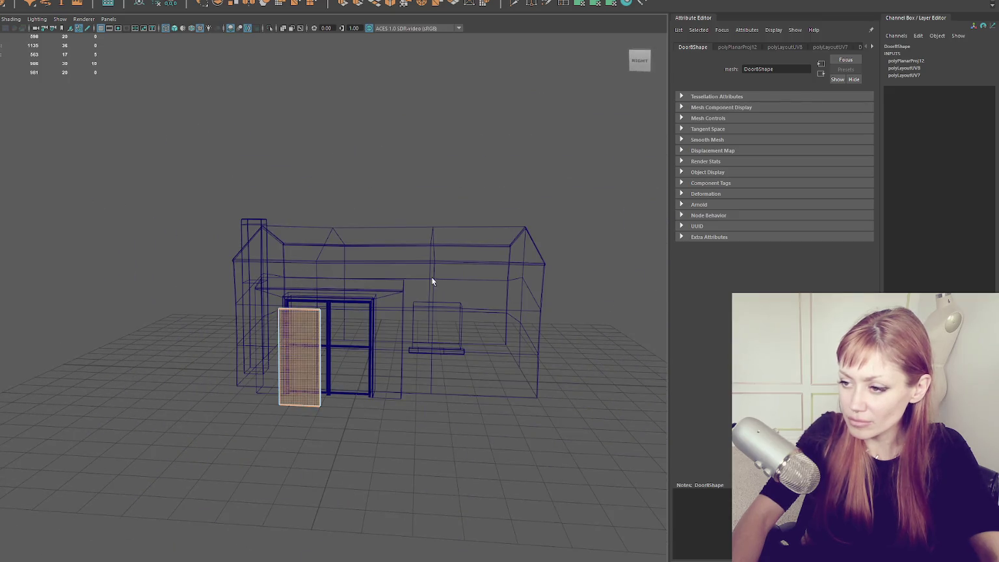
click(594, 4)
- Adjust the UV manipulator on Door8 and delete its construction history
scroll(240, 349, up, 5)
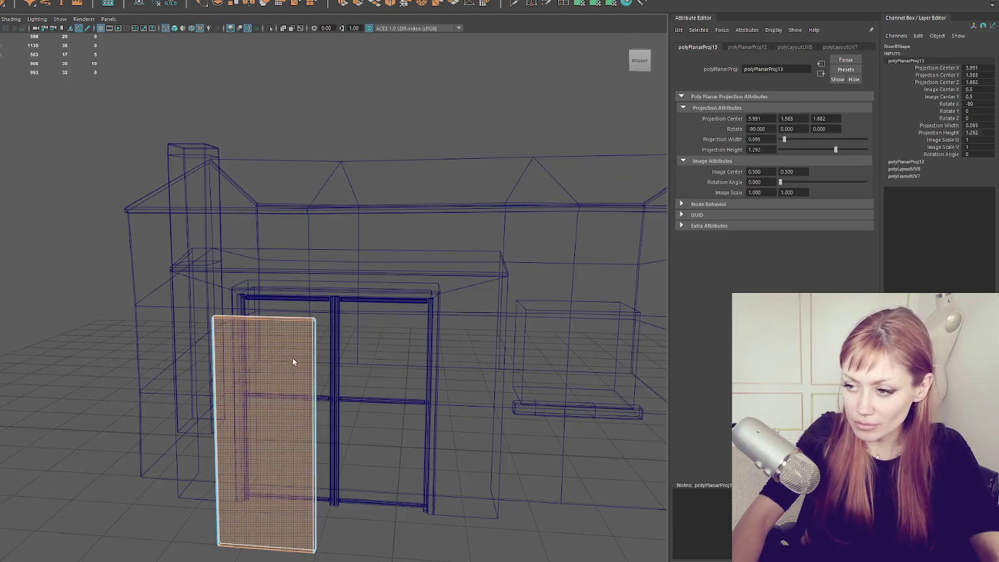
key(F8)
mouse_move(316, 327)
mouse_down()
mouse_move(271, 345)
mouse_move(293, 372)
mouse_up()
click(274, 347)
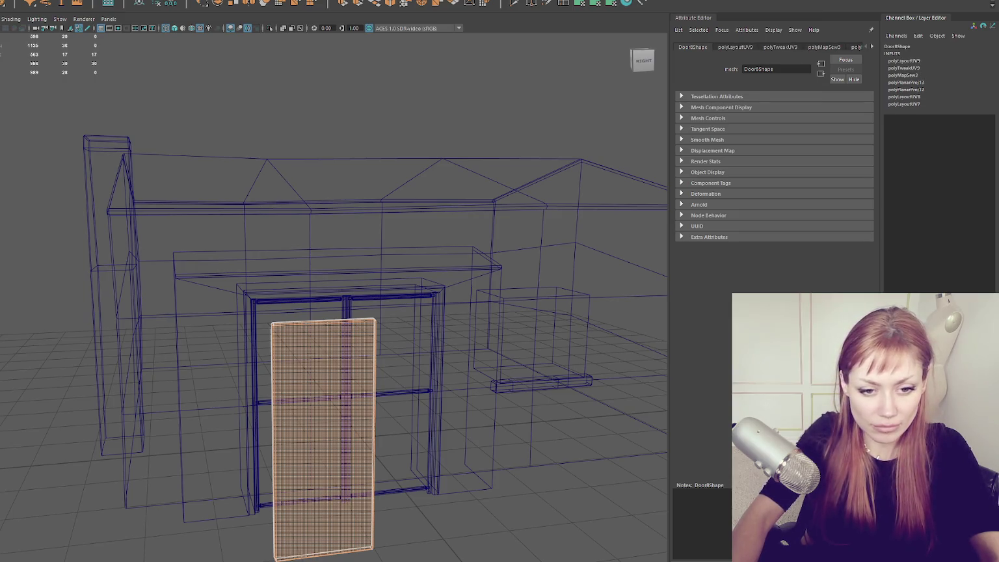
key(w)
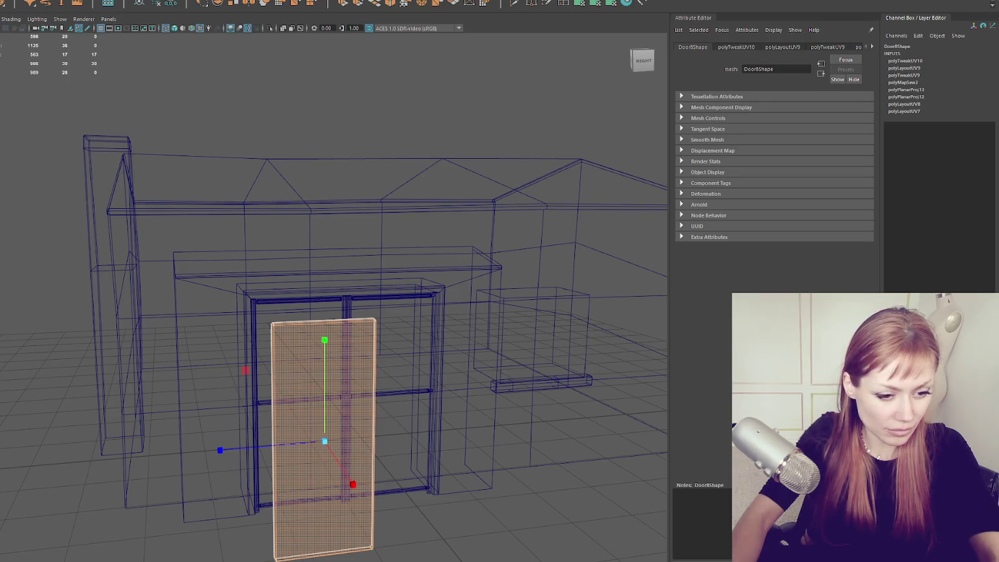
key(w)
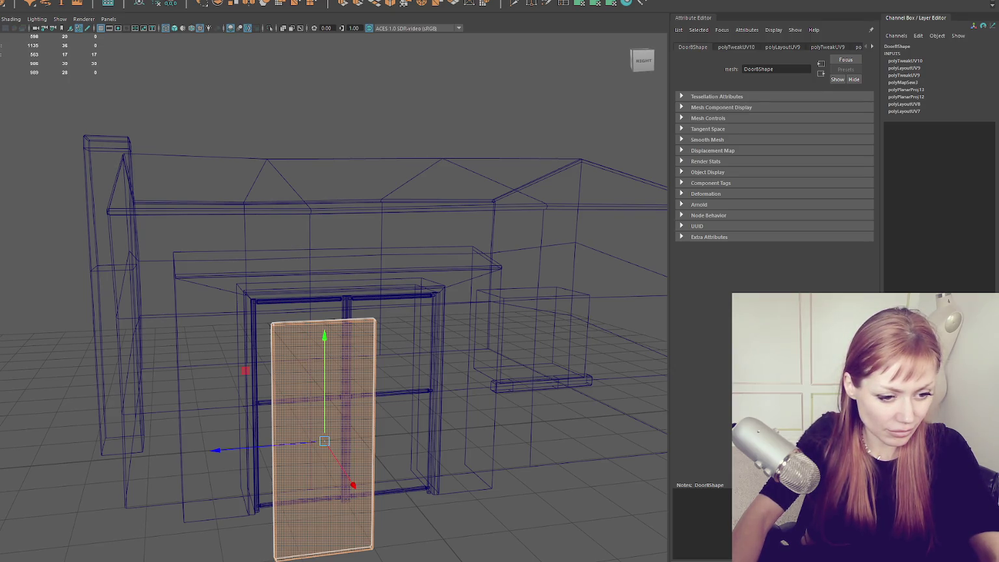
key(F8)
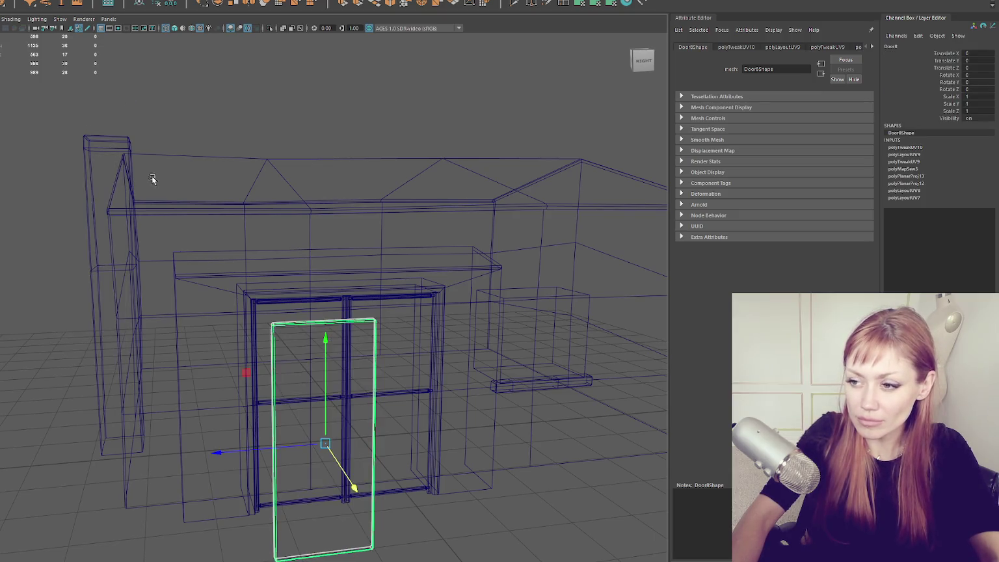
click(171, 4)
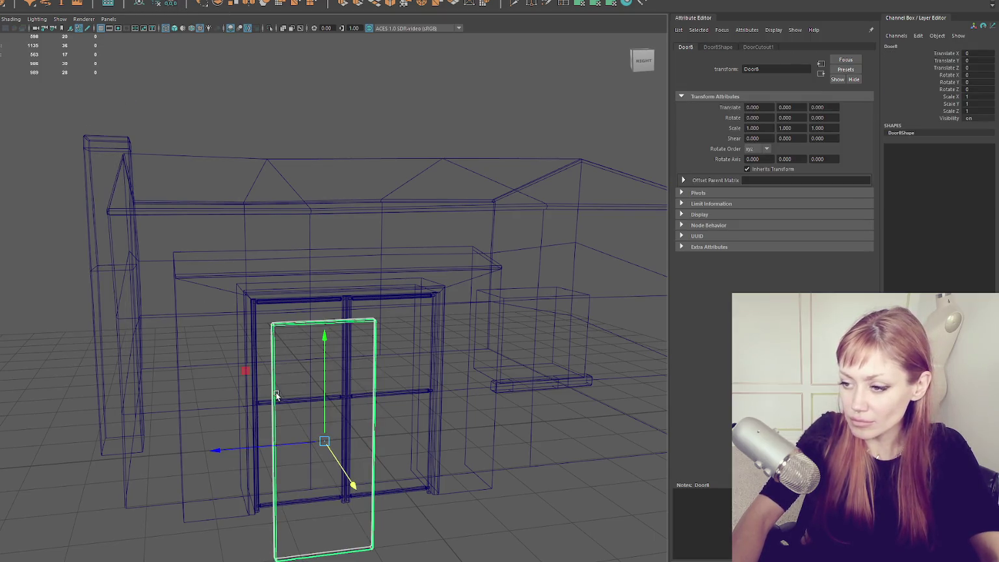
- Assign Door8 a new Blinn material named DoorSolid
right_click(274, 319)
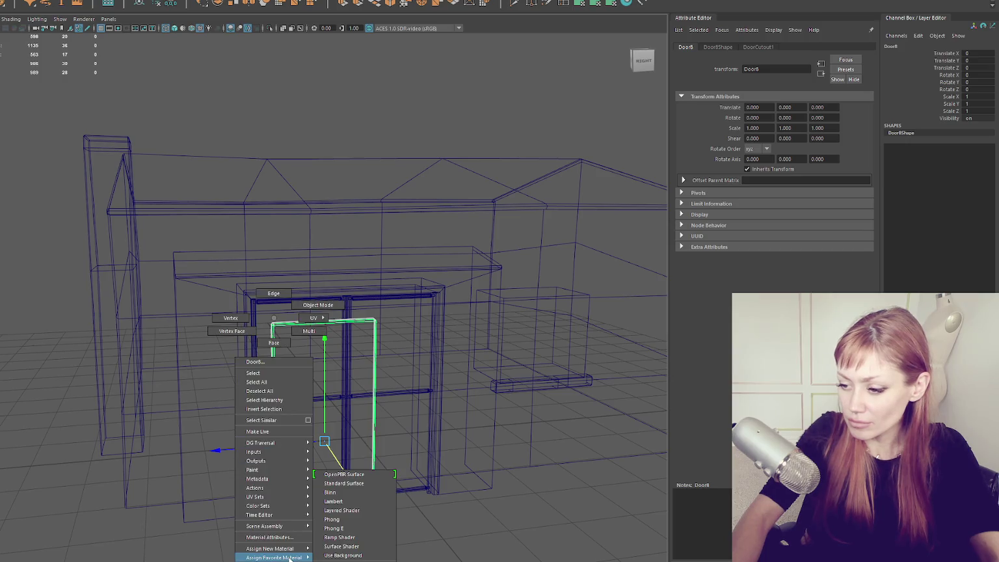
click(384, 492)
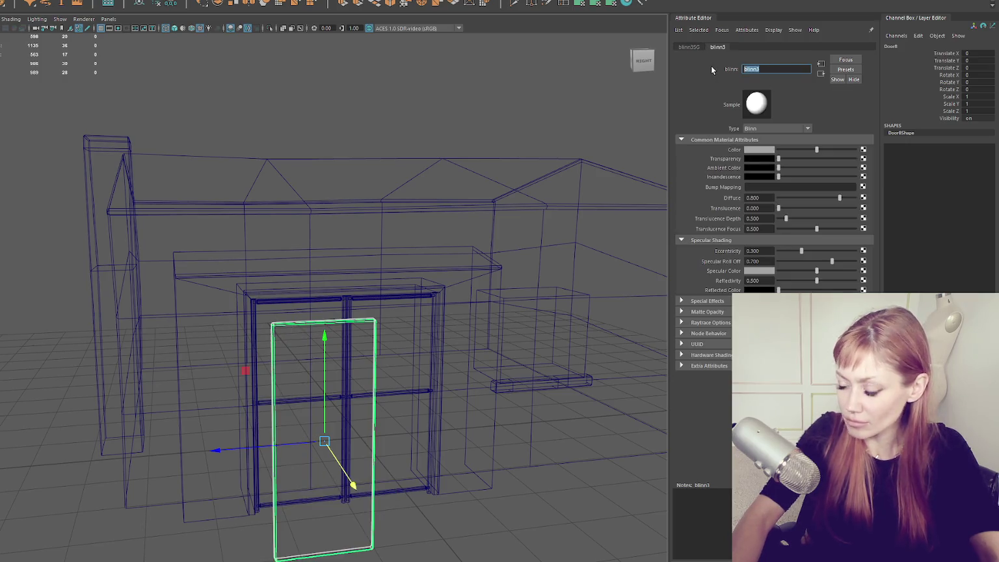
text(DoorSolid)
key(Return)
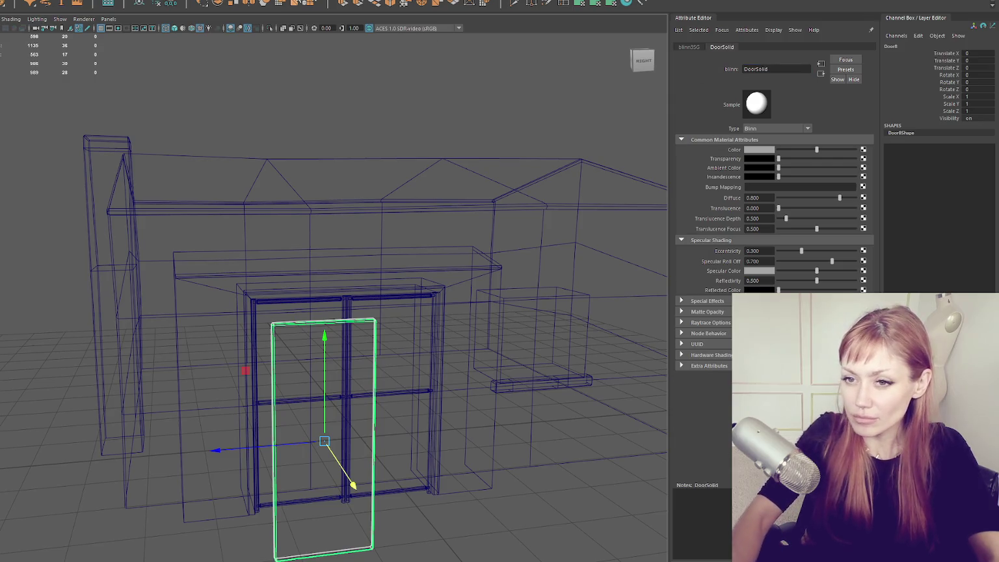
- Slide the door panel along X into the doorway and check it in textured display
mouse_move(351, 484)
mouse_down()
mouse_move(330, 455)
mouse_move(301, 444)
mouse_move(299, 420)
mouse_move(267, 414)
mouse_up()
key(6)
click(327, 402)
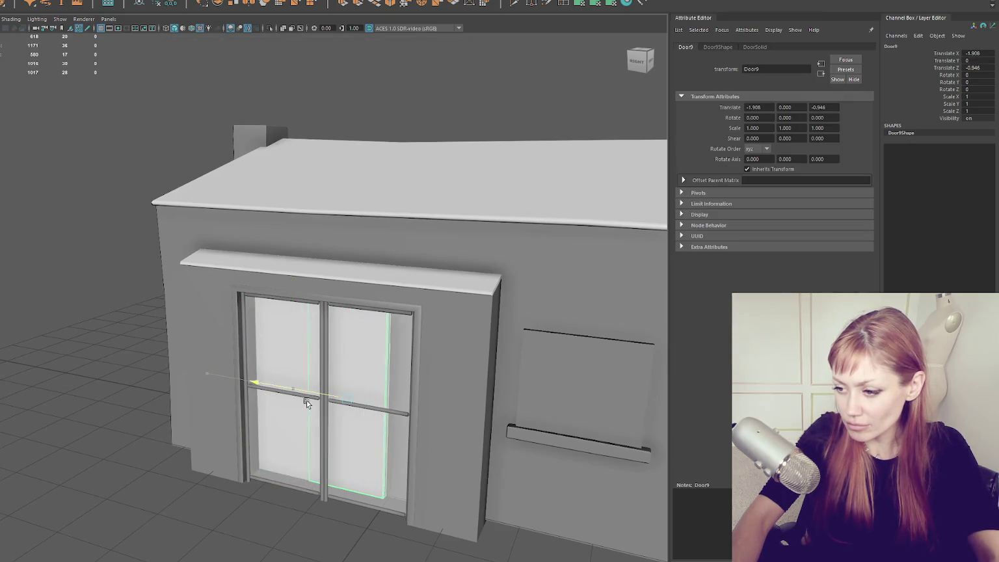
mouse_move(327, 400)
mouse_down()
mouse_move(400, 390)
mouse_move(368, 399)
mouse_up()
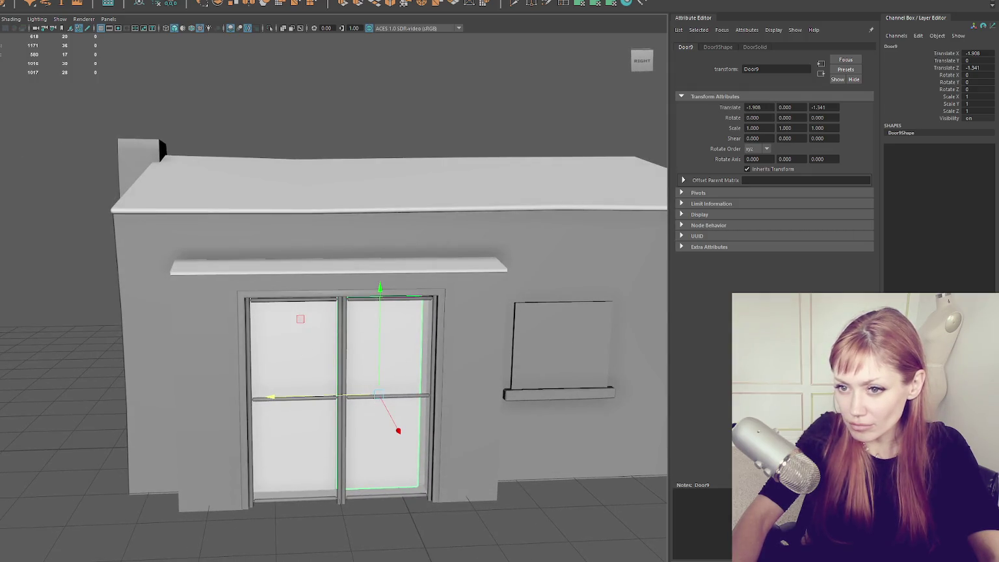
drag(255, 396, 323, 380)
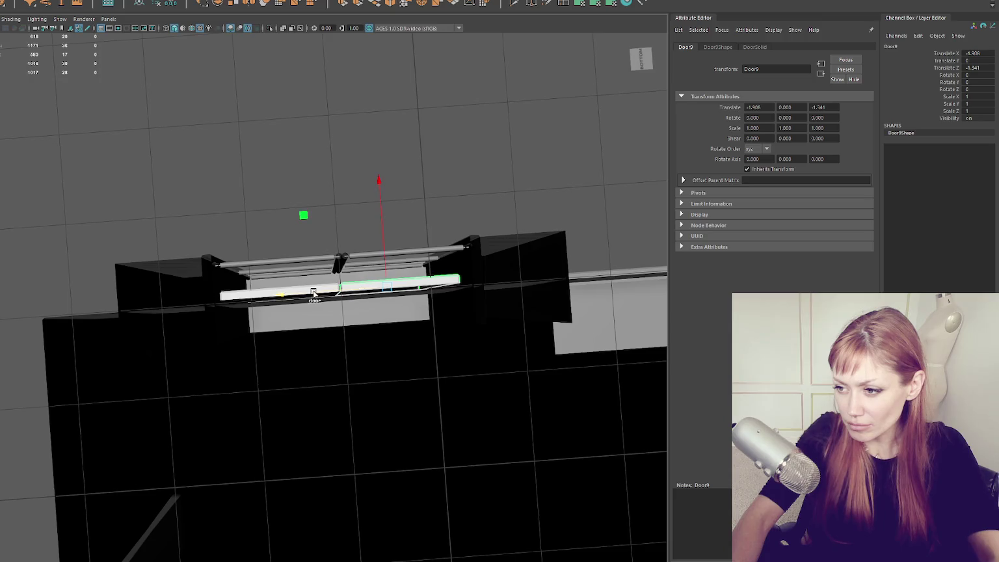
- Soften the left door panel's edges
scroll(389, 338, up, 3)
scroll(389, 338, up, 5)
click(286, 468)
shift+right_click(280, 101)
click(334, 115)
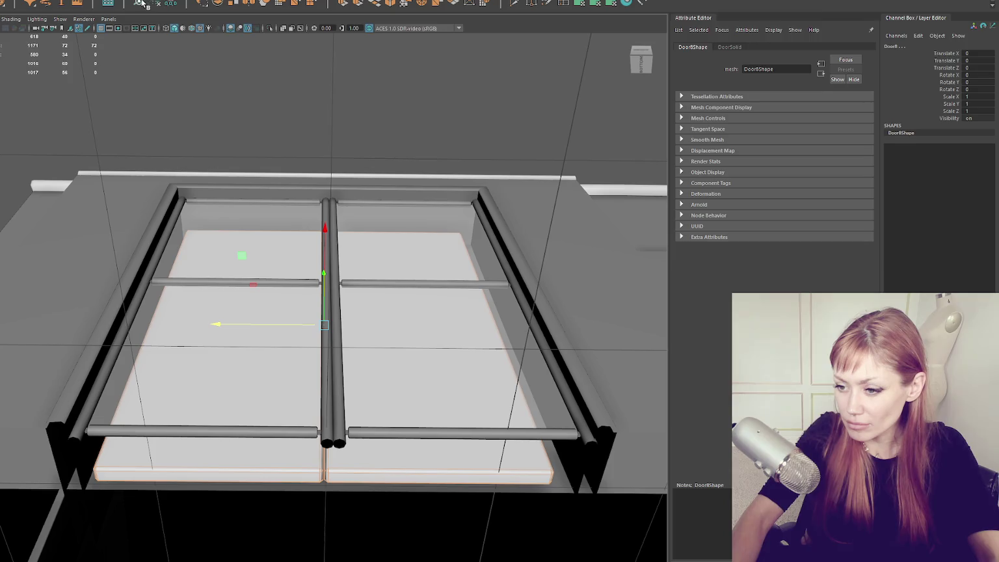
- Flip the right door panel's UVs
click(382, 468)
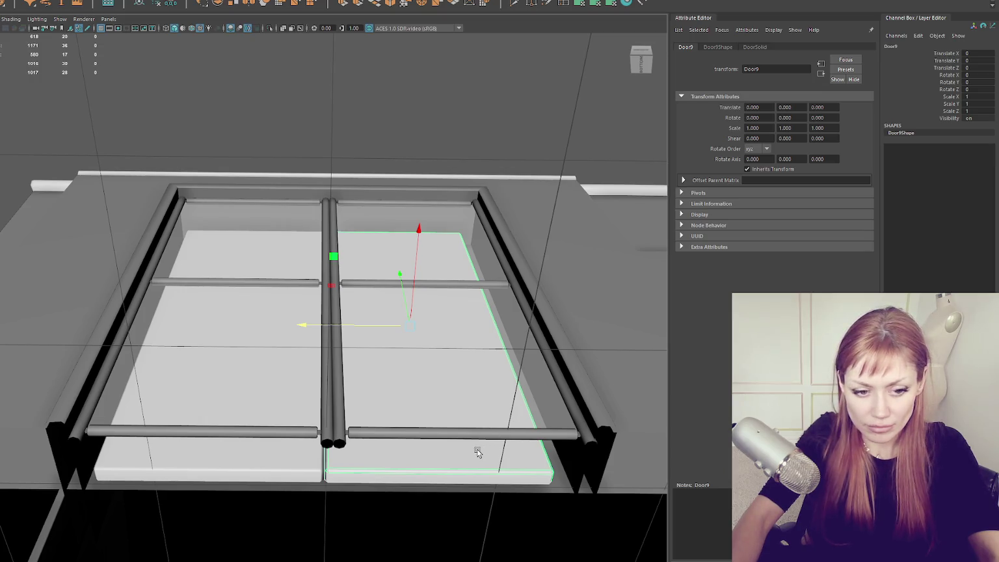
key(F11)
click(429, 365)
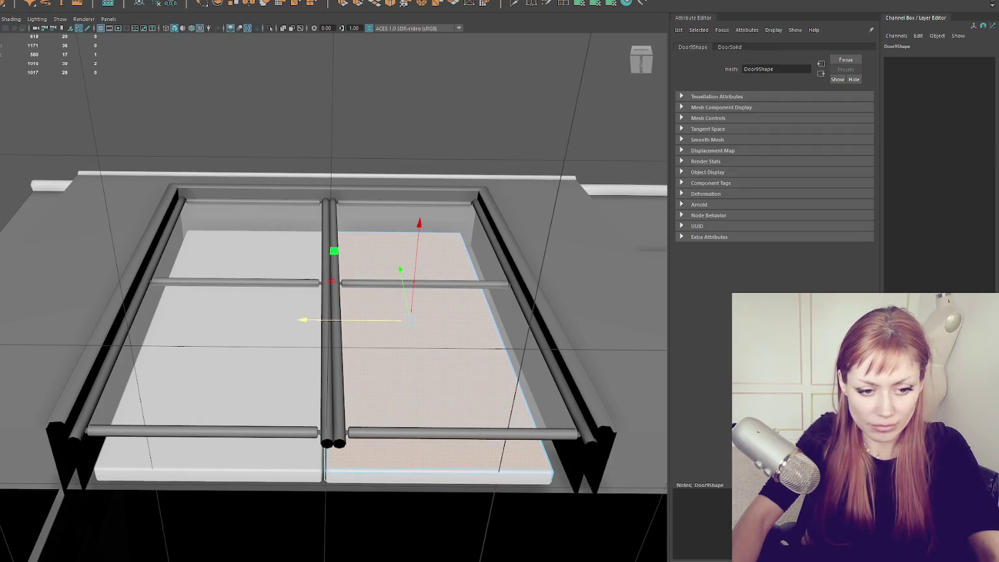
click(495, 325)
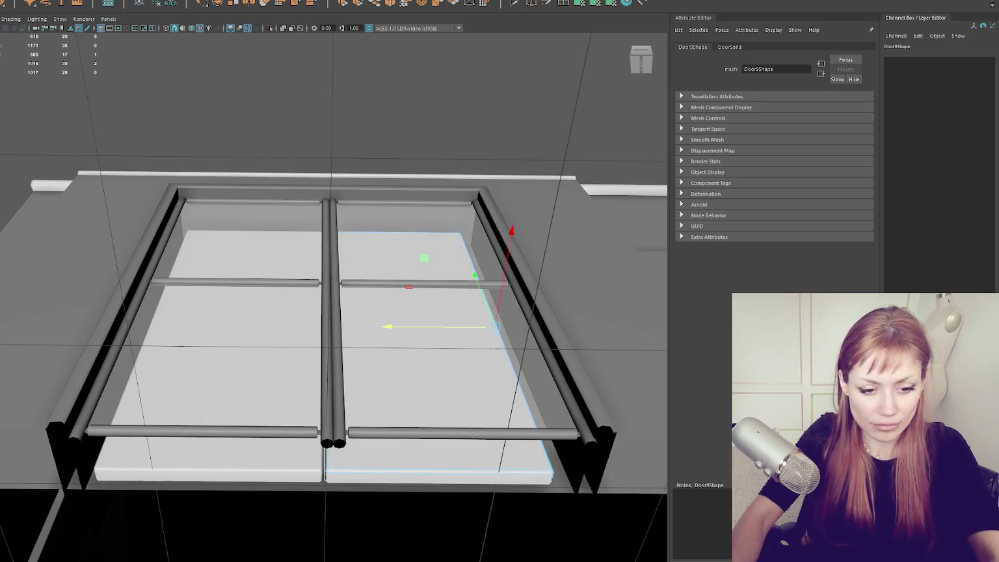
click(220, 456)
key(F8)
click(443, 471)
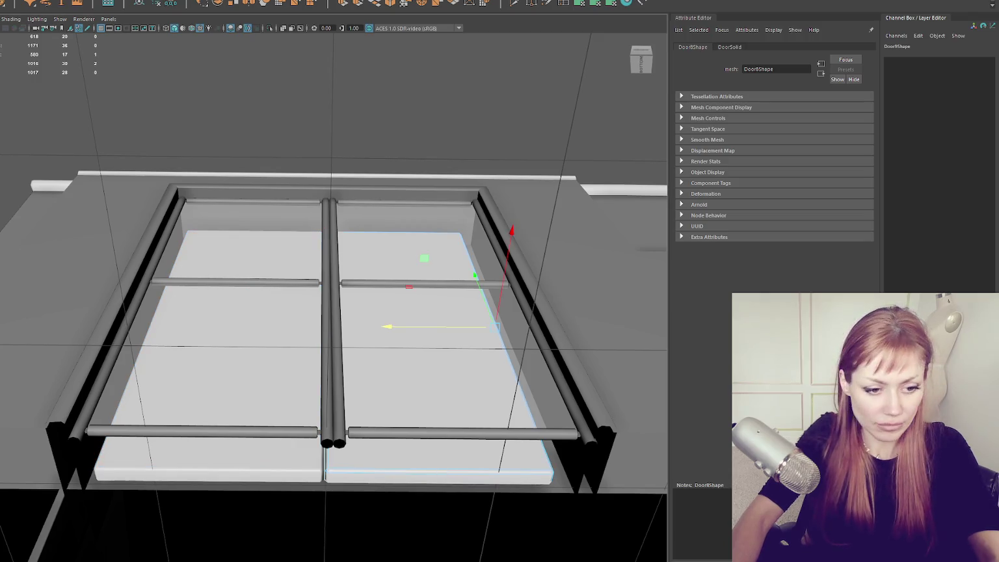
key(ctrl+d)
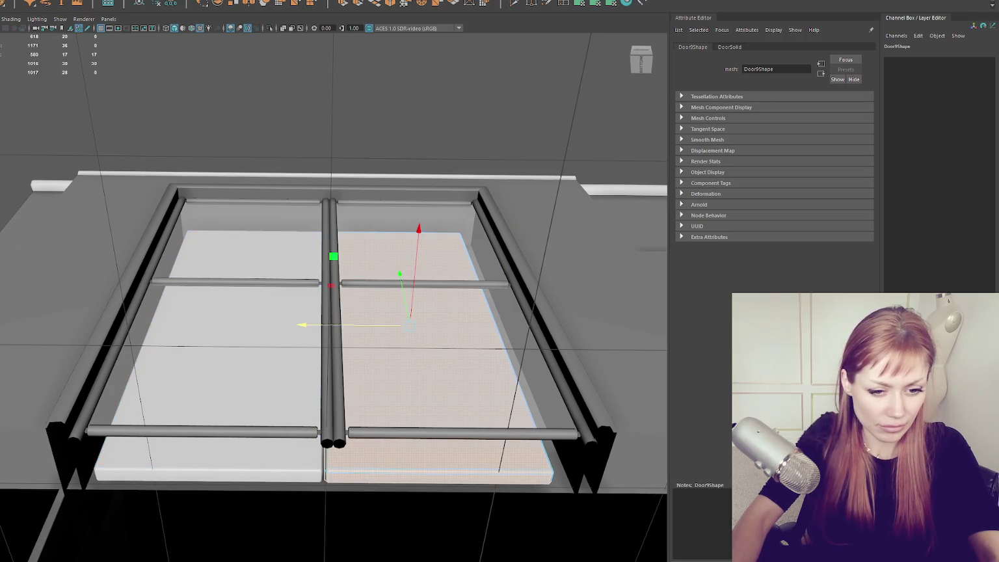
key(g)
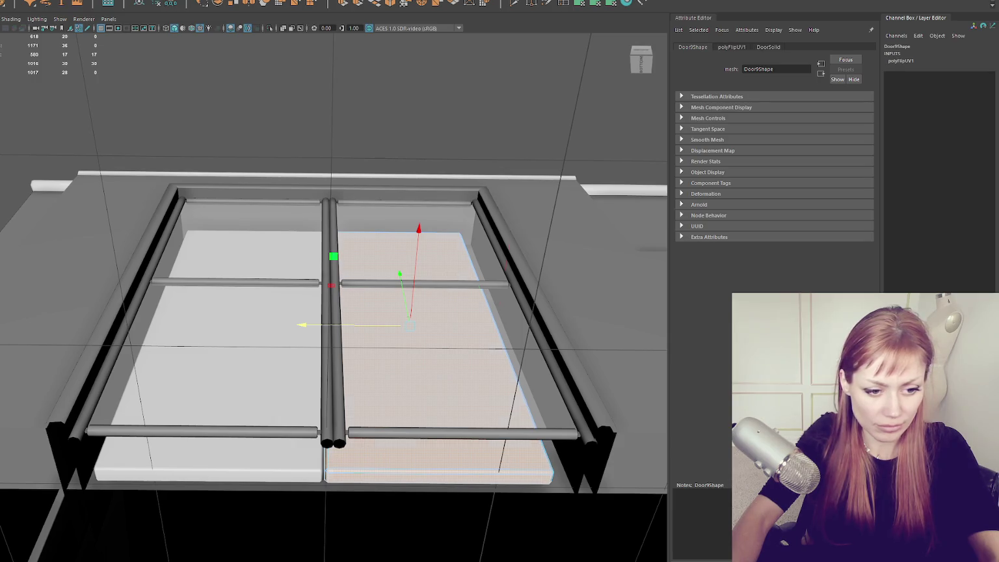
click(496, 326)
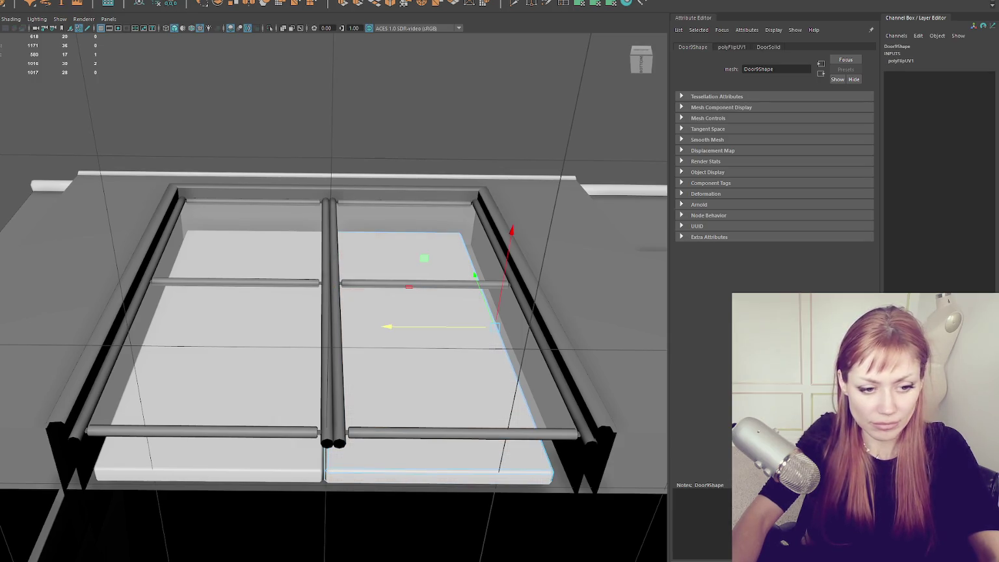
click(326, 326)
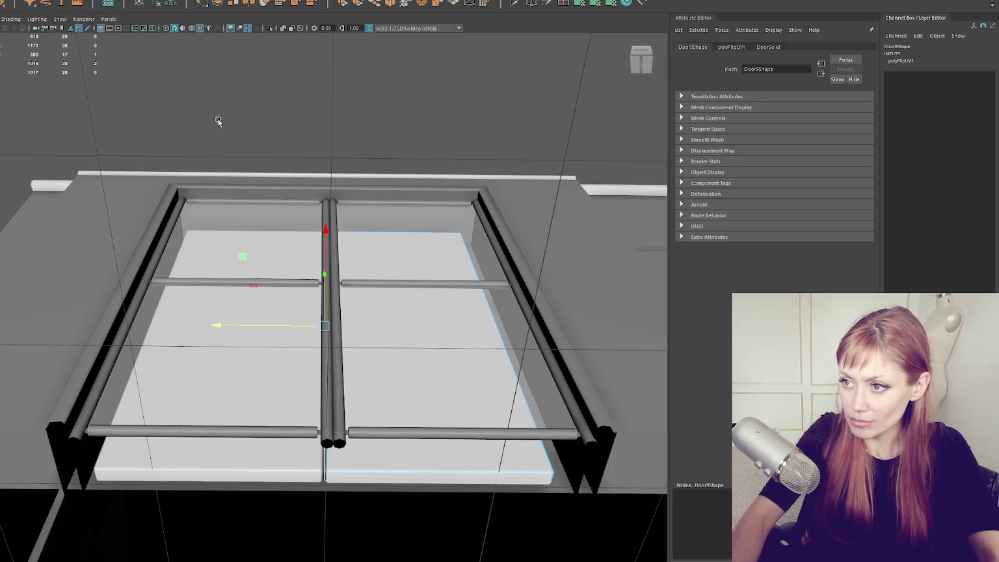
key(F8)
- Scale the left door panel up slightly and nudge it sideways into place
click(315, 465)
click(401, 468)
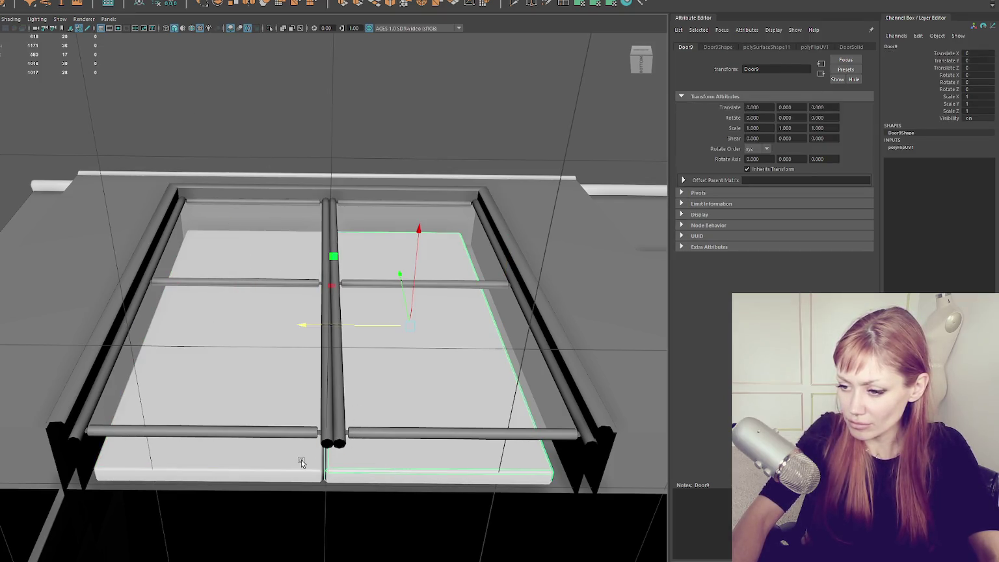
click(305, 462)
key(r)
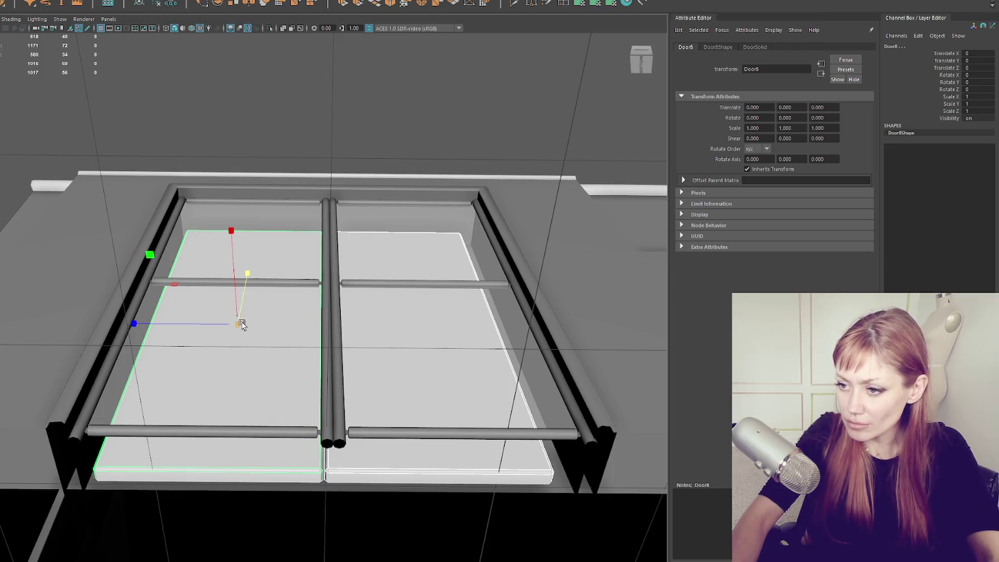
drag(238, 323, 213, 324)
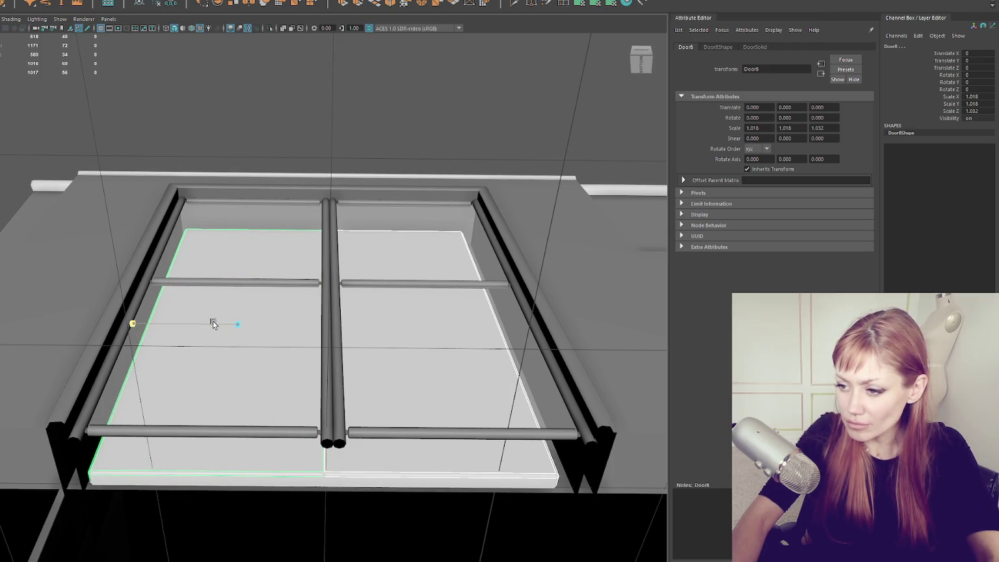
key(w)
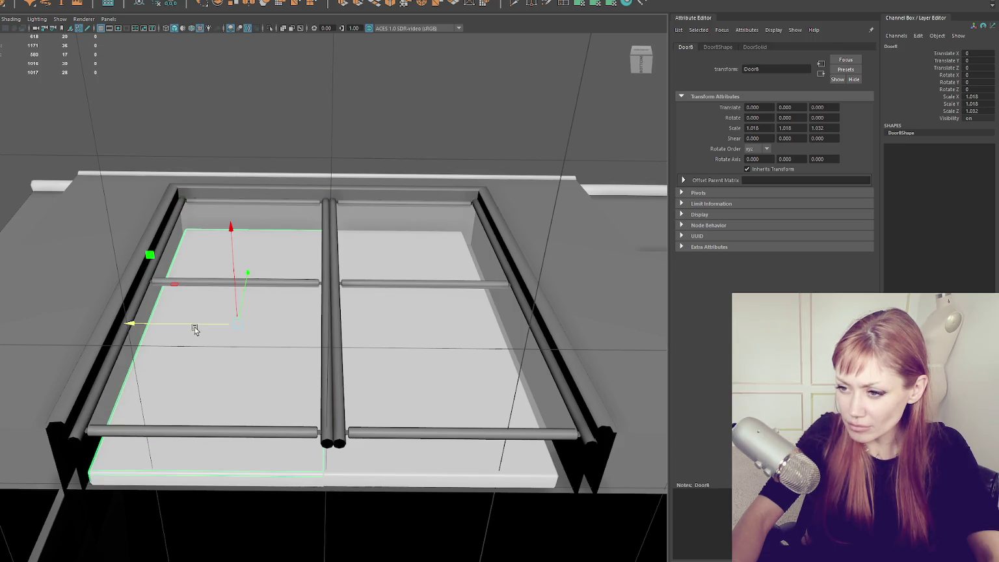
drag(180, 333, 175, 327)
- Slide the right panel over and pull its left-edge vertices to close the gap
click(412, 468)
drag(352, 326, 370, 327)
right_click(368, 327)
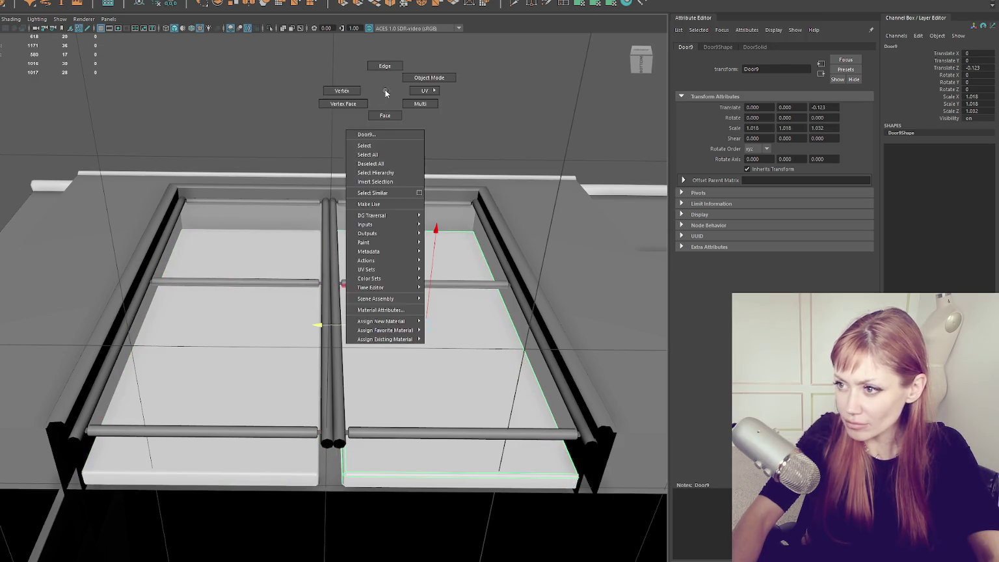
click(338, 89)
click(316, 326)
drag(316, 325, 308, 325)
right_click(362, 171)
click(363, 130)
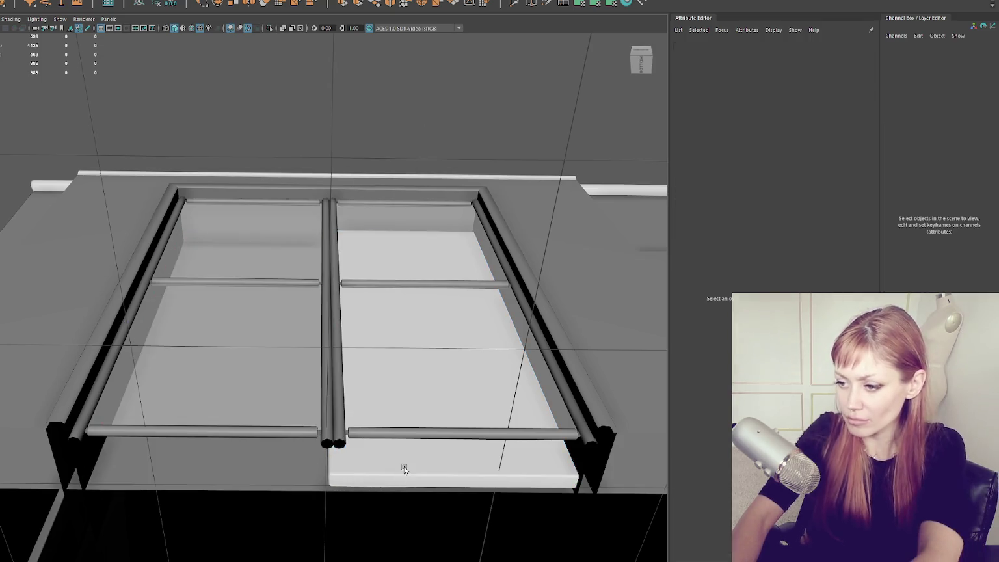
- Duplicate the right door panel and move the copy into the left opening
click(403, 468)
key(ctrl+d)
drag(331, 325, 158, 316)
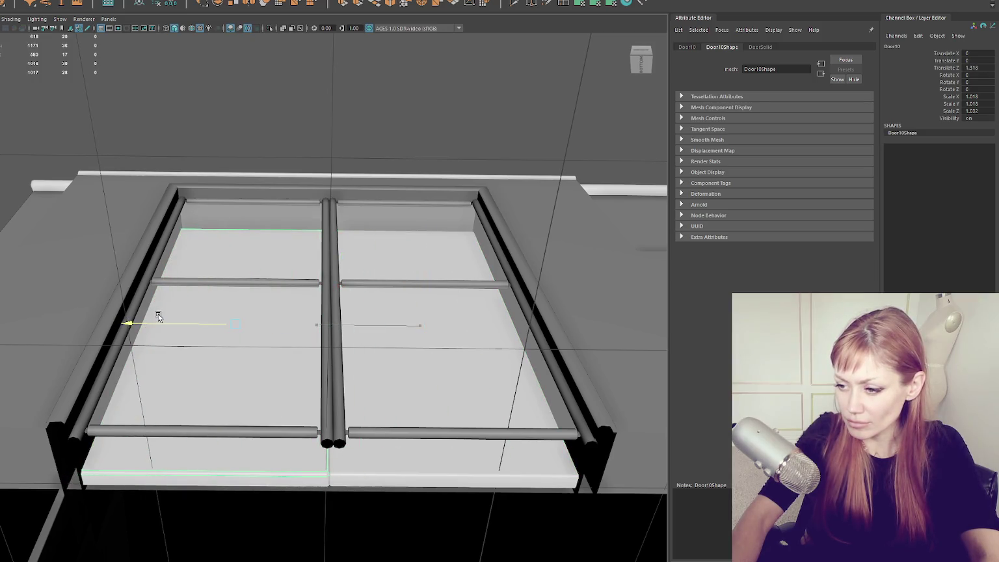
key(4)
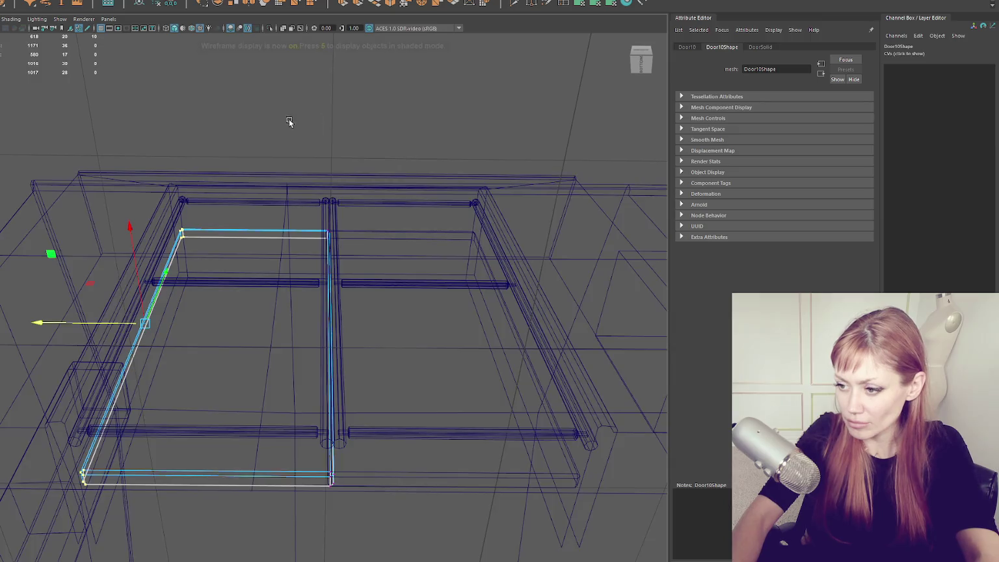
key(6)
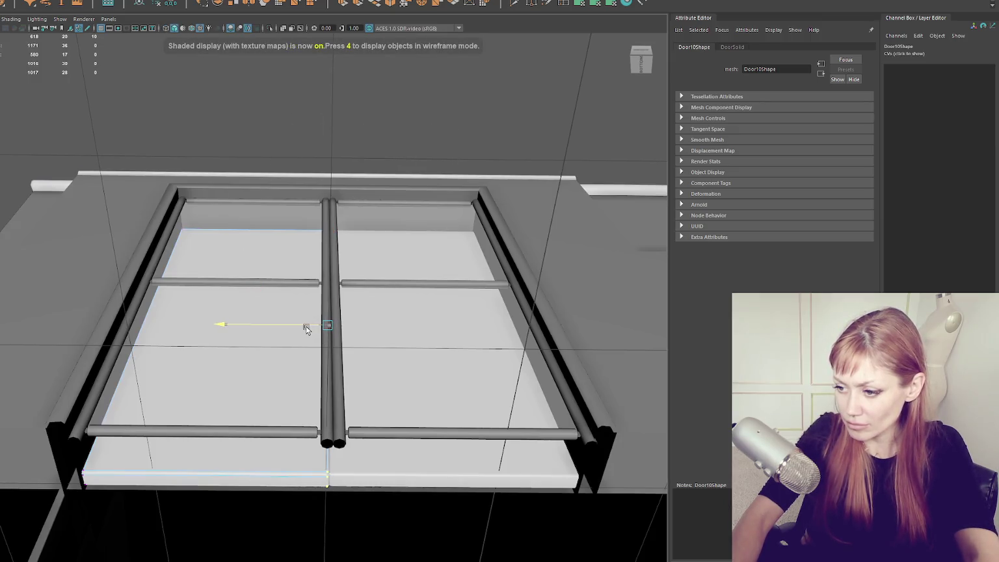
key(F8)
- Duplicate Door10 and nudge the new copy along Z
click(466, 103)
click(283, 458)
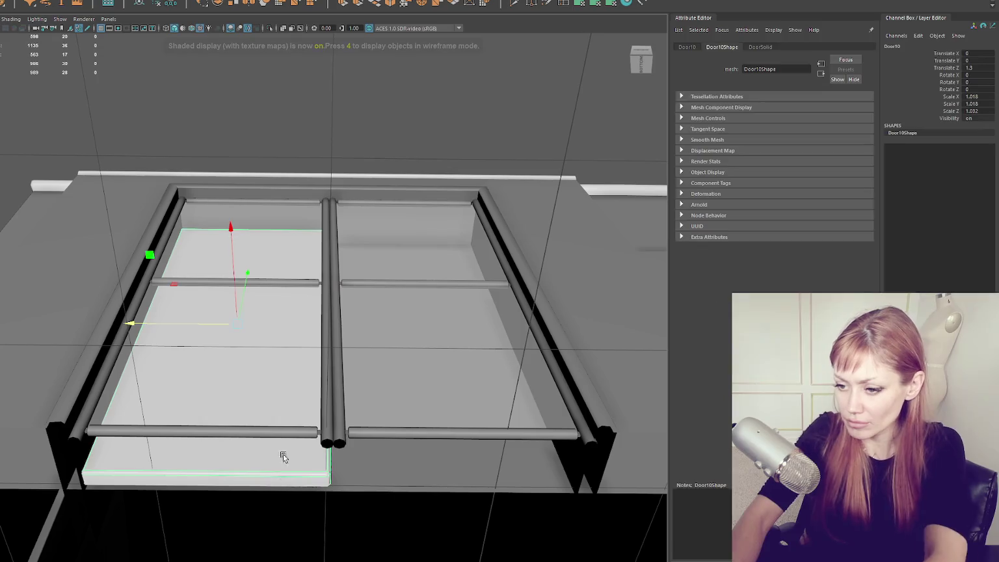
key(ctrl+d)
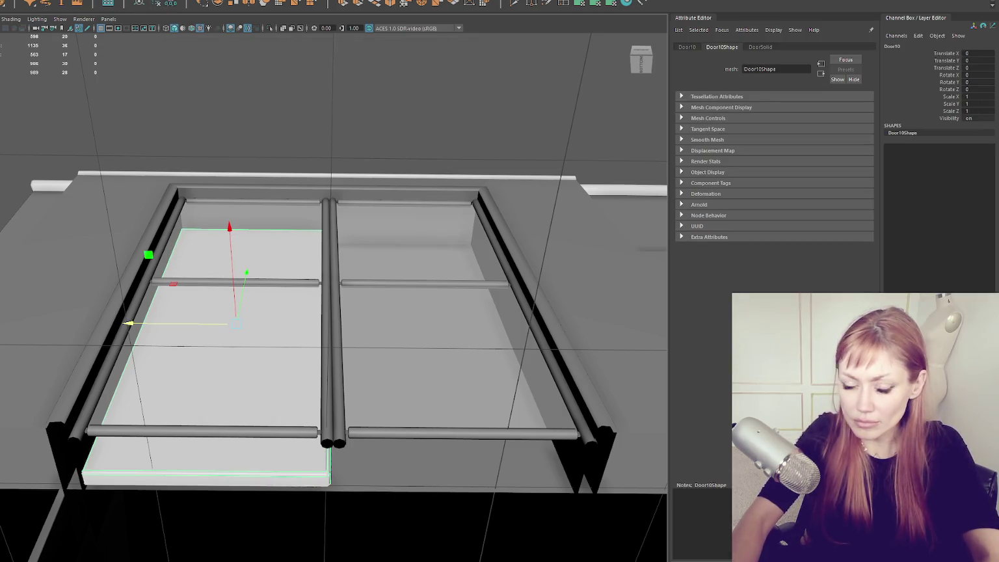
mouse_move(194, 344)
mouse_down()
mouse_move(201, 327)
mouse_move(399, 335)
mouse_move(384, 338)
mouse_up()
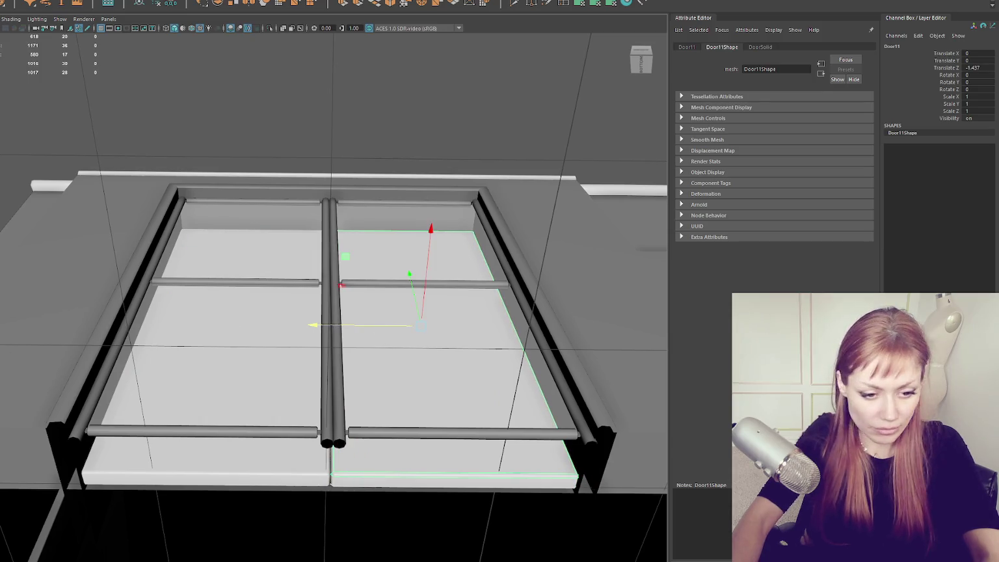
key(F10)
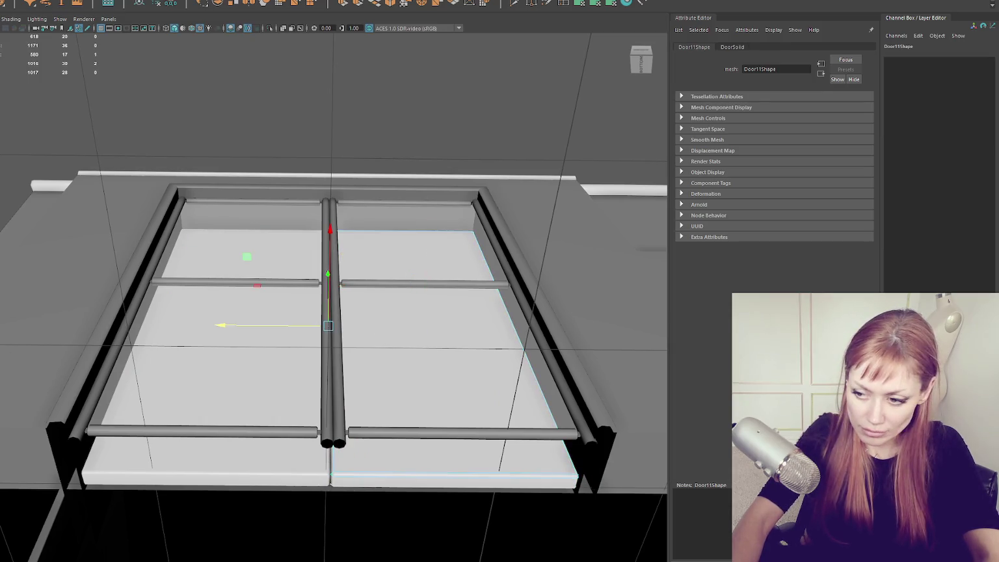